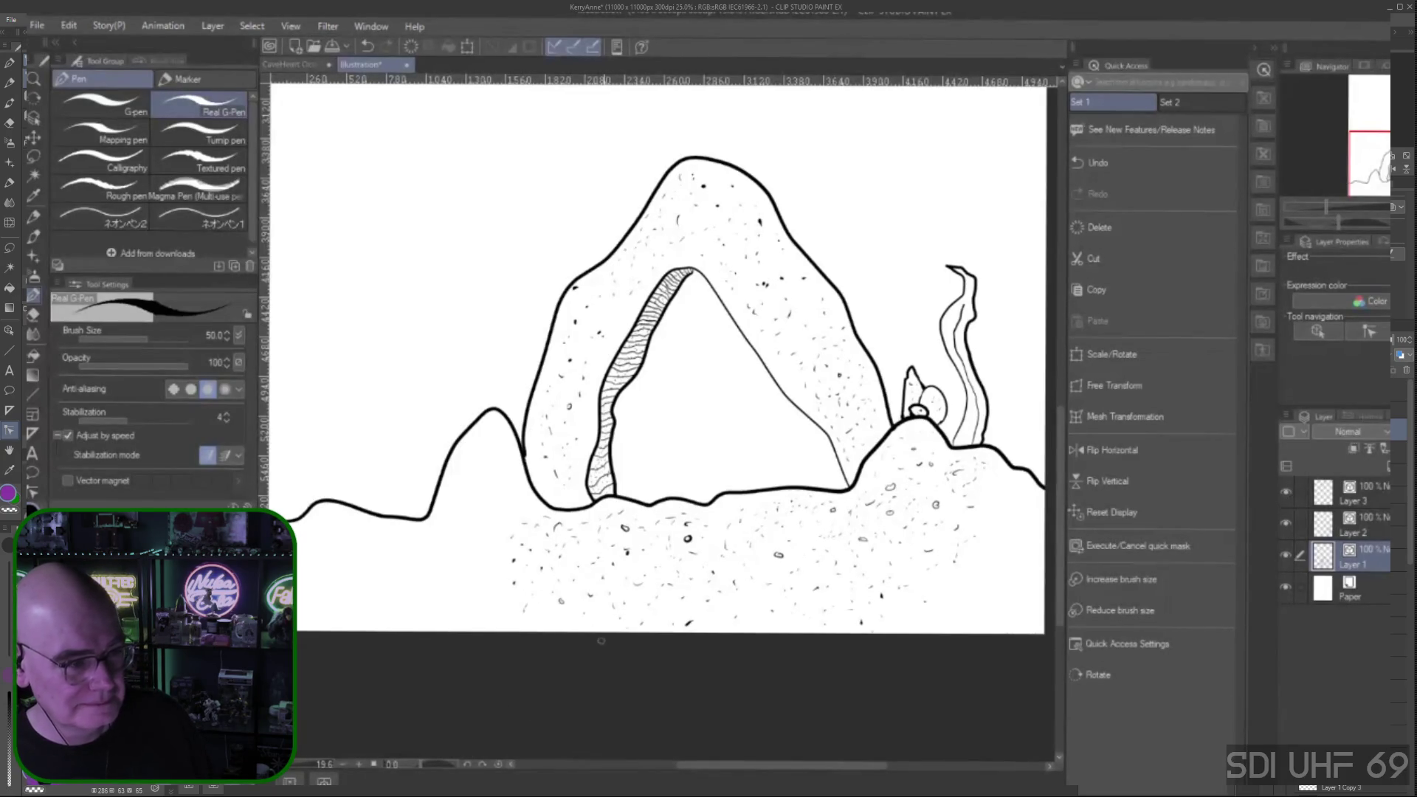
# Dab one more speckle mark on the left rocky hill with the G-pen
pyautogui.moveTo(486, 479); pyautogui.dragTo(453, 471)
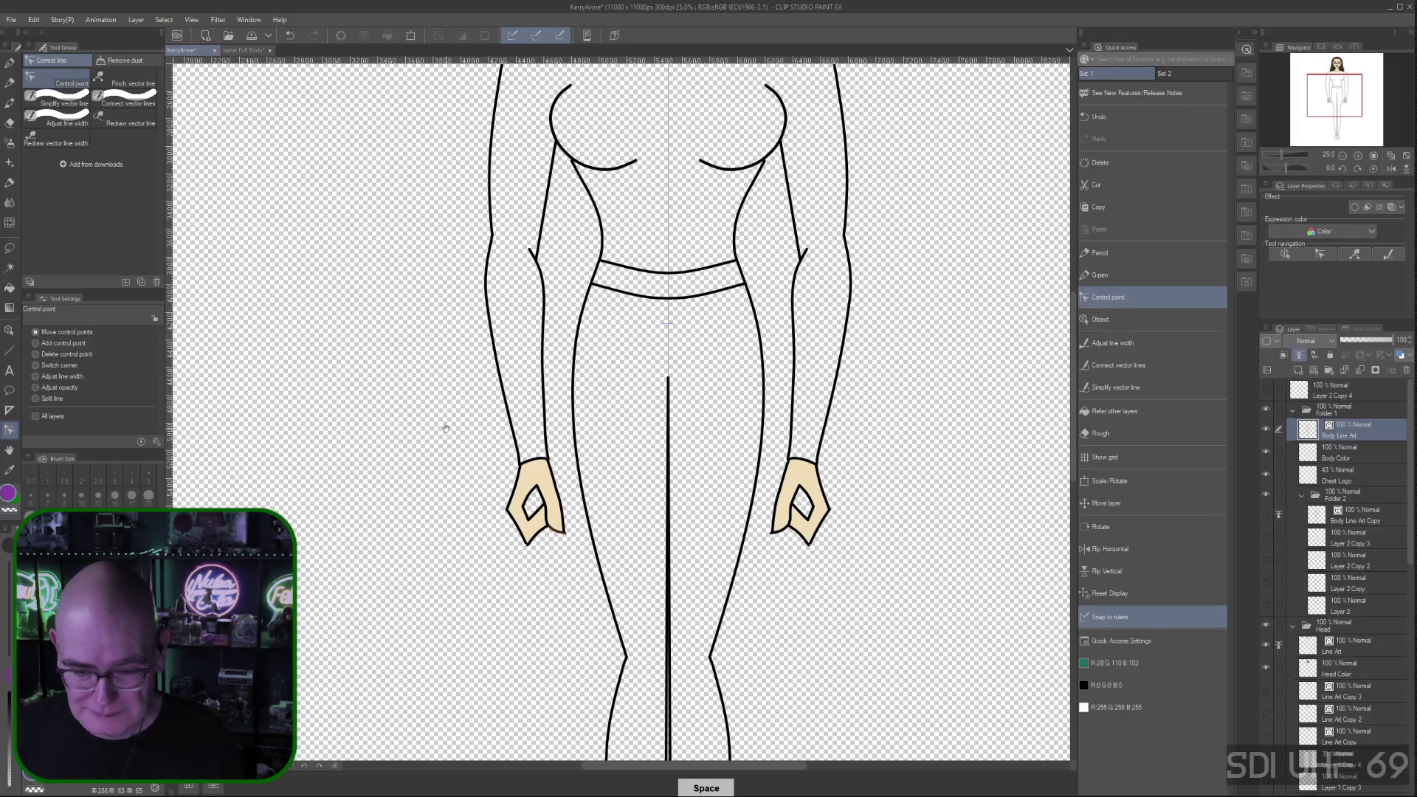
pyautogui.moveTo(443, 435); pyautogui.dragTo(472, 193)
pyautogui.scroll(-3, 808, 558)
pyautogui.scroll(3, 728, 374)
pyautogui.scroll(8, 851, 309)
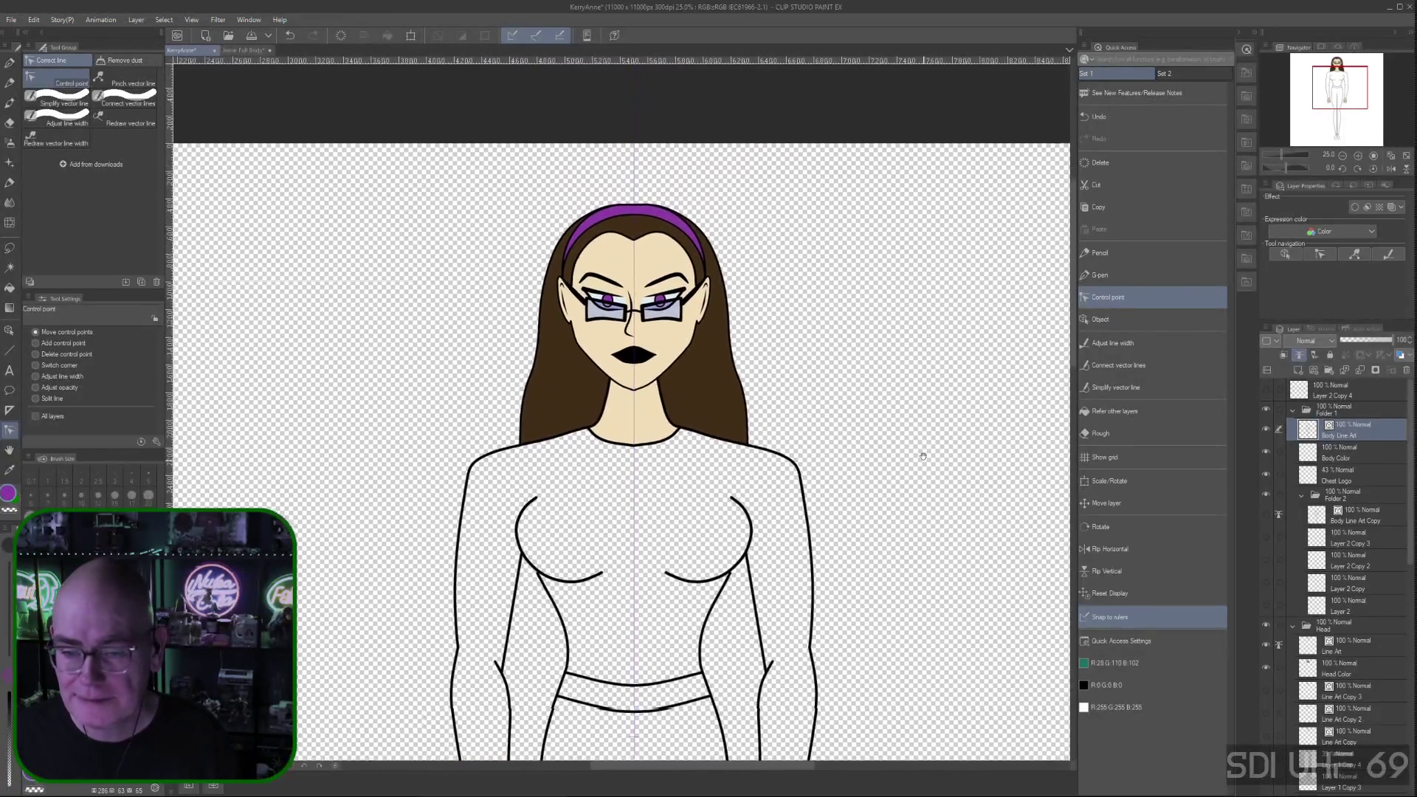
pyautogui.scroll(-3, 926, 280)
pyautogui.moveTo(926, 280); pyautogui.dragTo(924, 352)
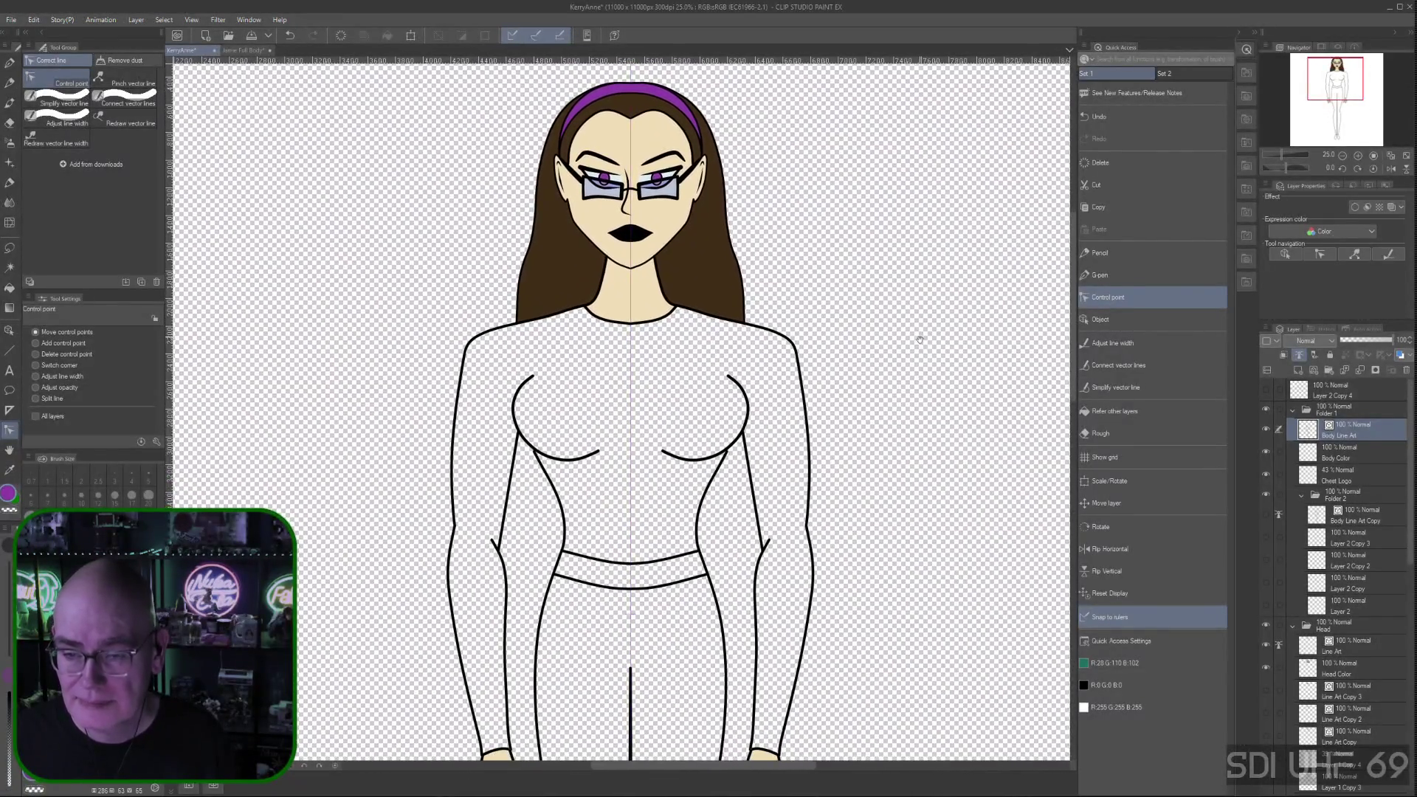
pyautogui.scroll(-2, 910, 399)
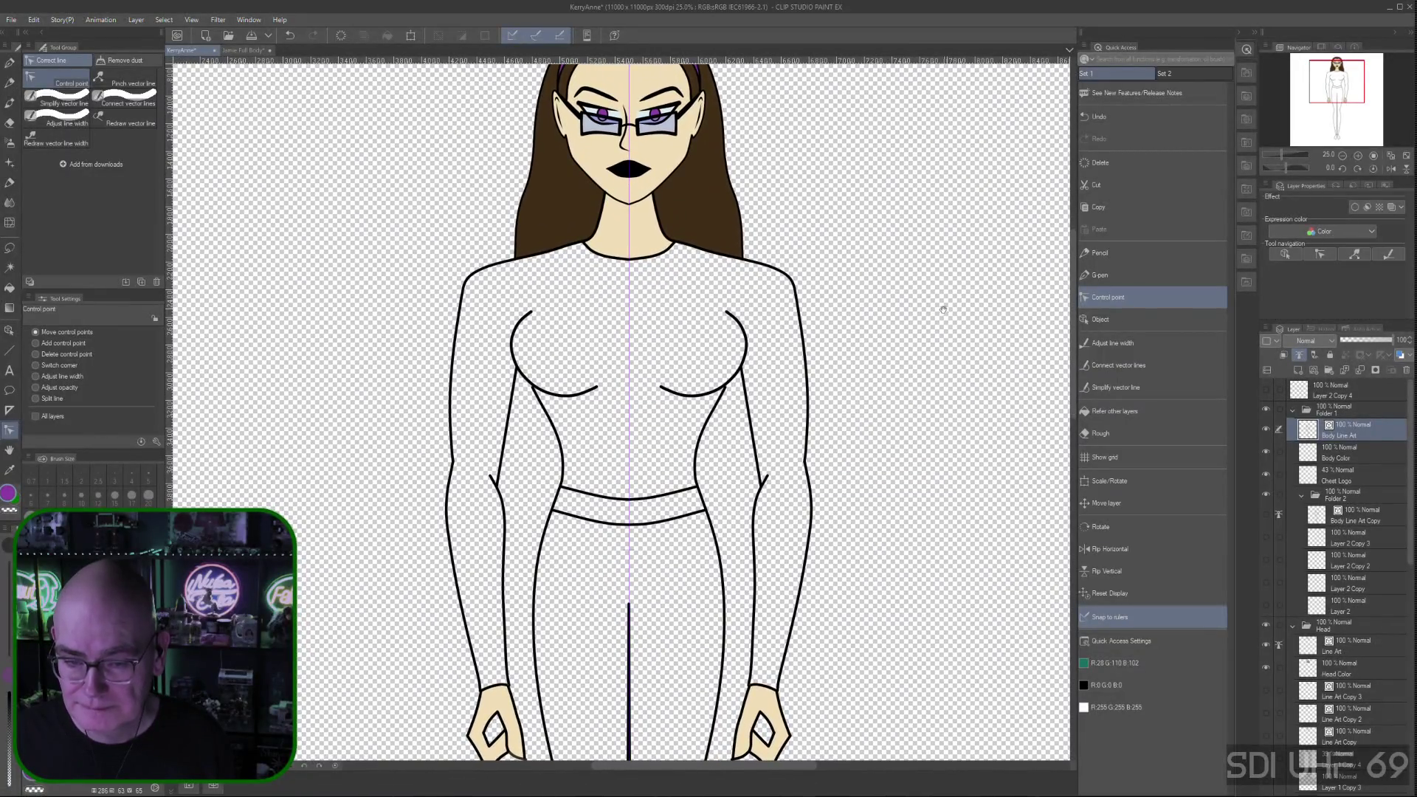
pyautogui.scroll(-4, 902, 465)
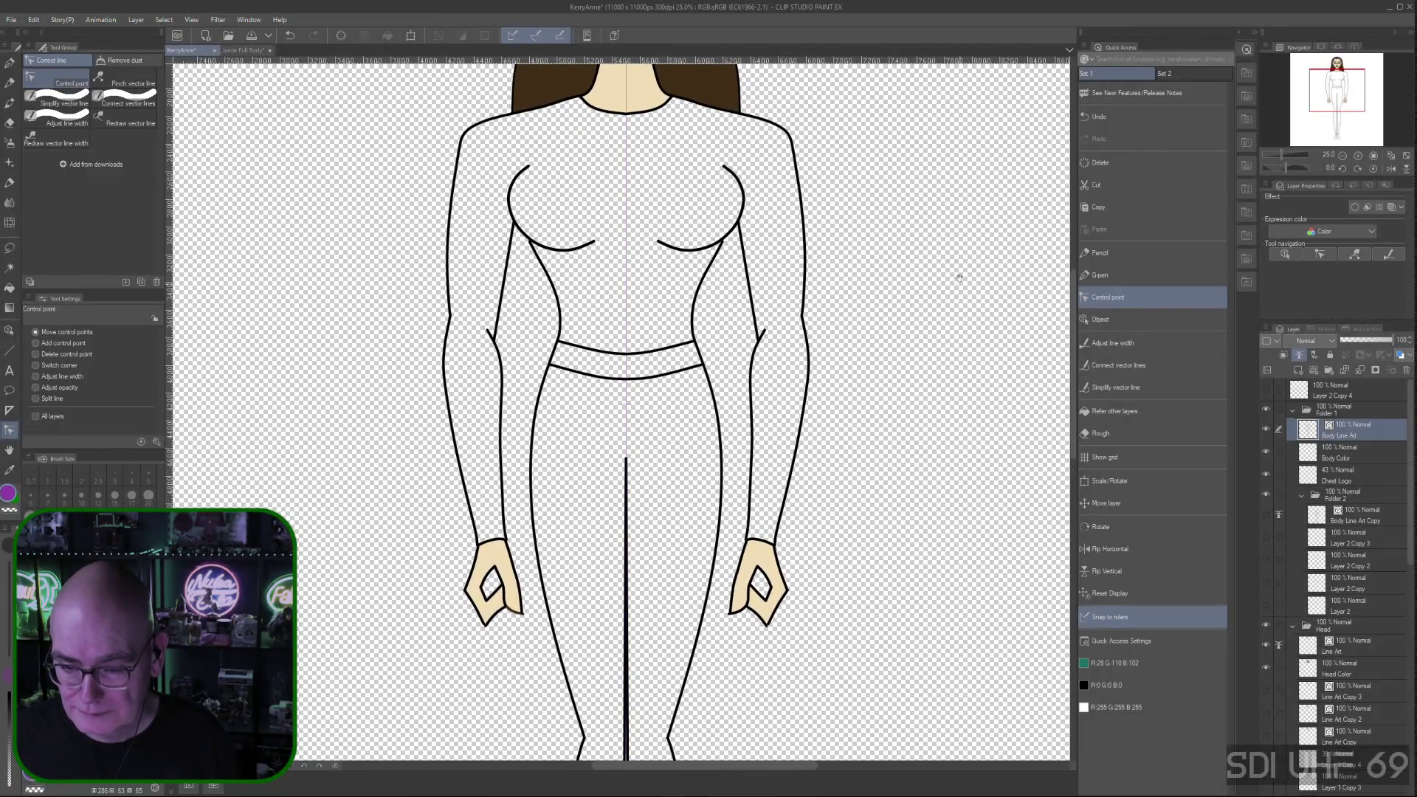
pyautogui.scroll(-3, 923, 288)
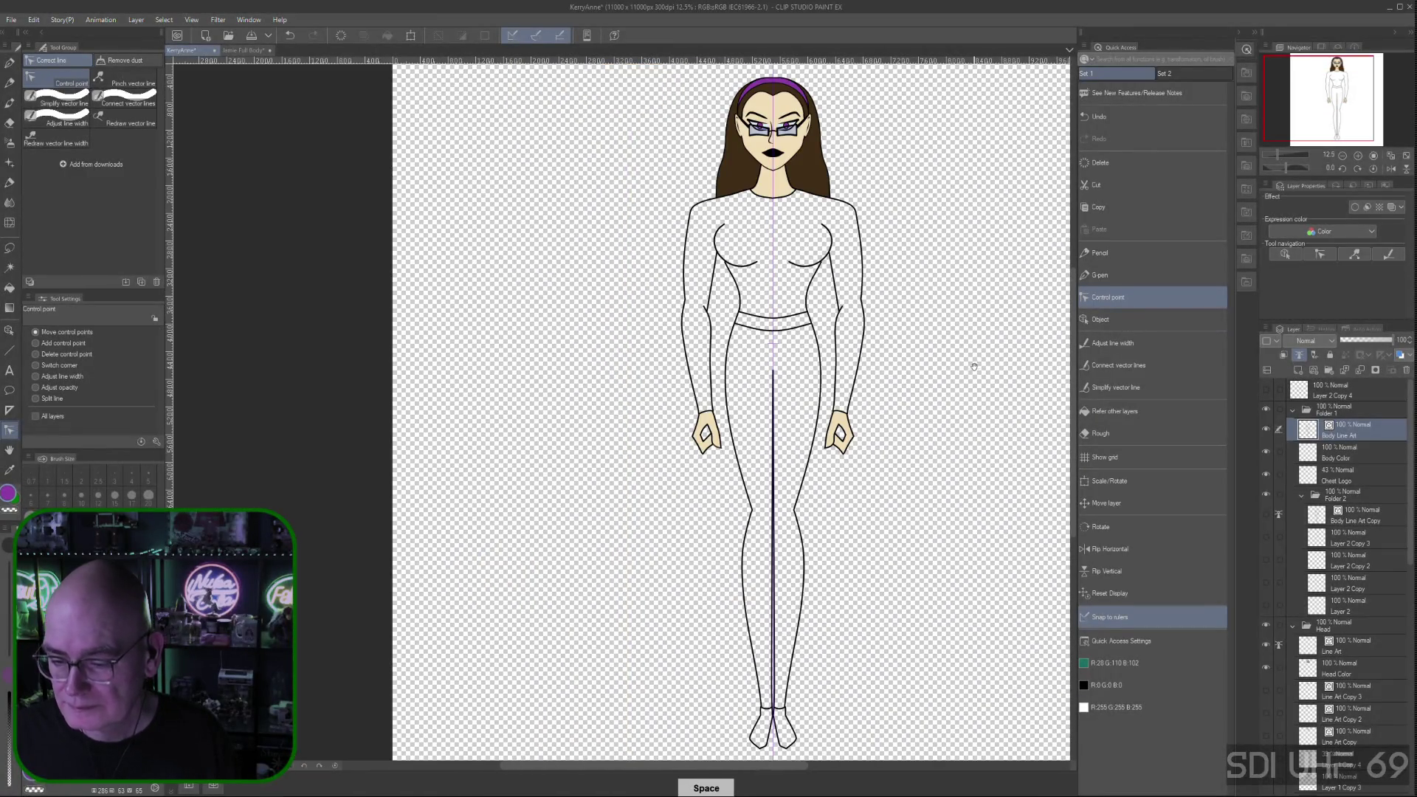
pyautogui.scroll(1, 928, 419)
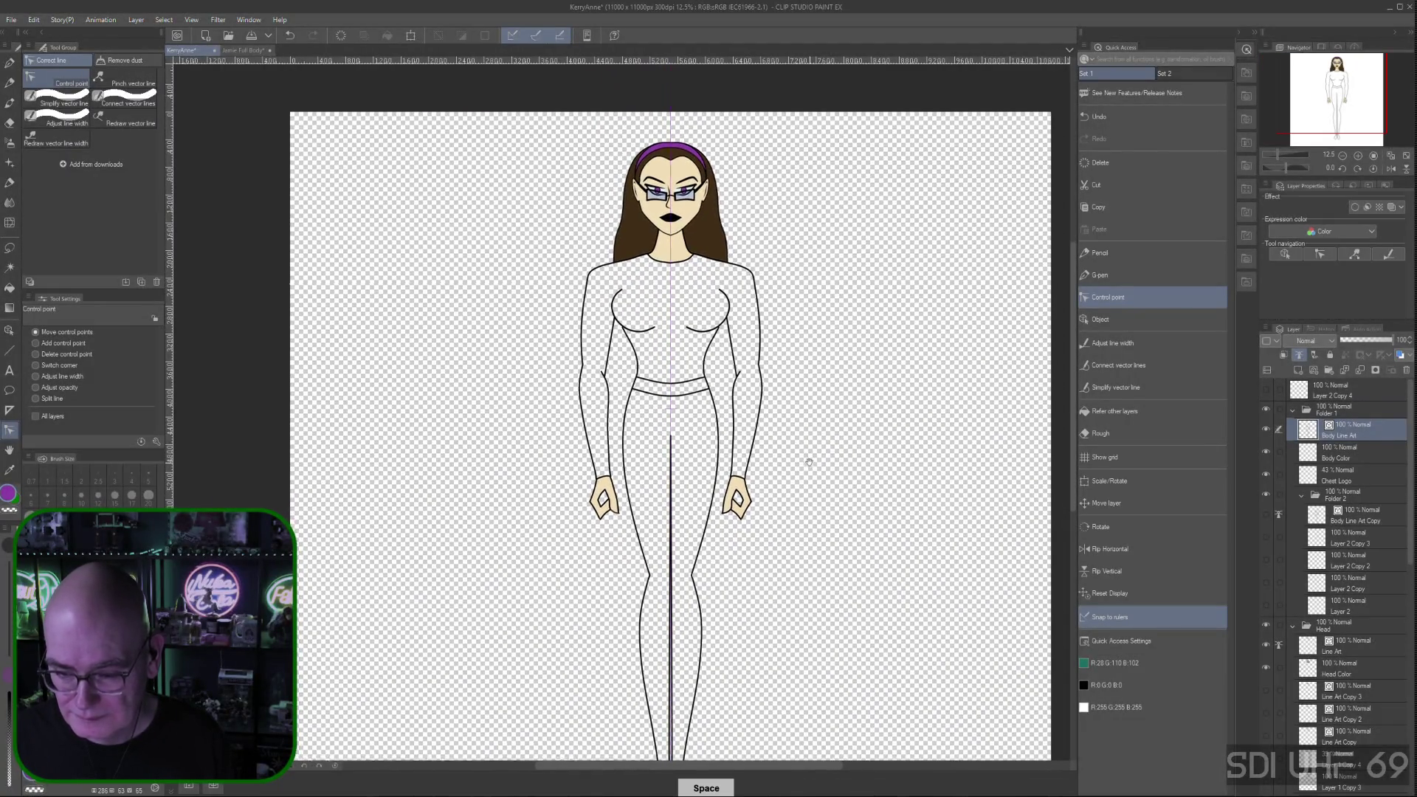
pyautogui.moveTo(808, 465); pyautogui.dragTo(803, 457)
pyautogui.press('space')
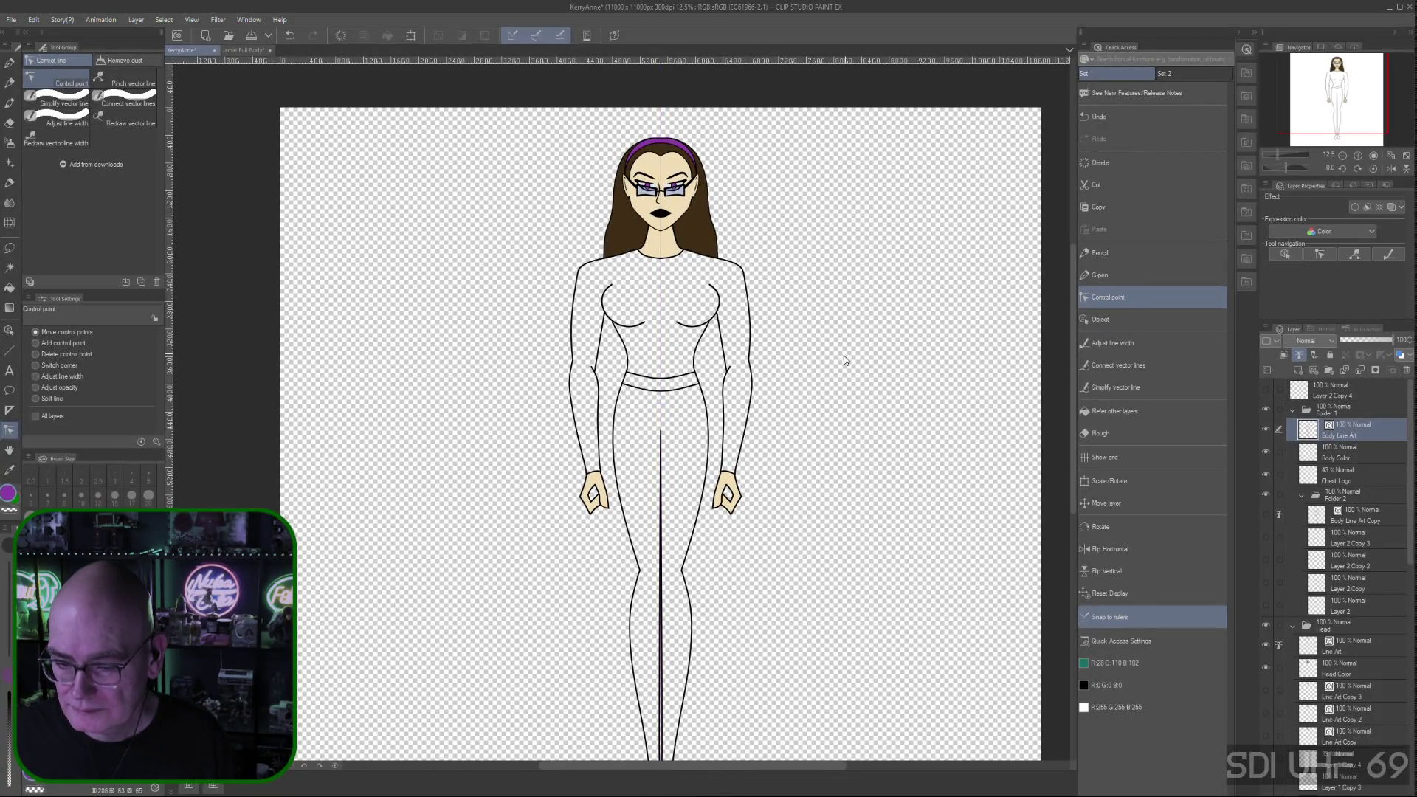
pyautogui.press('space')
pyautogui.moveTo(792, 430)
pyautogui.mouseDown()
pyautogui.moveTo(791, 345)
pyautogui.moveTo(794, 365)
pyautogui.mouseUp()
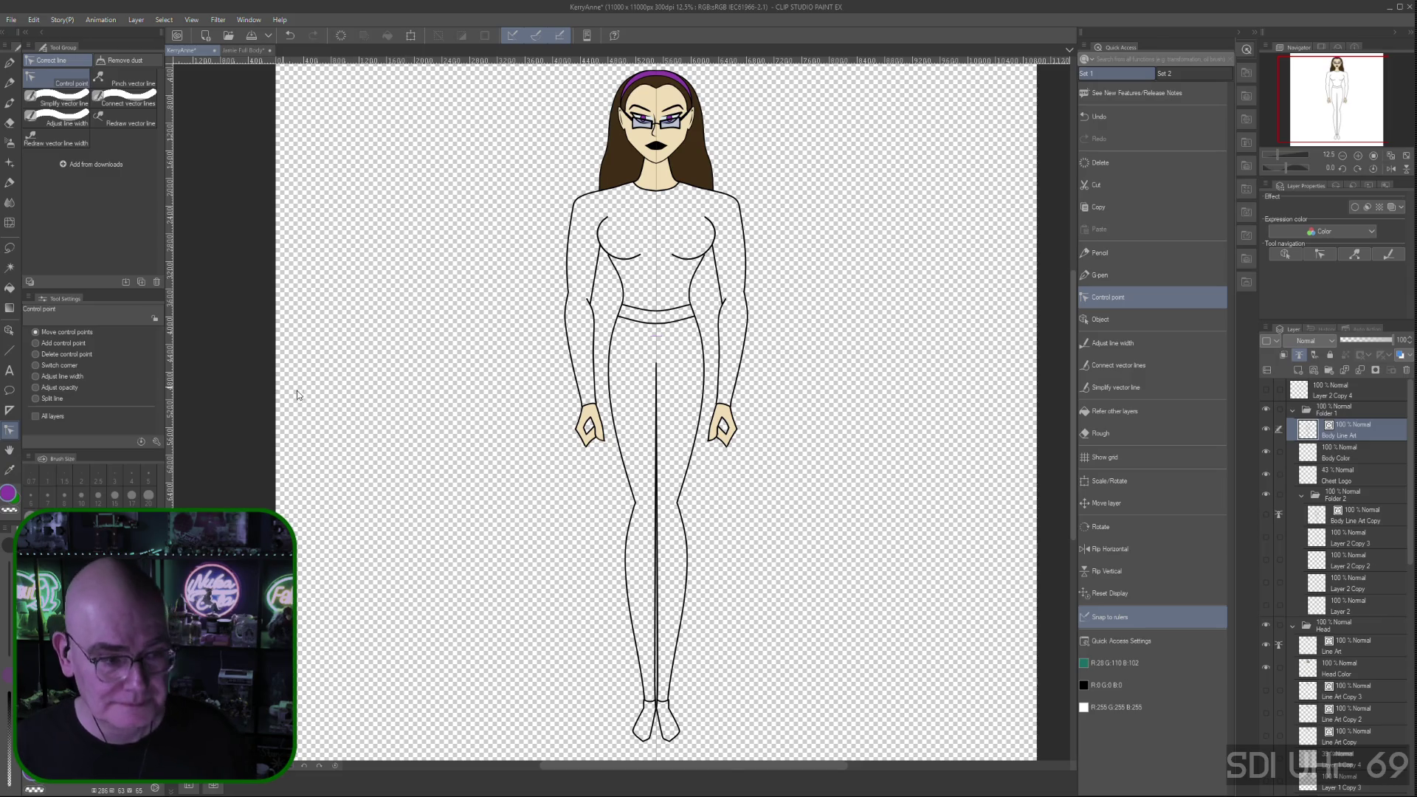
pyautogui.press('space')
pyautogui.moveTo(856, 312); pyautogui.dragTo(795, 296)
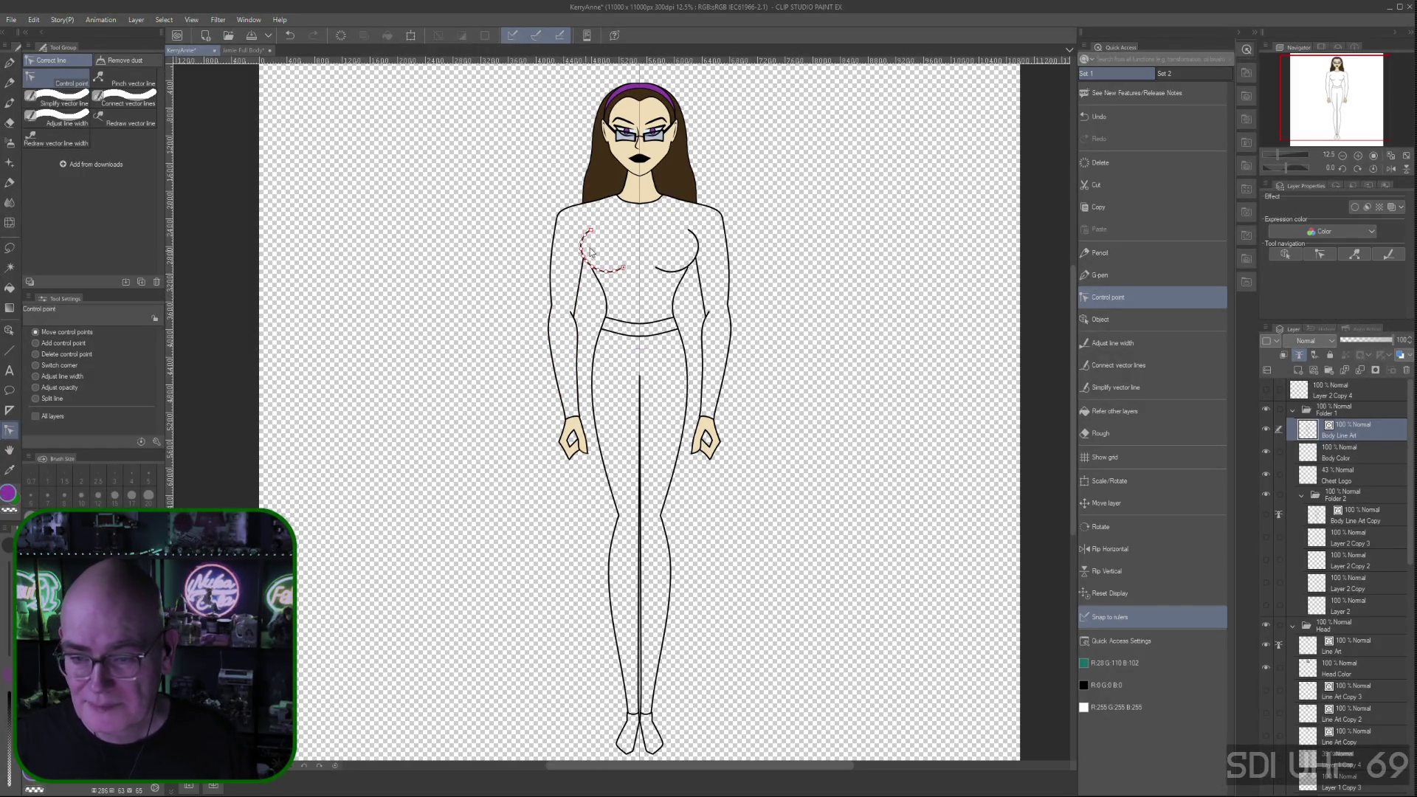
pyautogui.scroll(2, 625, 335)
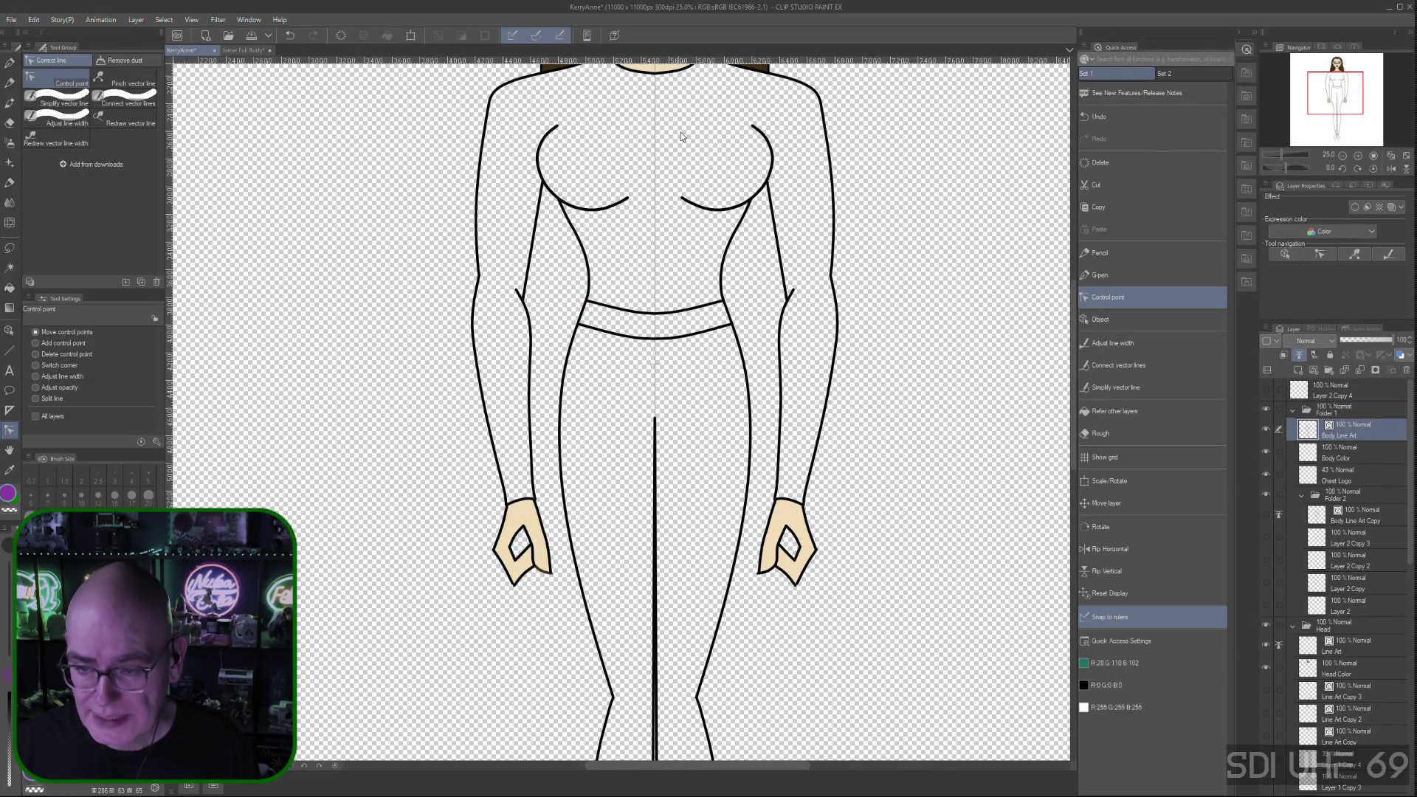
pyautogui.hotkey('ctrl', '-')
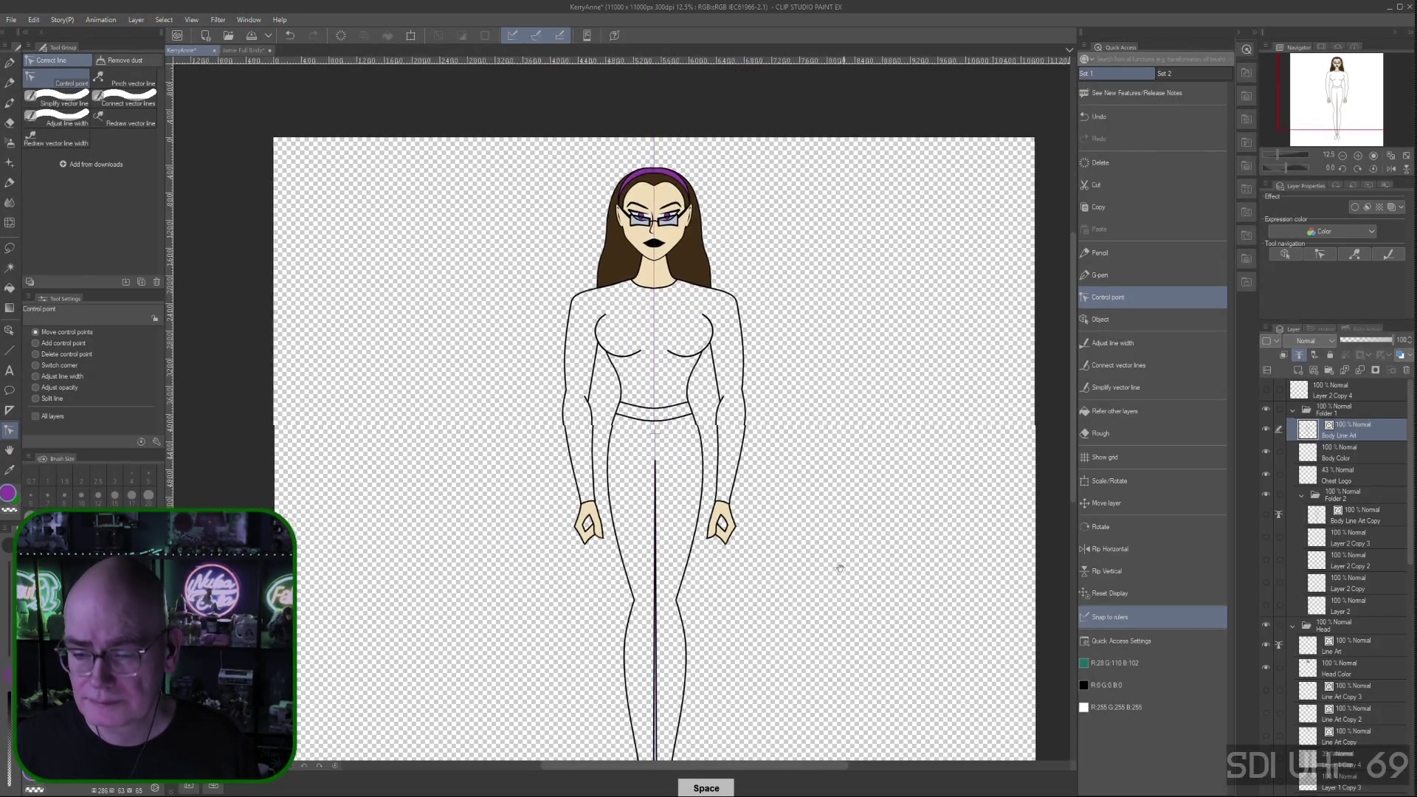
pyautogui.moveTo(838, 569); pyautogui.dragTo(750, 481)
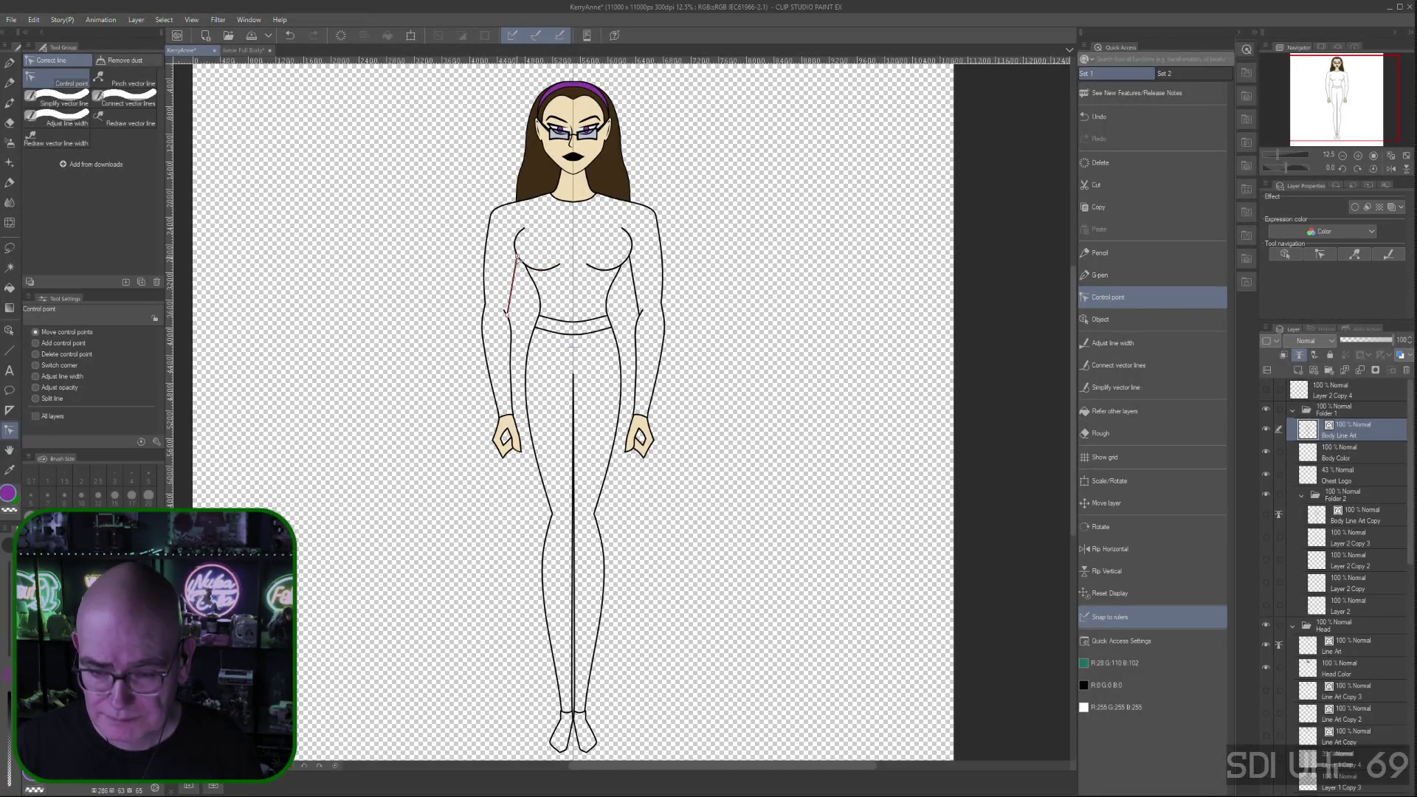
pyautogui.click(1102, 319)
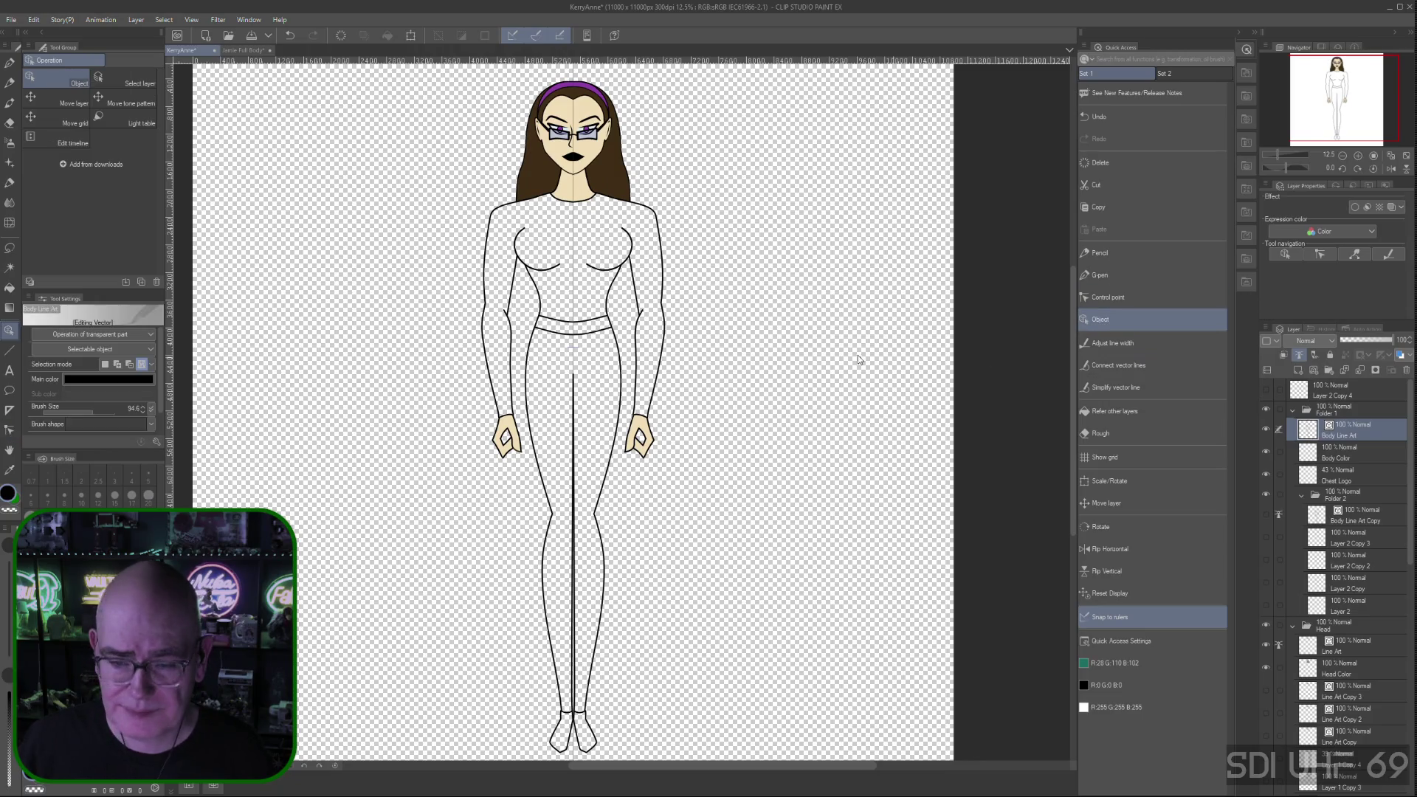
# Select the left chest curve and reshape it by its handles so the right curve mirrors it
pyautogui.click(518, 262)
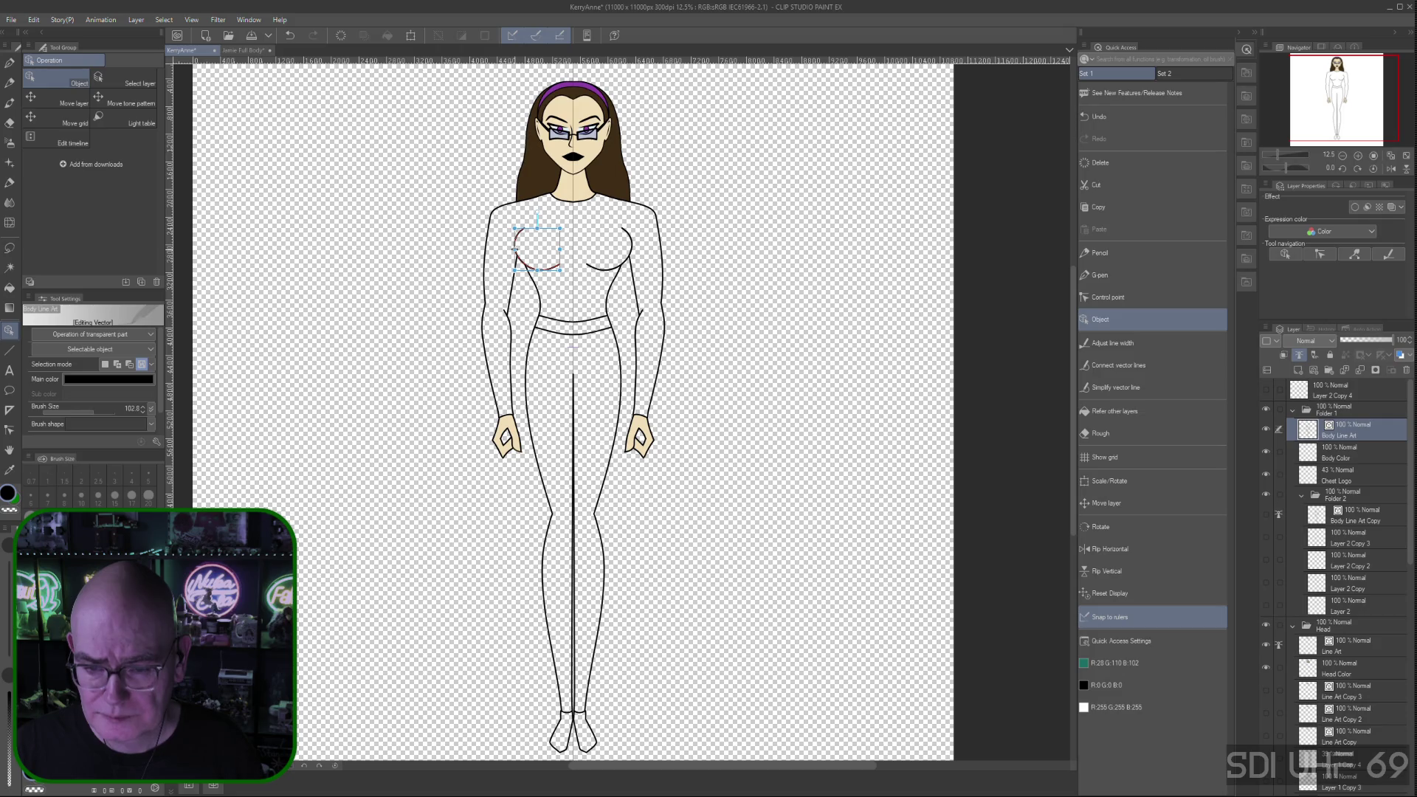
pyautogui.moveTo(514, 249); pyautogui.dragTo(516, 249)
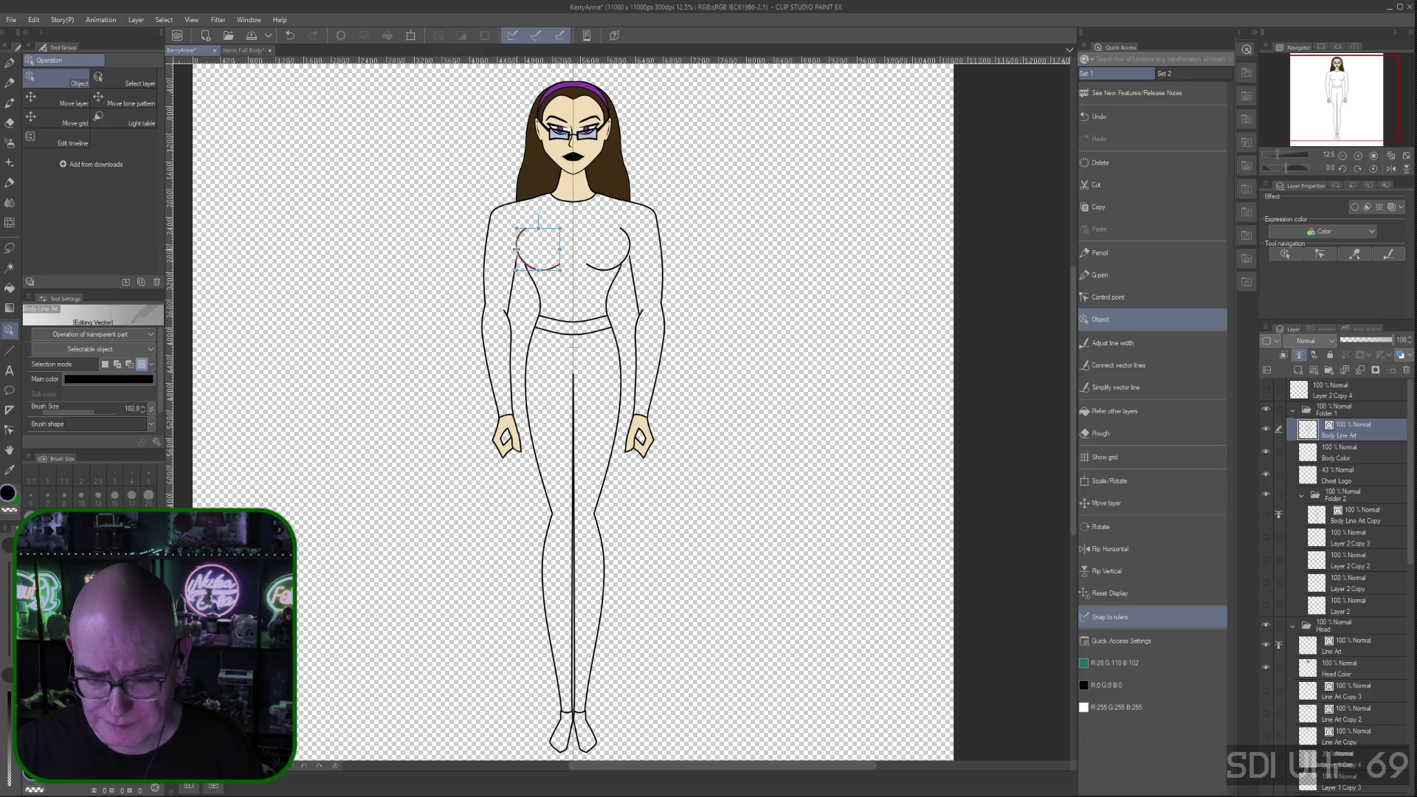
pyautogui.moveTo(514, 249); pyautogui.dragTo(517, 249)
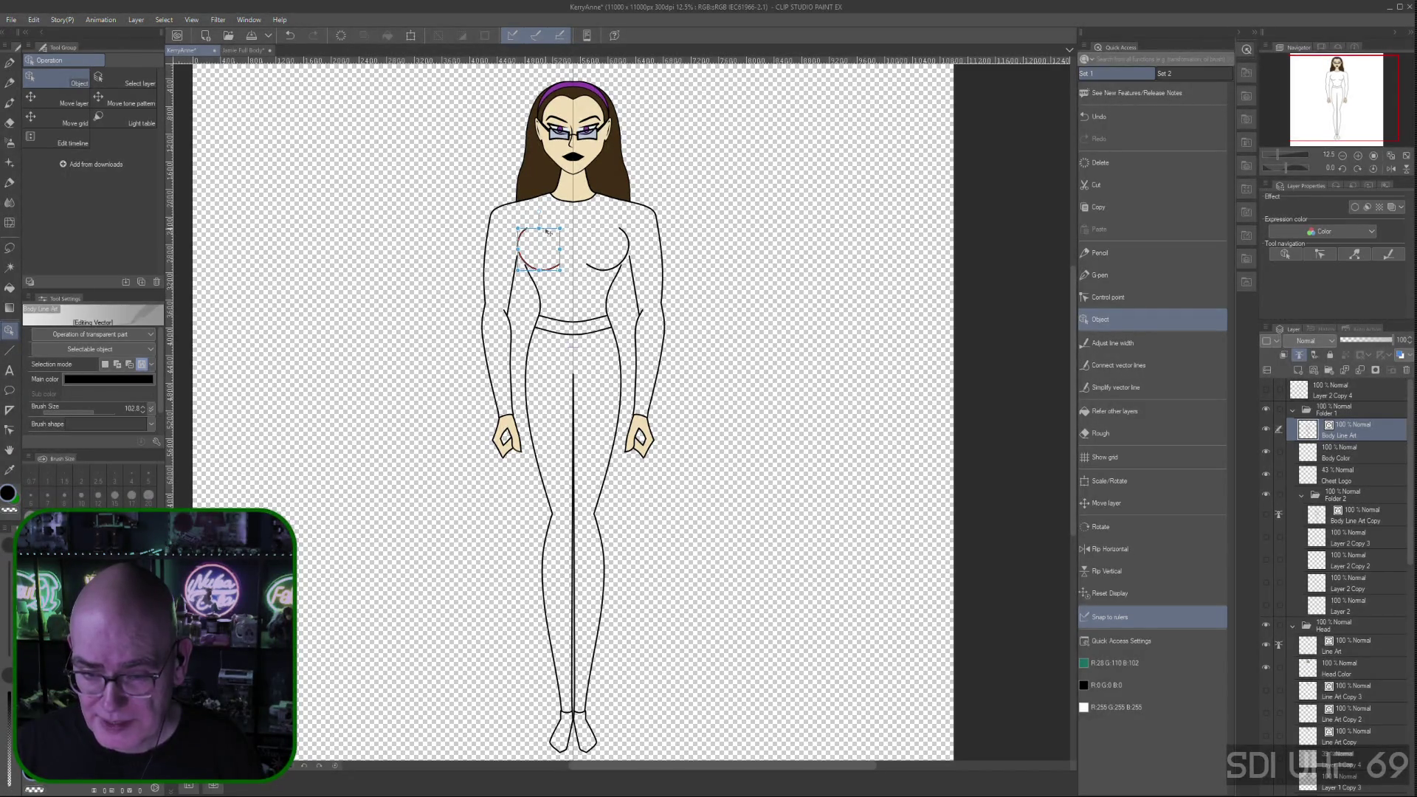
pyautogui.moveTo(546, 233); pyautogui.dragTo(545, 235)
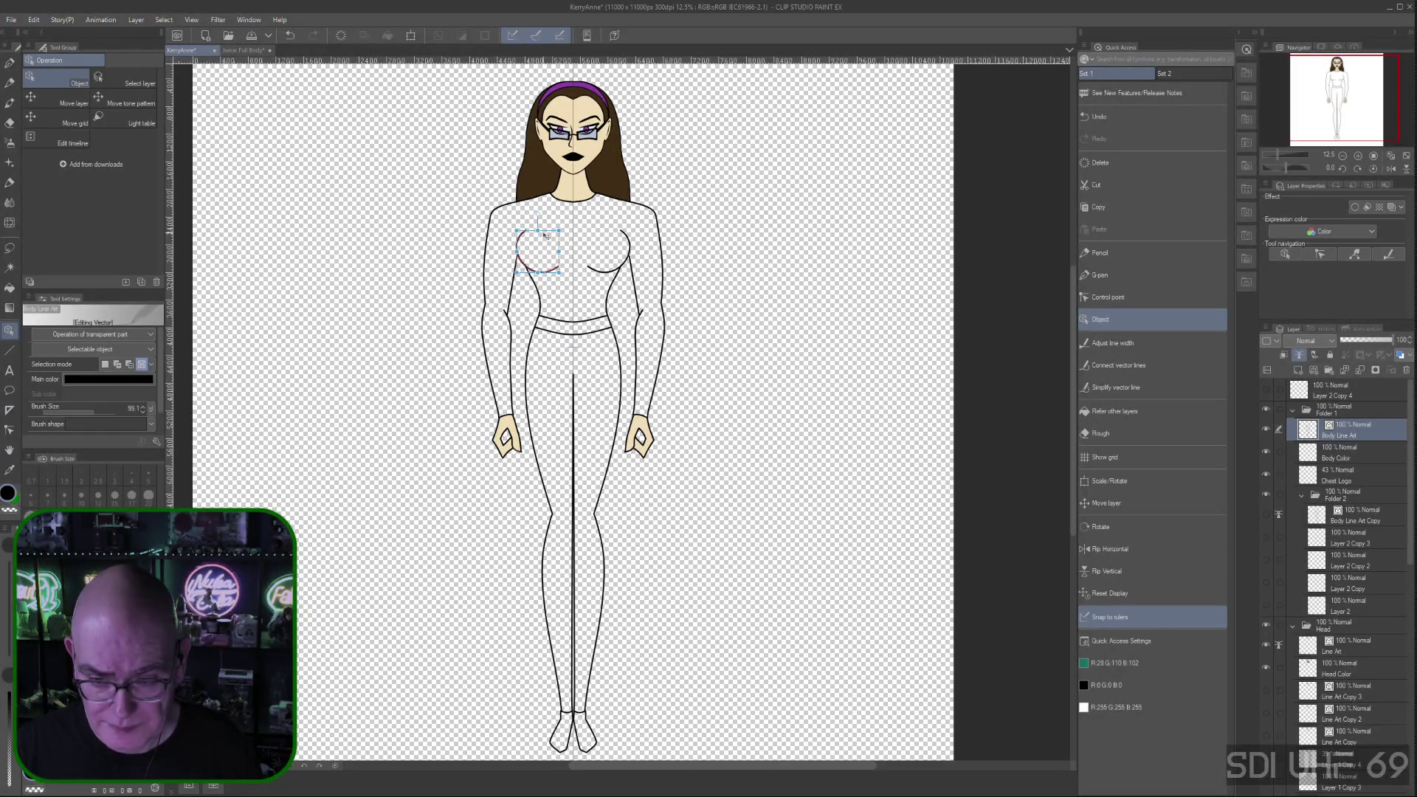
pyautogui.moveTo(546, 235); pyautogui.dragTo(546, 233)
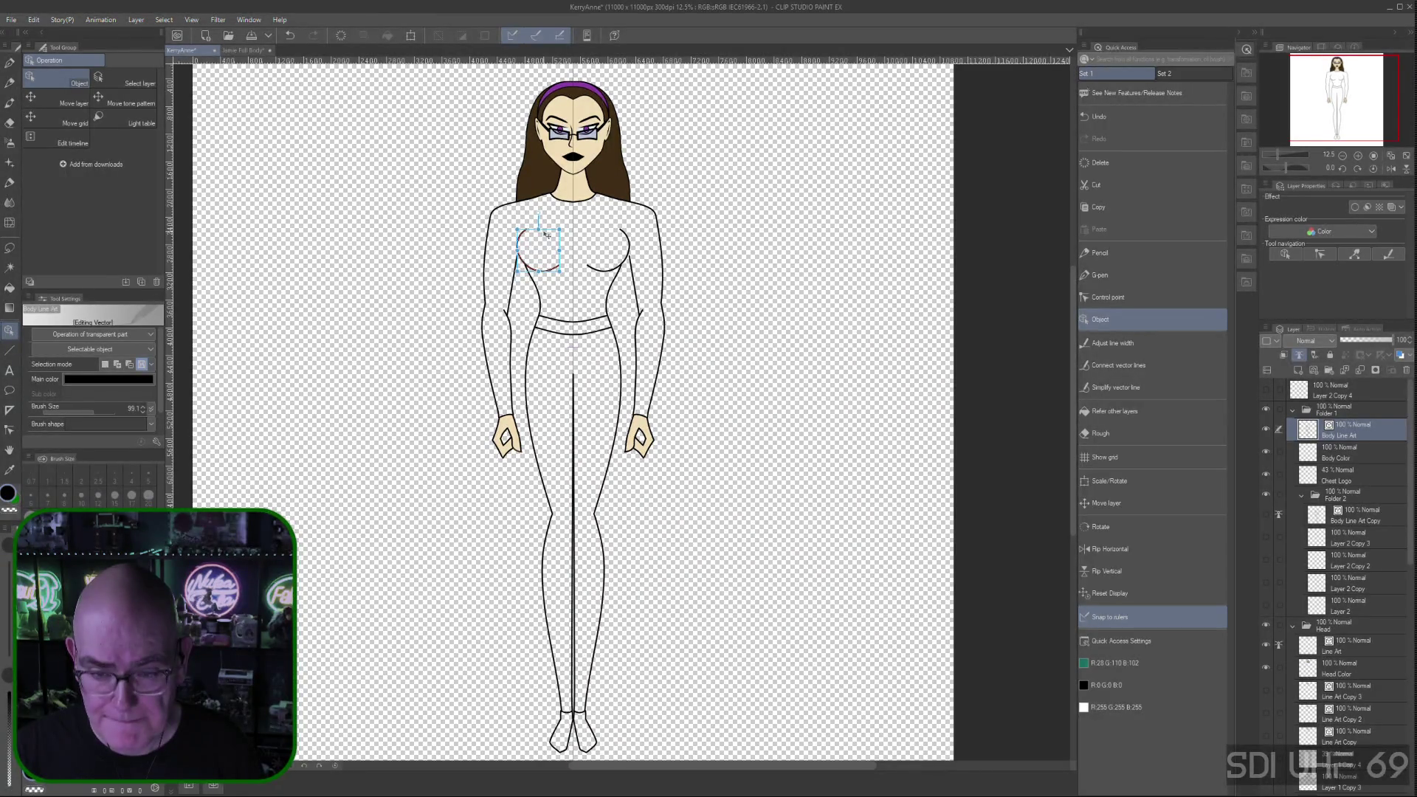
pyautogui.moveTo(545, 234); pyautogui.dragTo(544, 242)
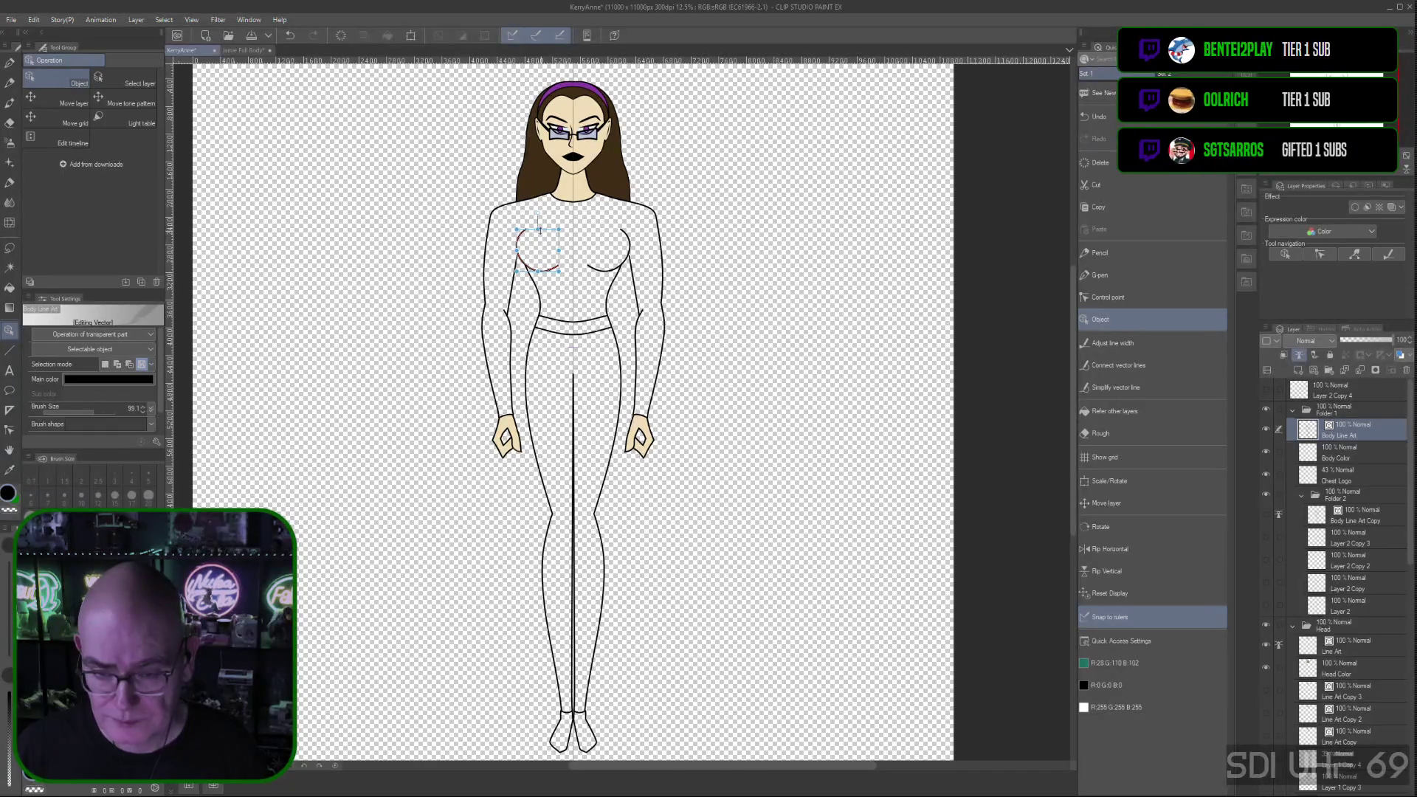
pyautogui.moveTo(546, 235); pyautogui.dragTo(544, 236)
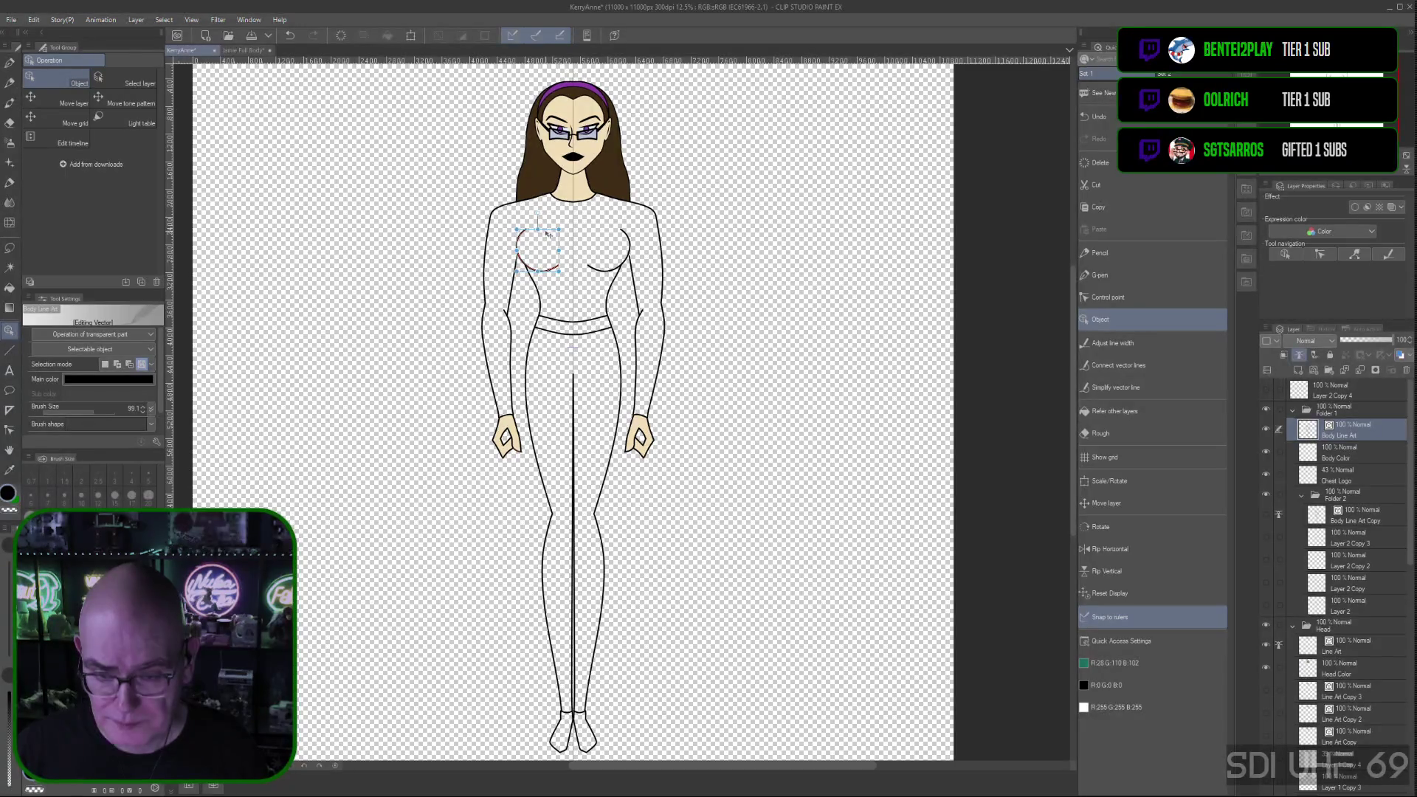
pyautogui.moveTo(547, 234); pyautogui.dragTo(548, 235)
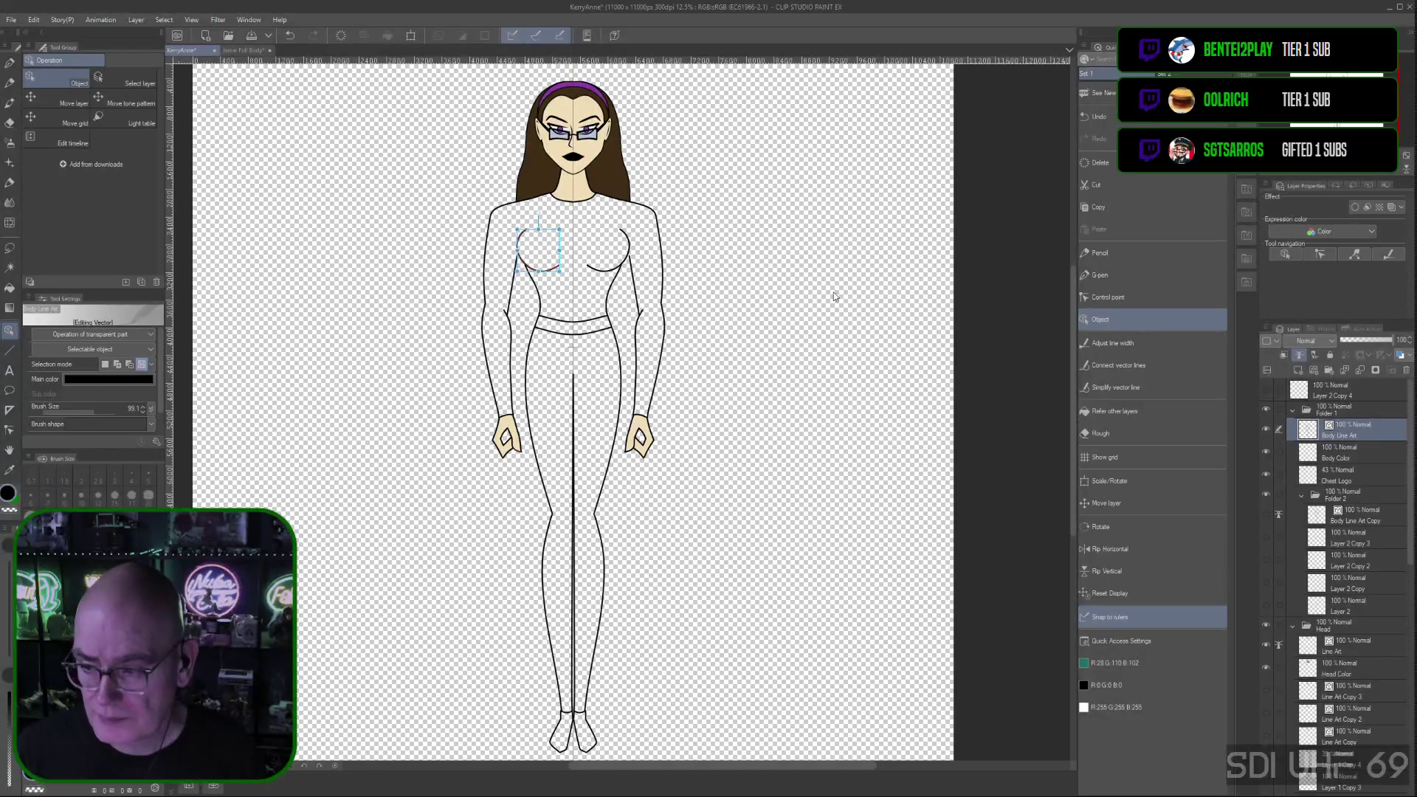
pyautogui.click(1110, 344)
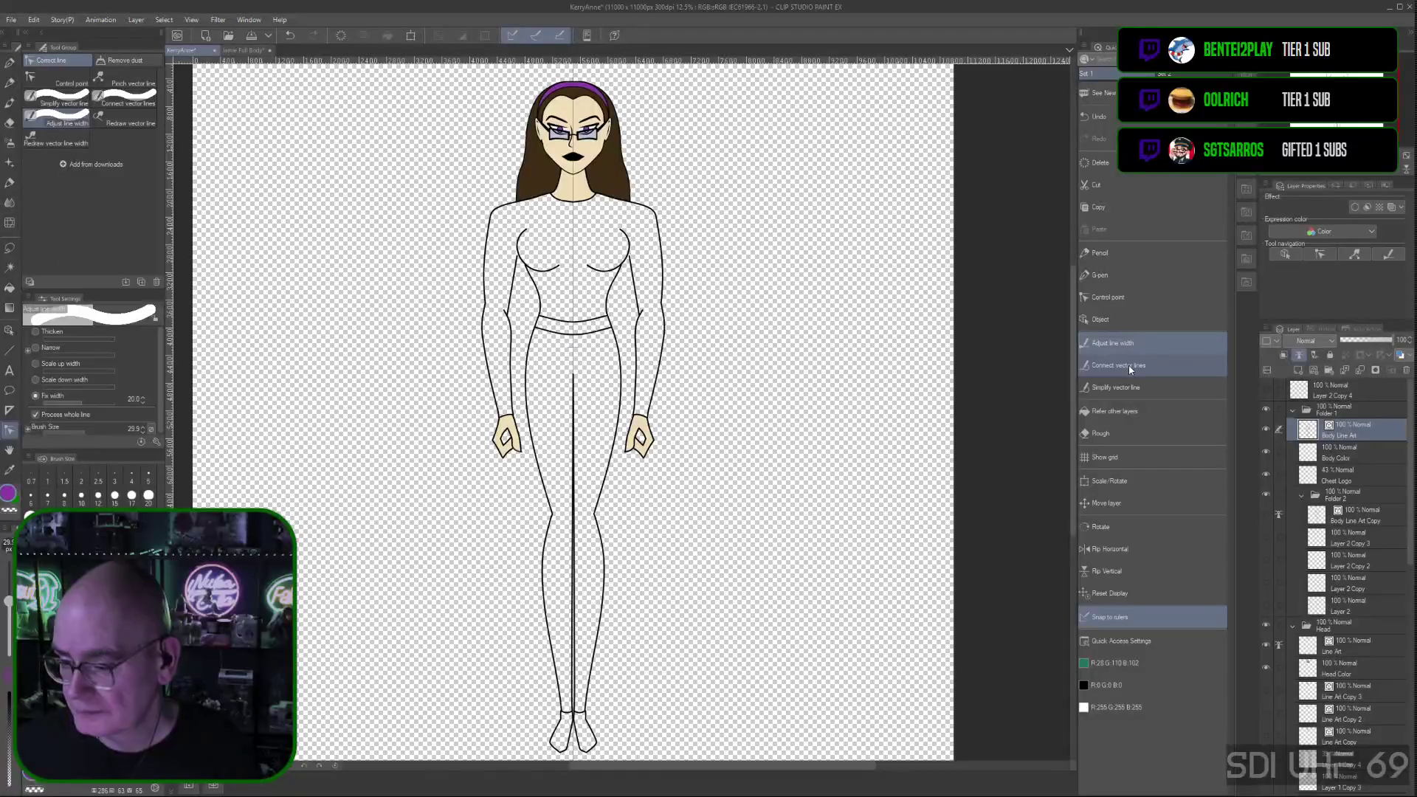
pyautogui.click(1127, 298)
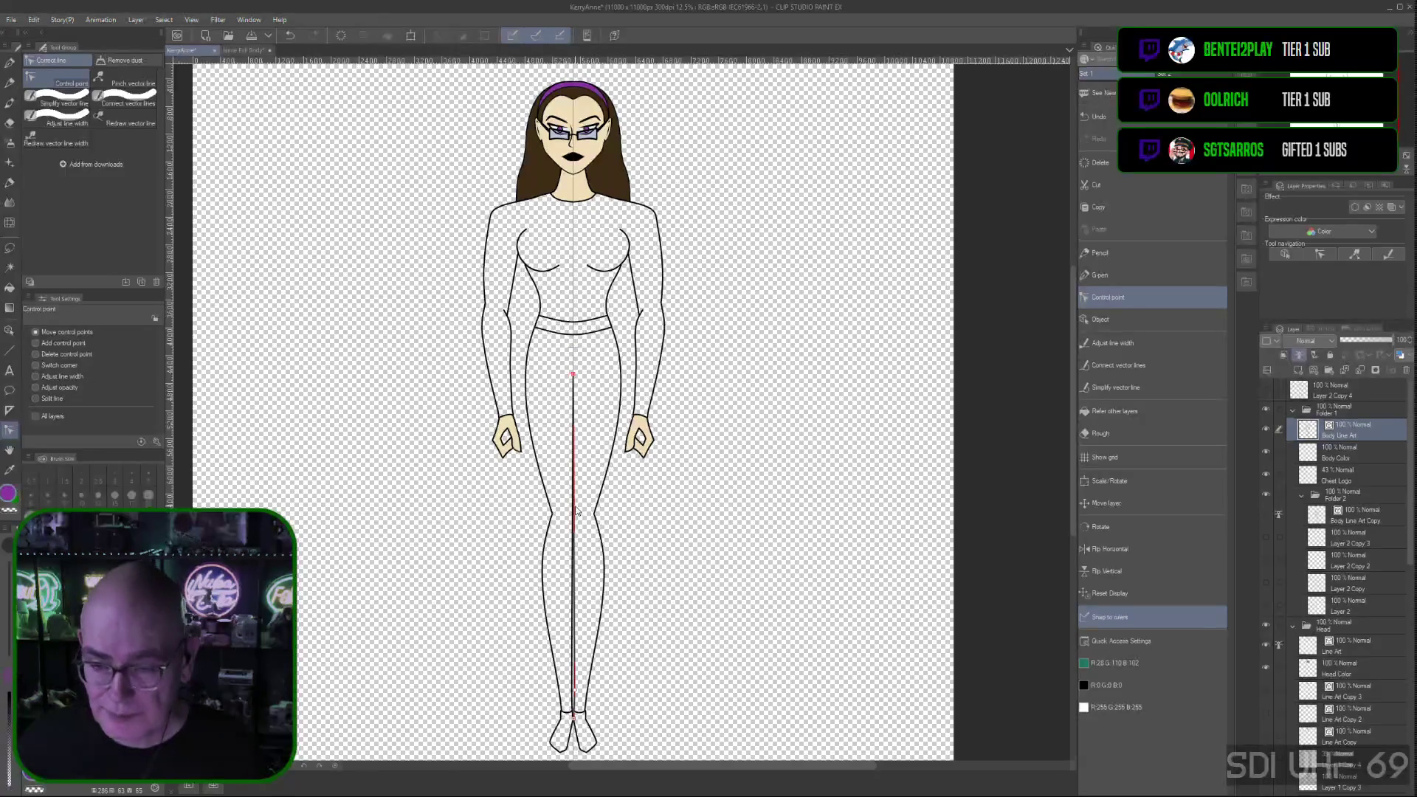
pyautogui.click(1266, 514)
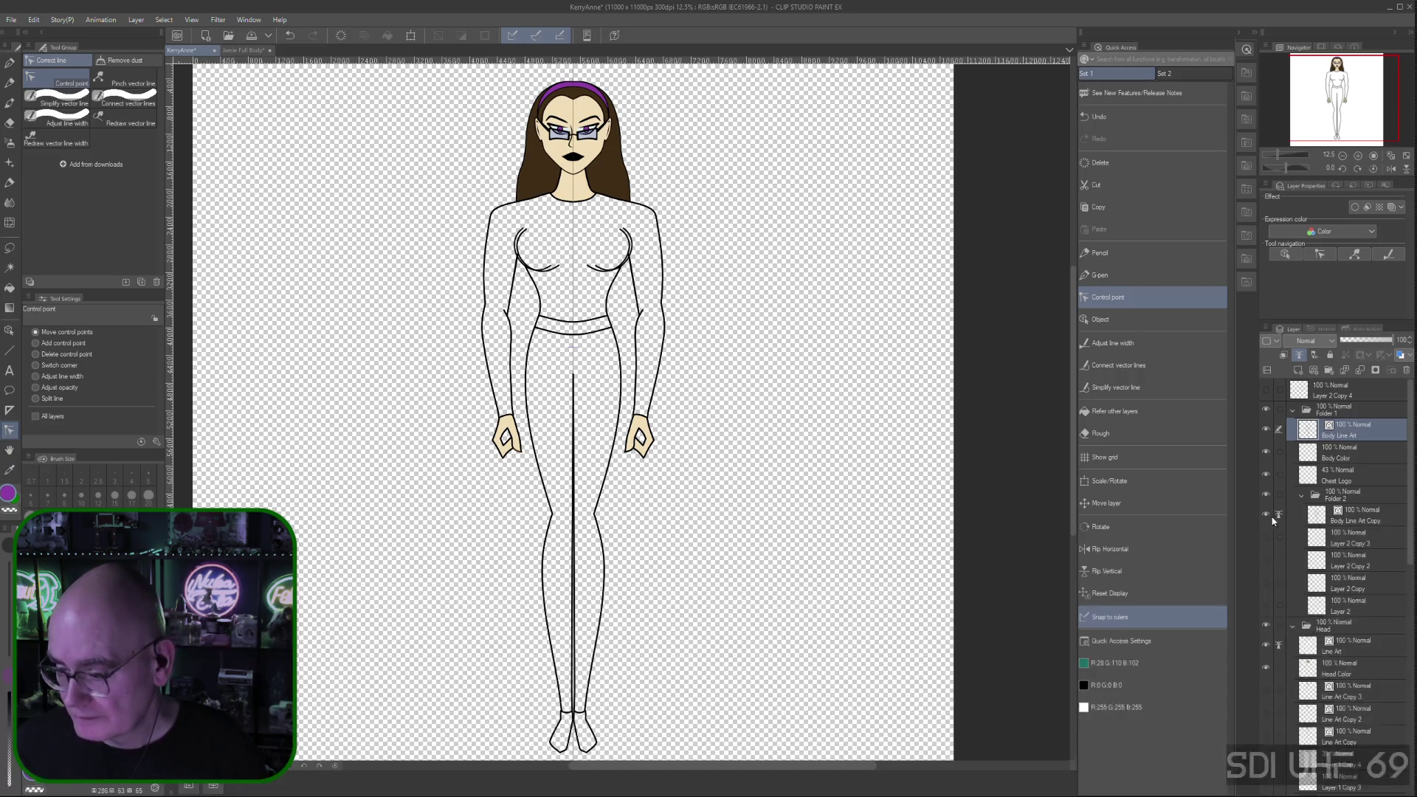
pyautogui.click(1267, 514)
pyautogui.click(1266, 514)
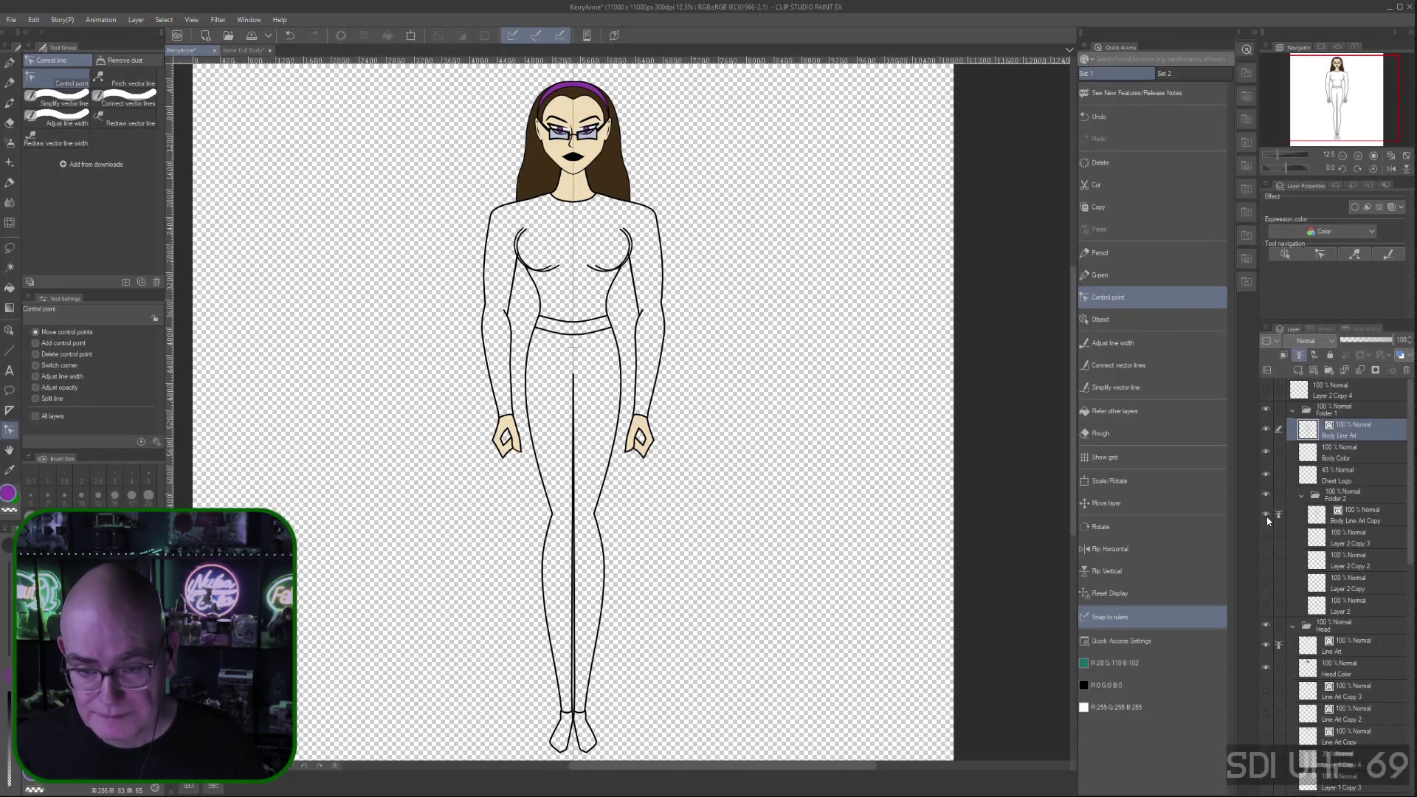
pyautogui.click(1267, 514)
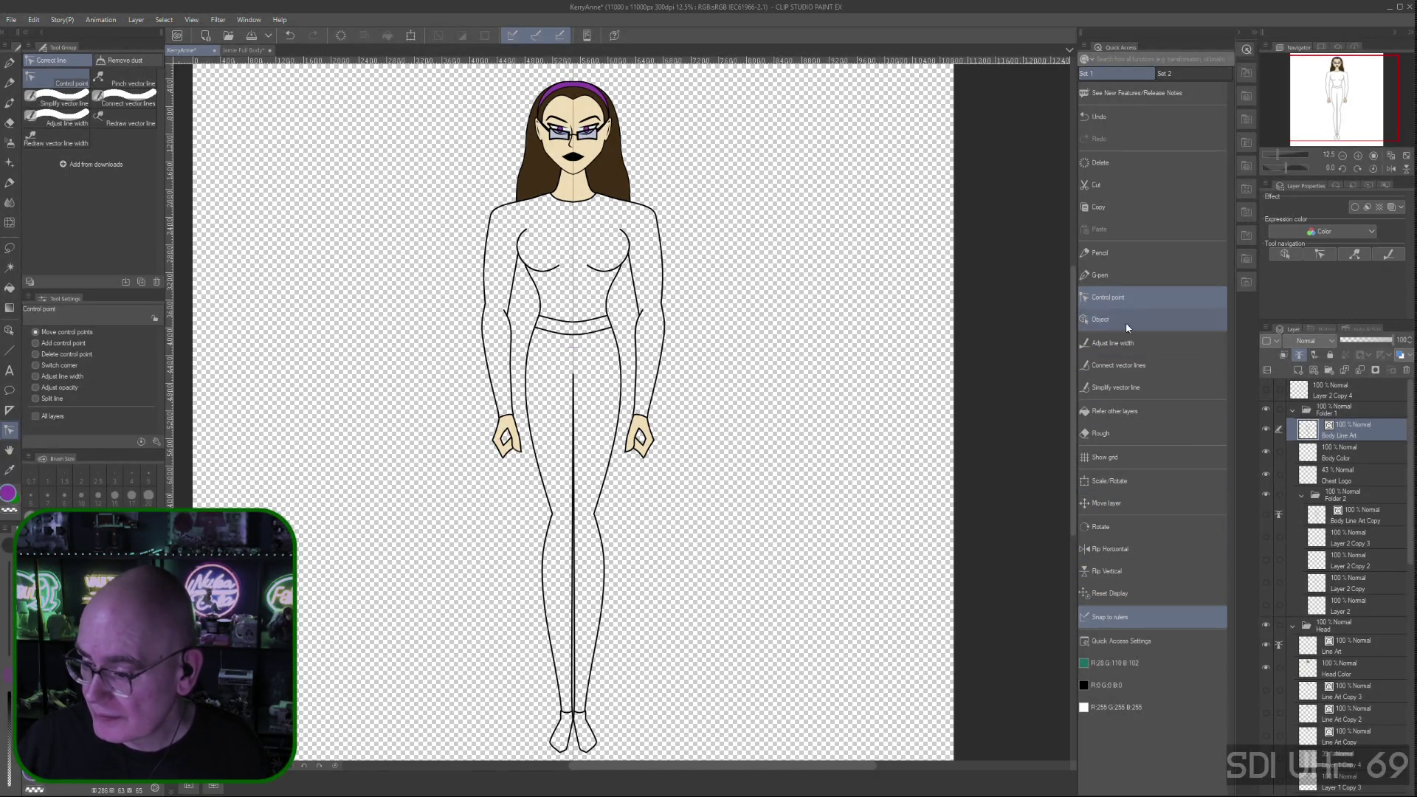
# Zoom in on the torso and switch from the G-pen to the Control point sub-tool
pyautogui.click(1108, 273)
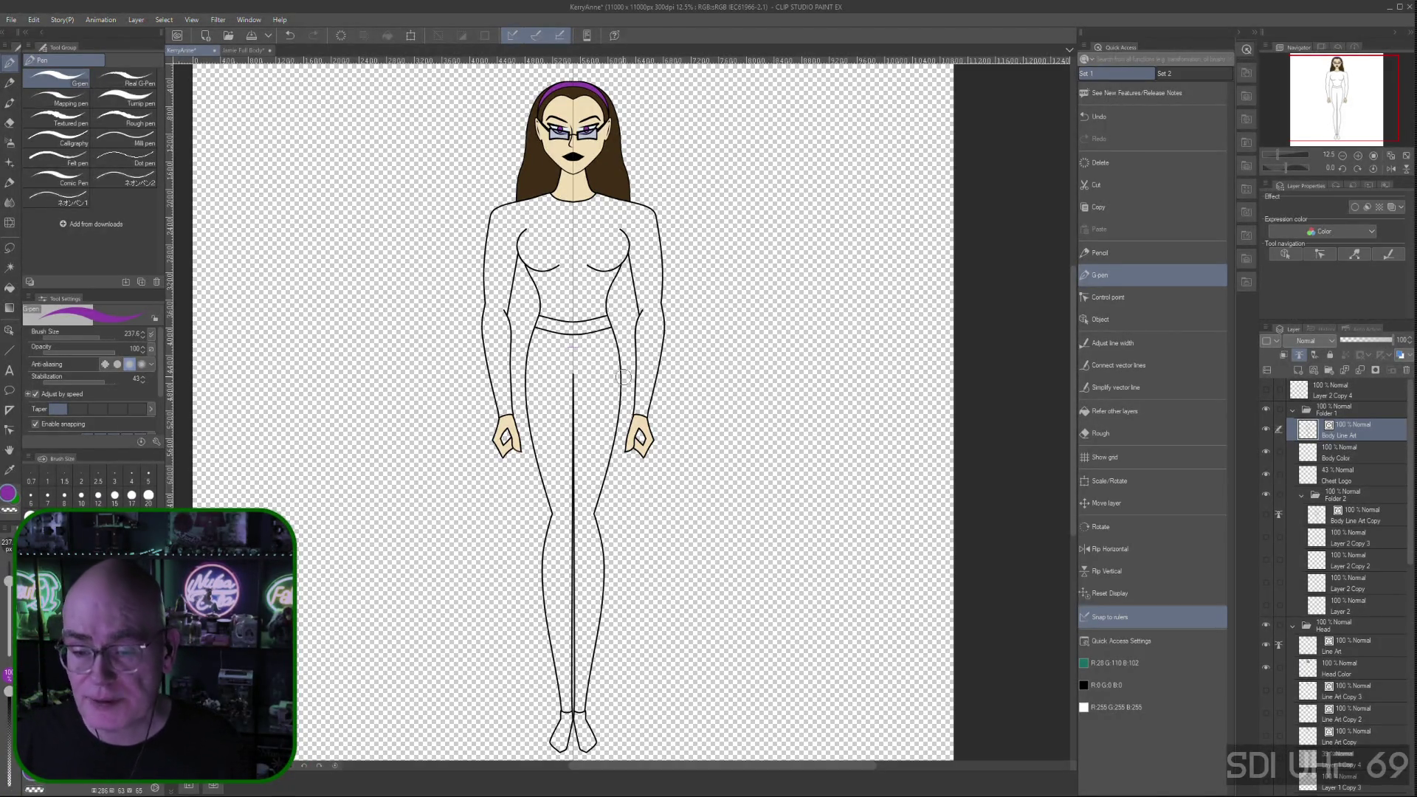
pyautogui.hotkey('ctrl', '+')
pyautogui.hotkey('ctrl', '+')
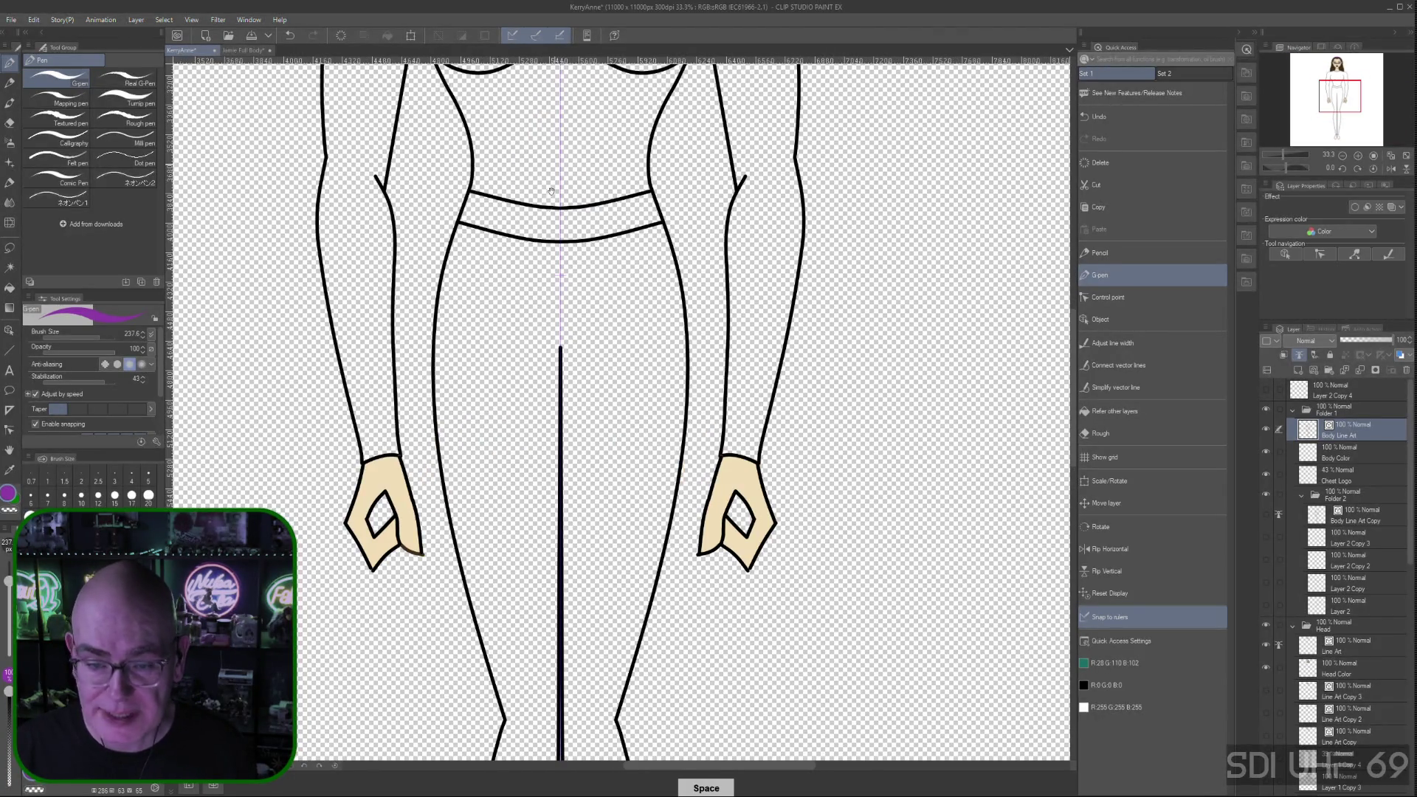
pyautogui.moveTo(536, 150); pyautogui.dragTo(649, 360)
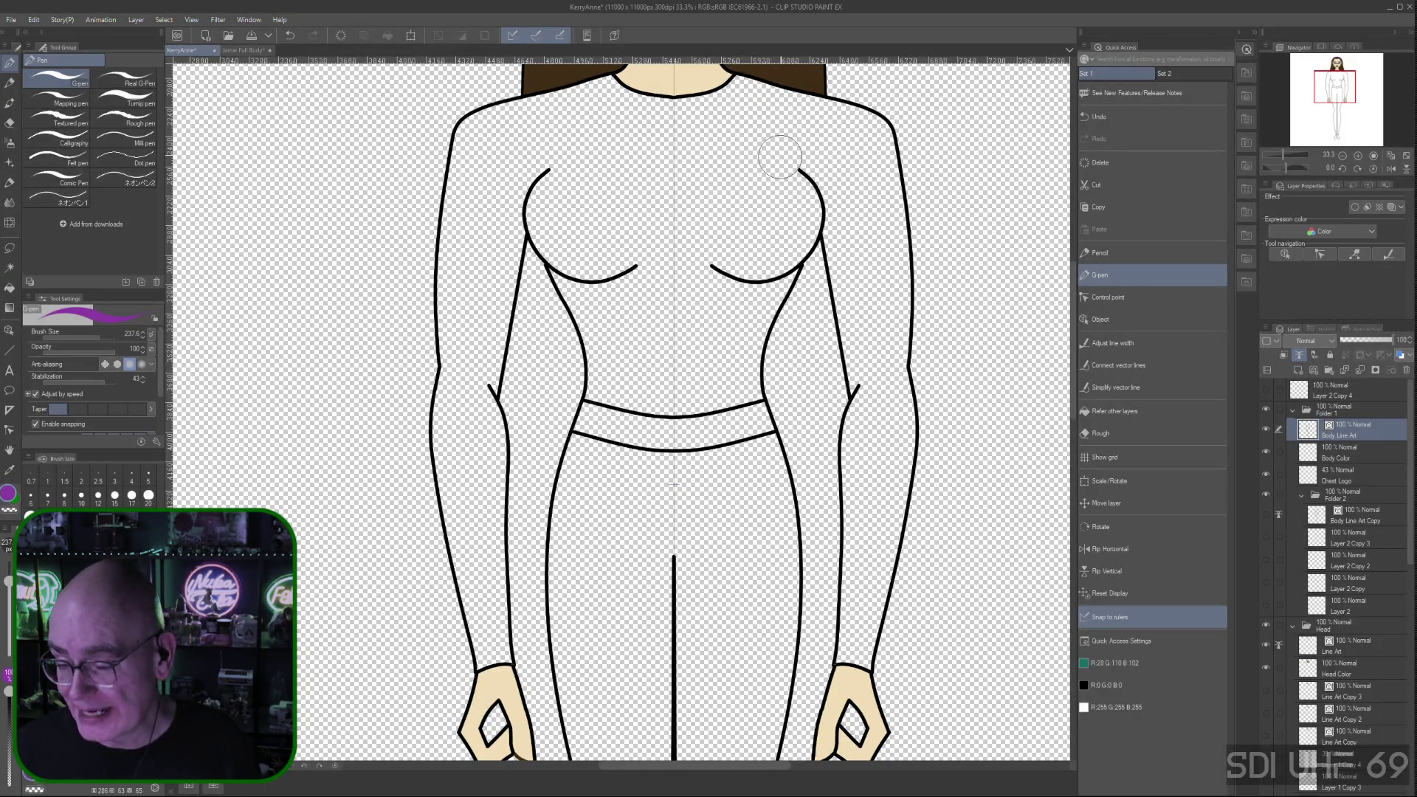
pyautogui.click(1106, 344)
pyautogui.click(1126, 295)
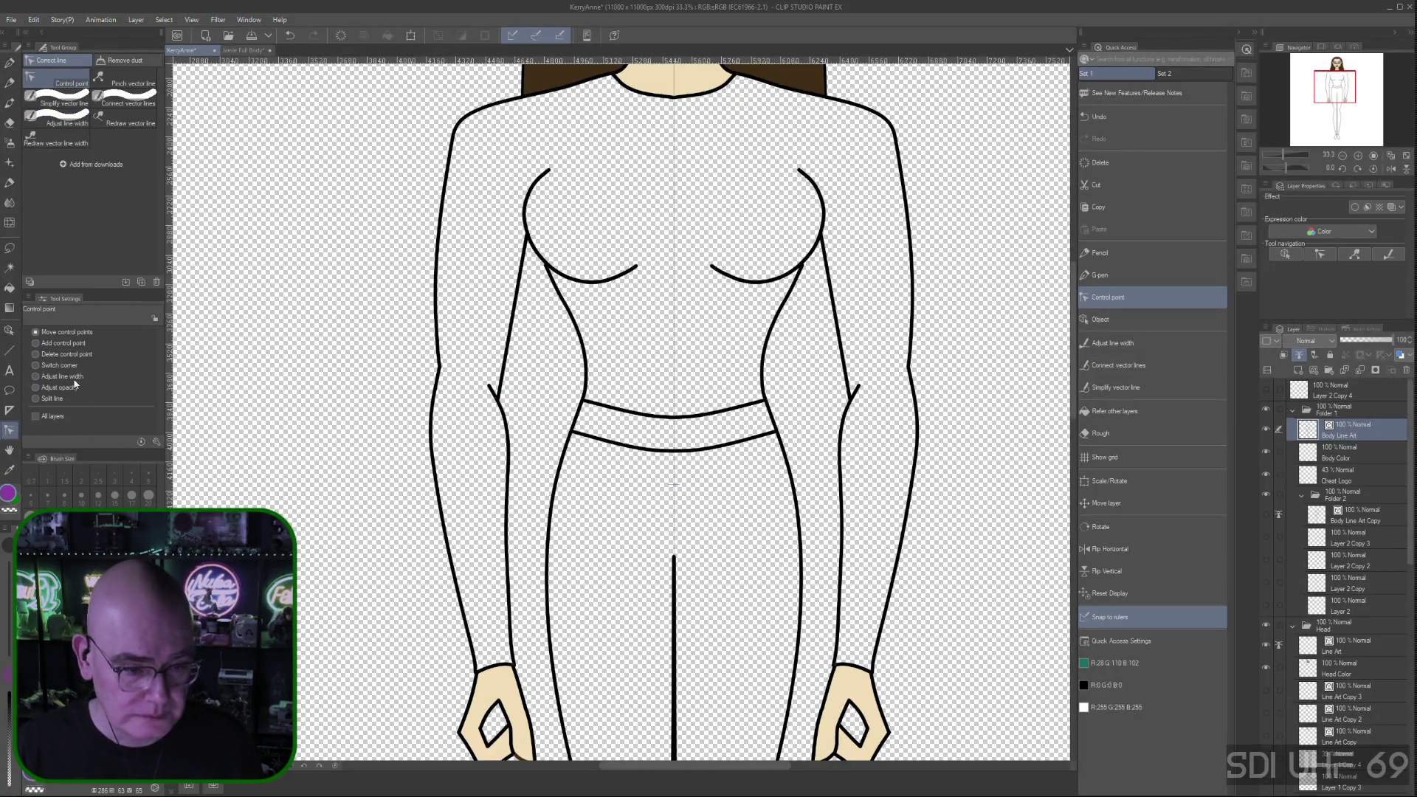
# Move the left chest curve's top control point slightly down-left
pyautogui.click(35, 377)
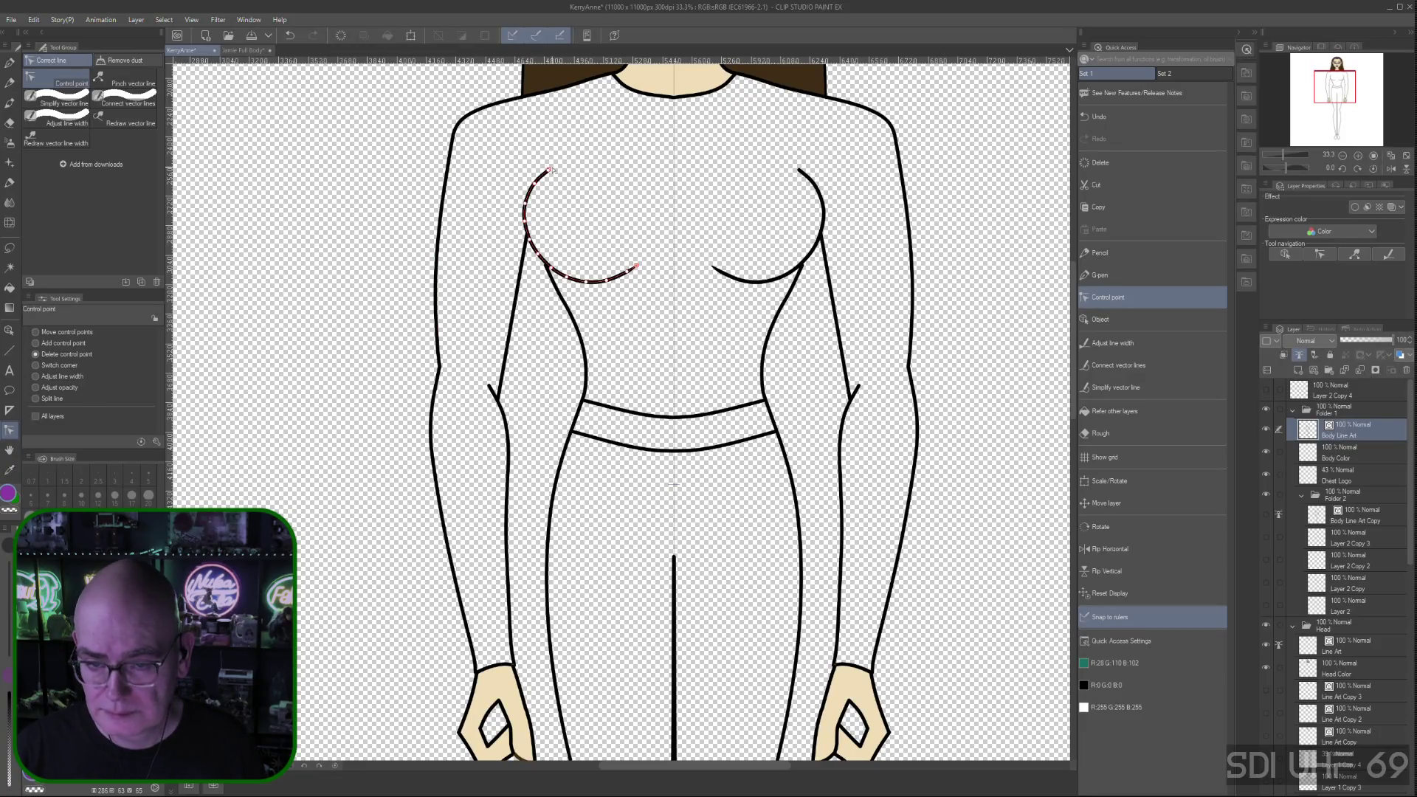
pyautogui.click(36, 333)
pyautogui.moveTo(549, 170); pyautogui.dragTo(546, 168)
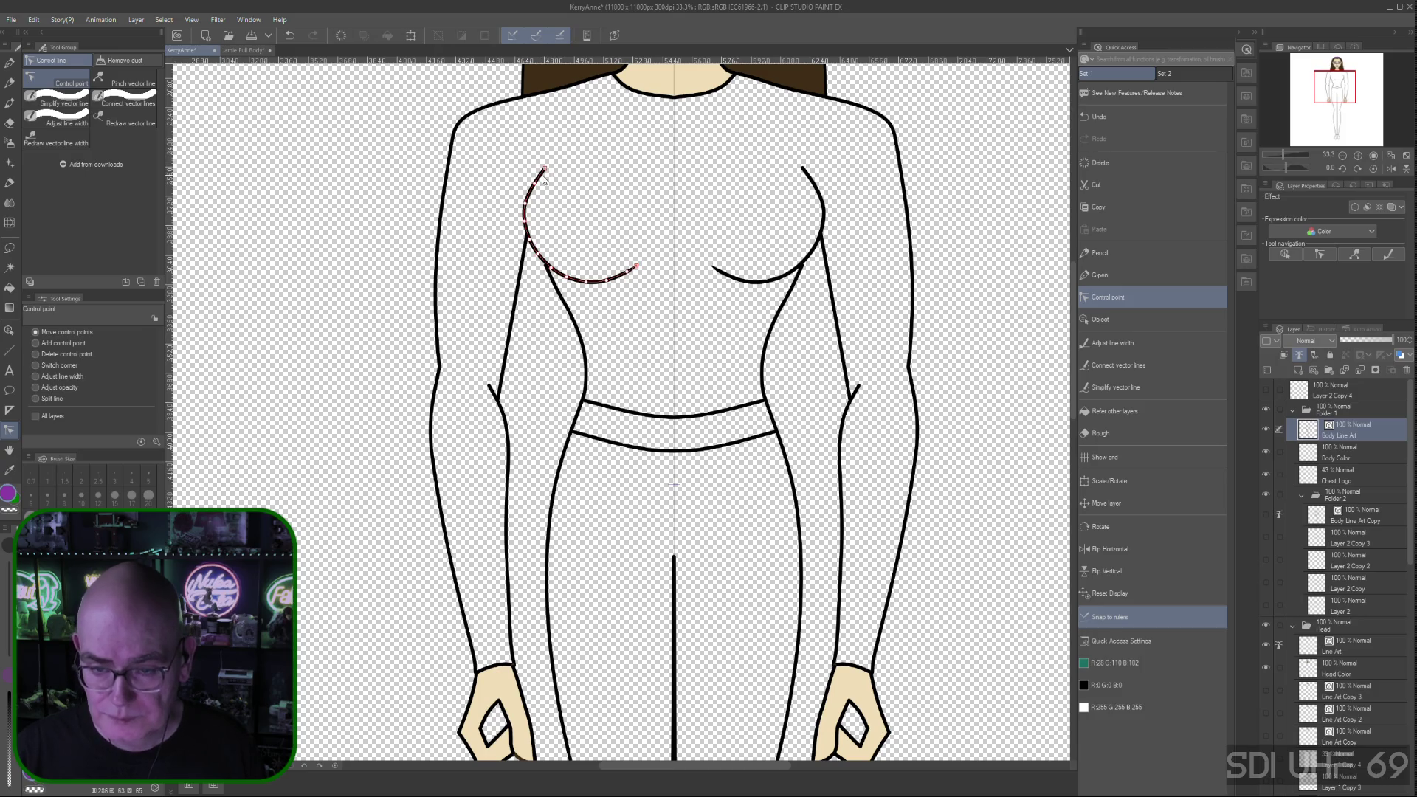
# Save the document and taper the top ends of both chest curves thinner
pyautogui.click(36, 355)
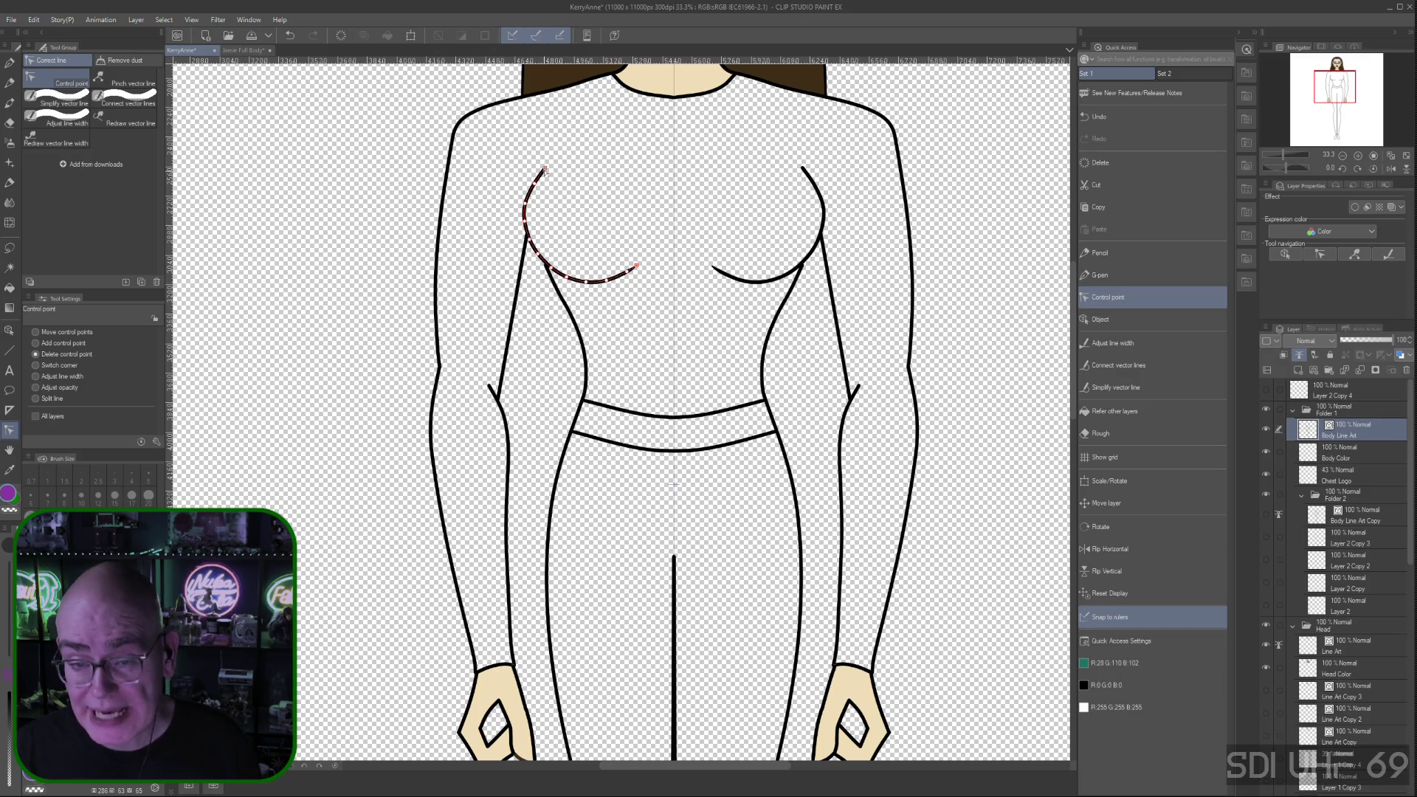
pyautogui.click(42, 377)
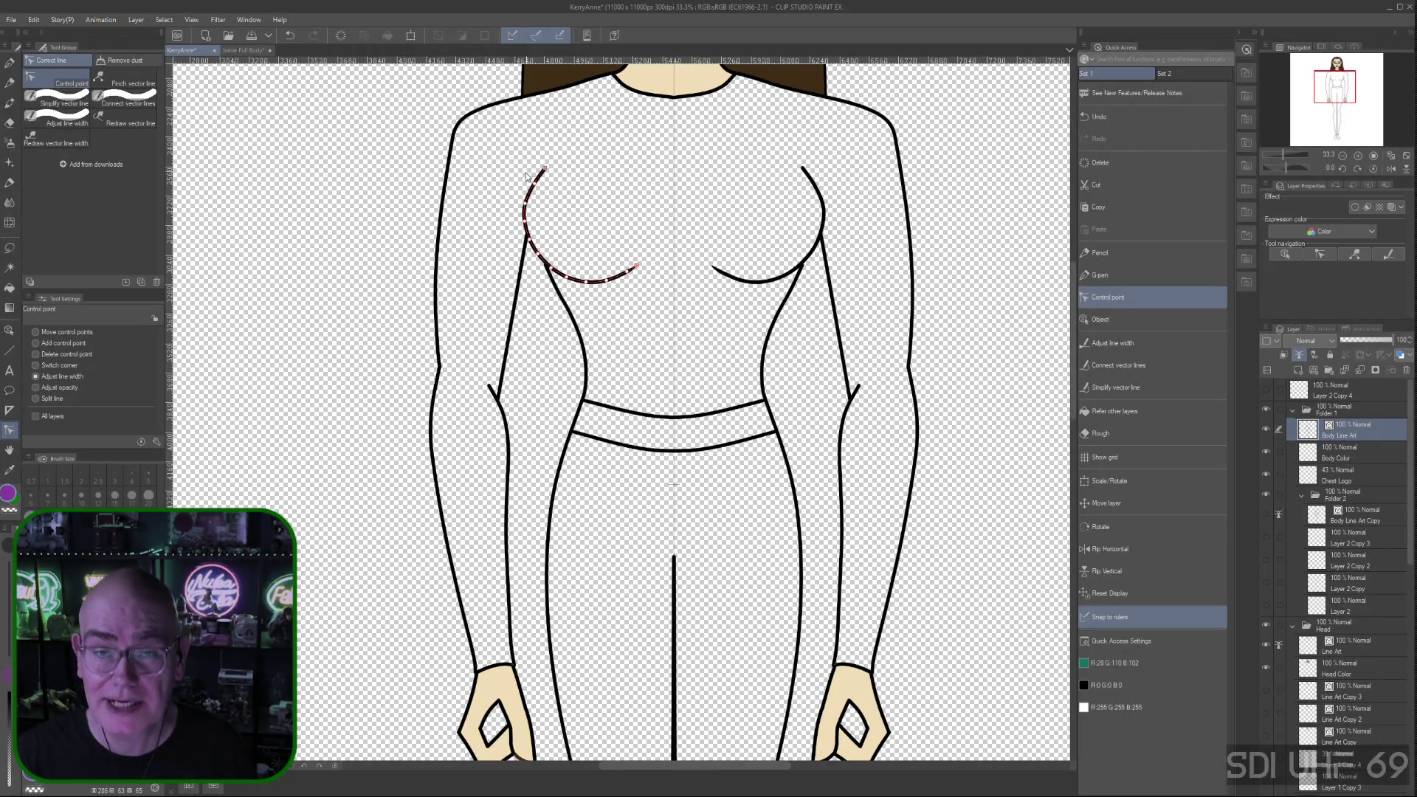
pyautogui.hotkey('ctrl', 's')
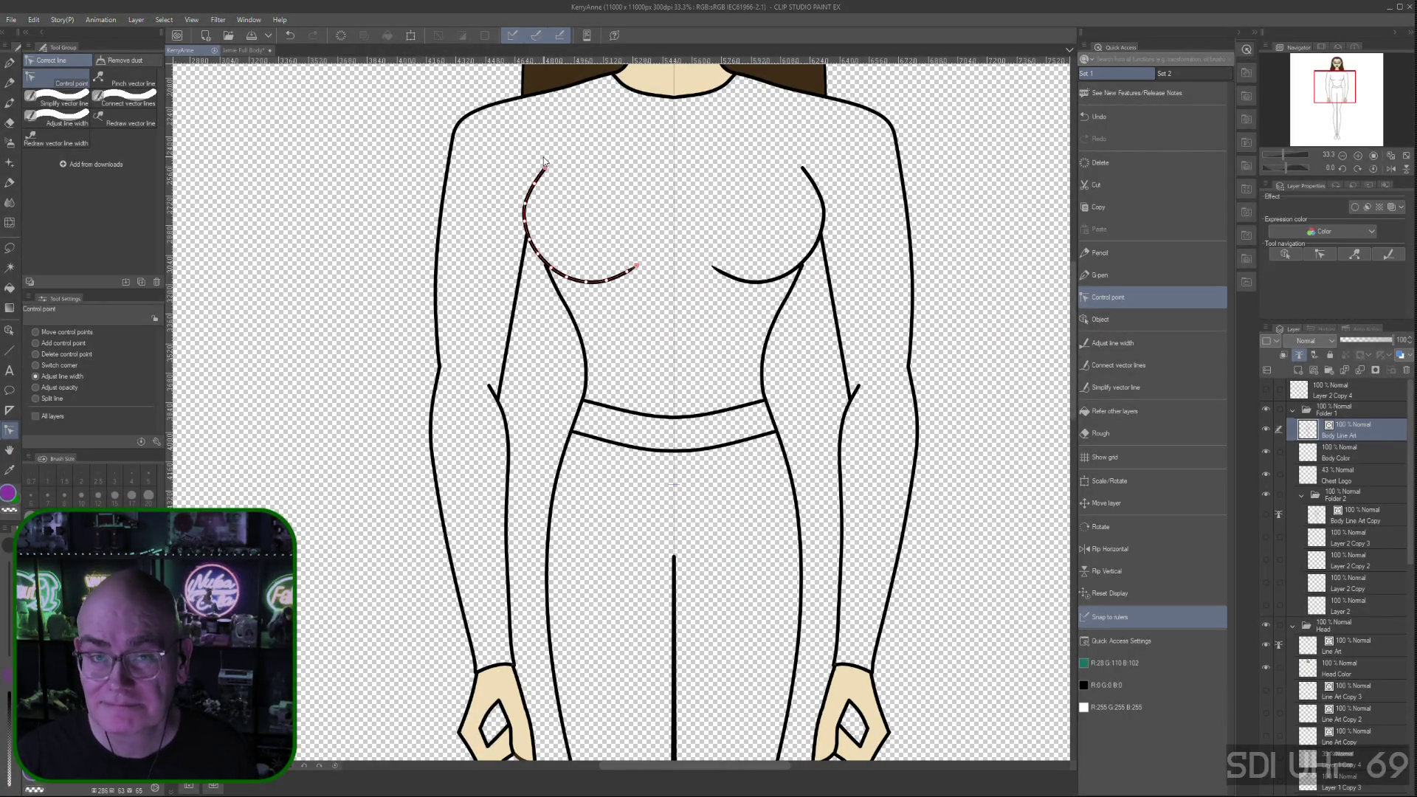
pyautogui.click(544, 170)
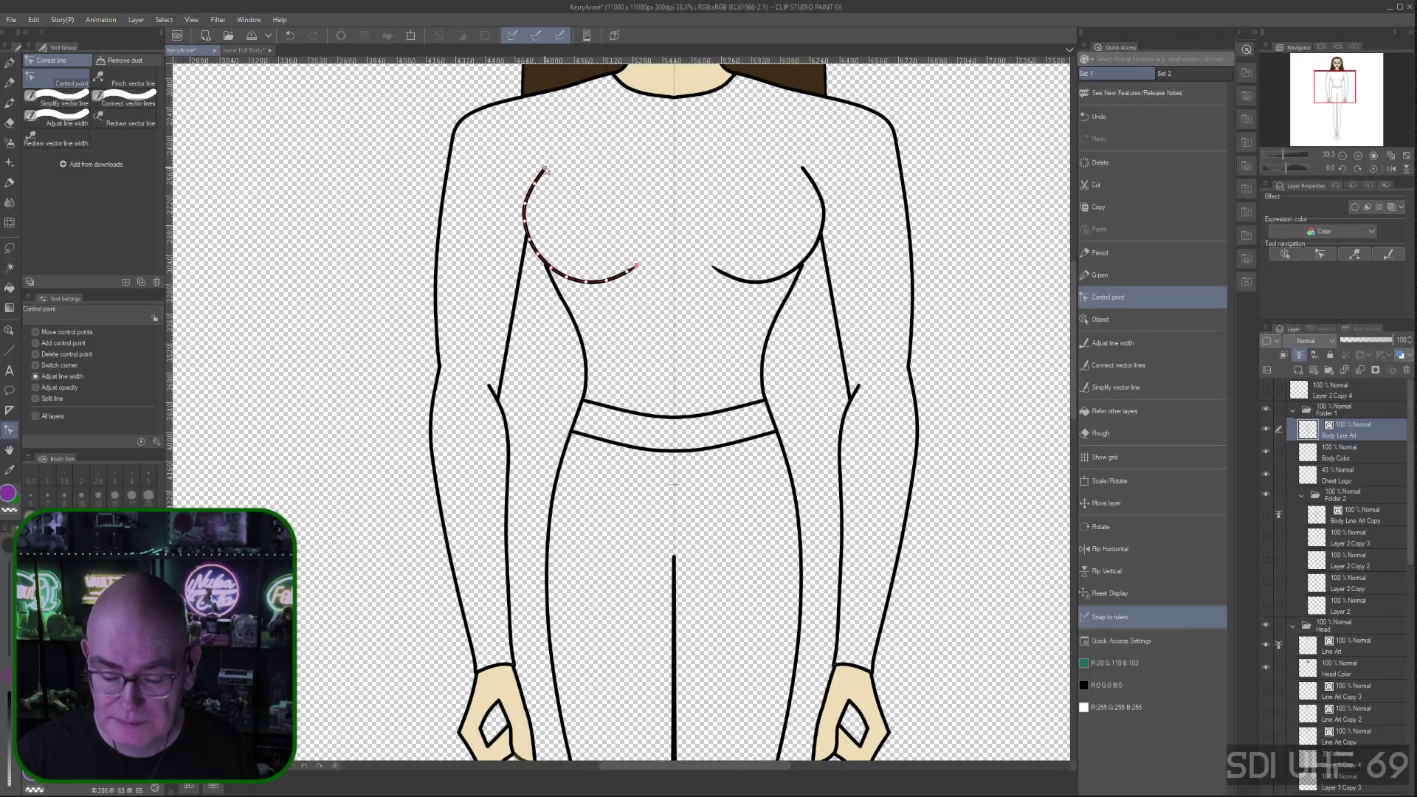
pyautogui.moveTo(544, 170); pyautogui.dragTo(535, 169)
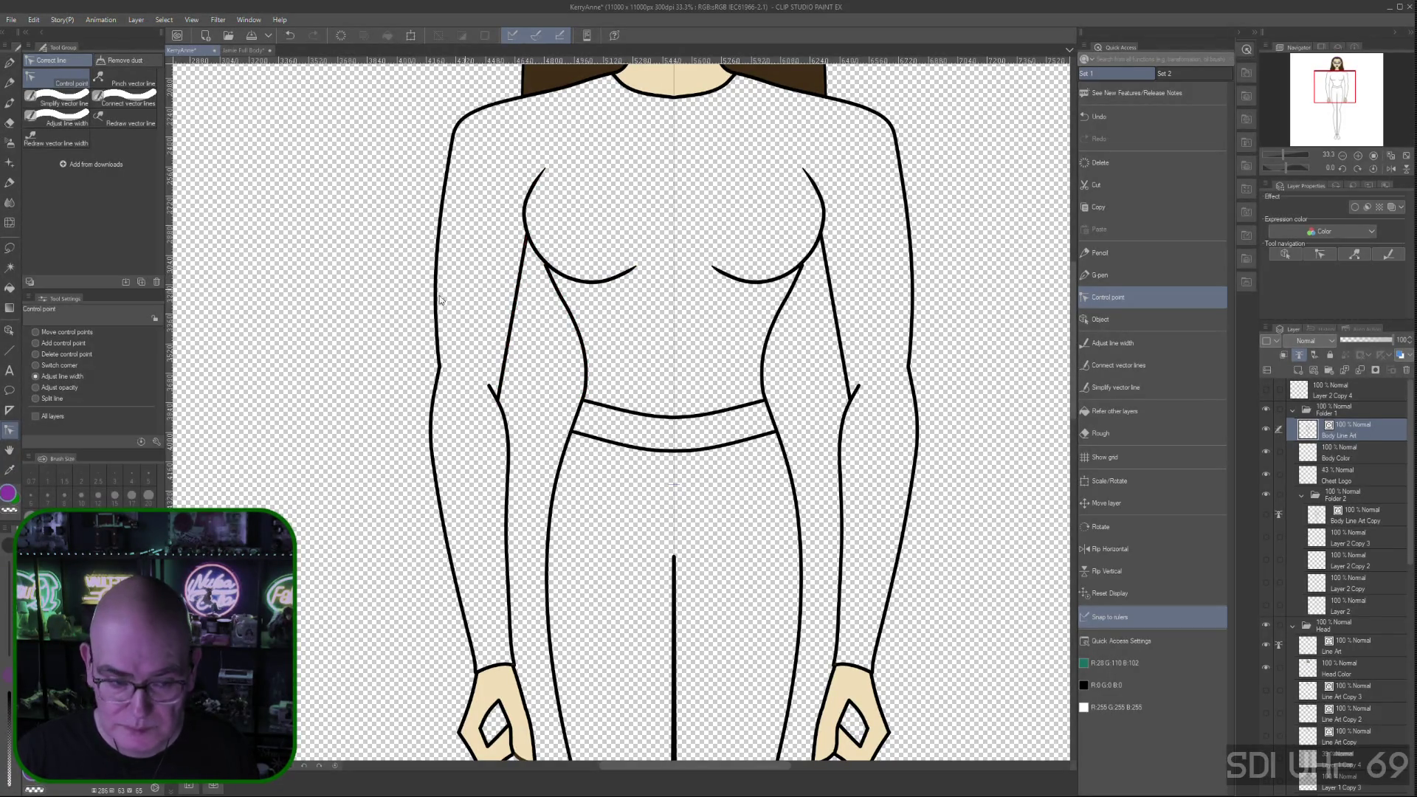
# Set point editing to Move control points and look over the figure from feet to torso
pyautogui.click(37, 333)
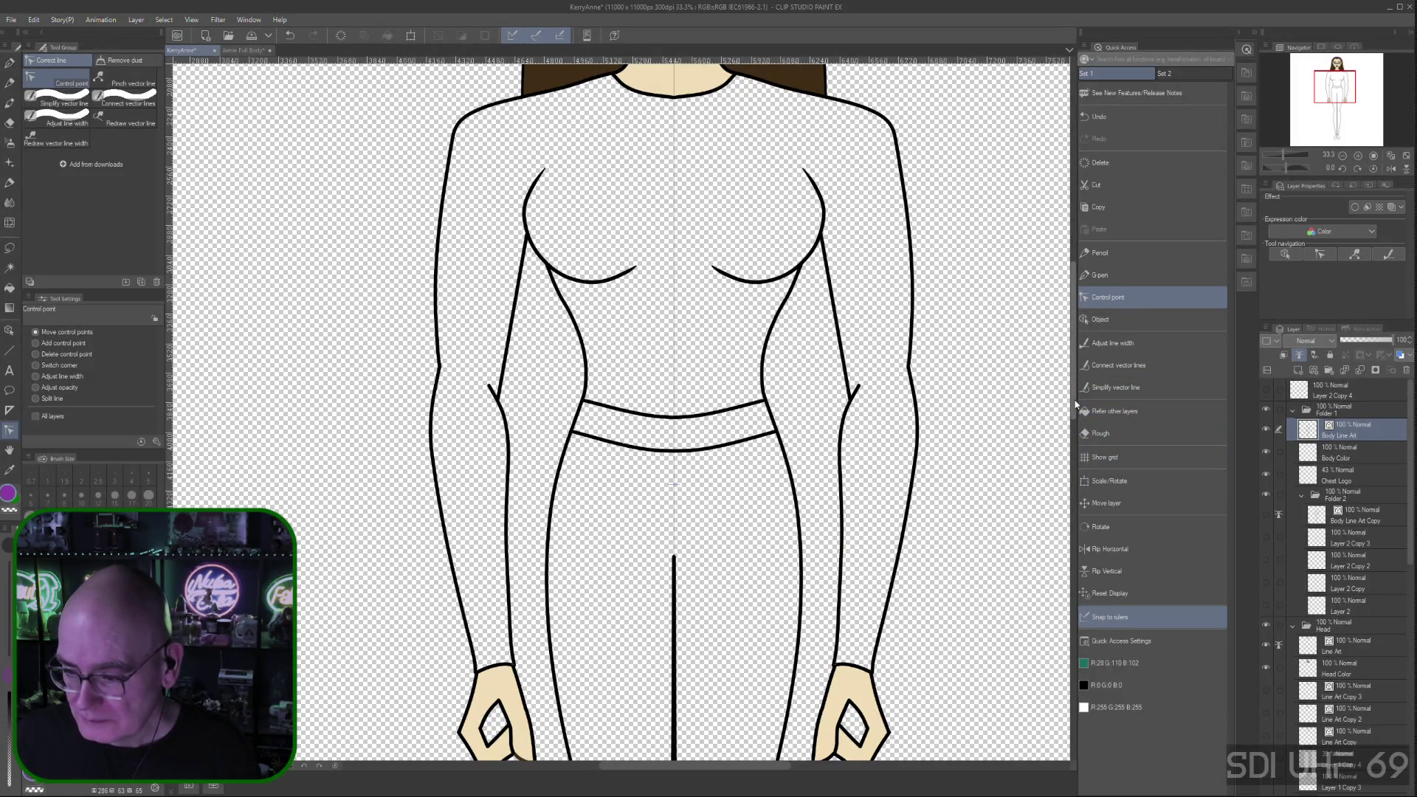
pyautogui.moveTo(1075, 404); pyautogui.dragTo(1081, 625)
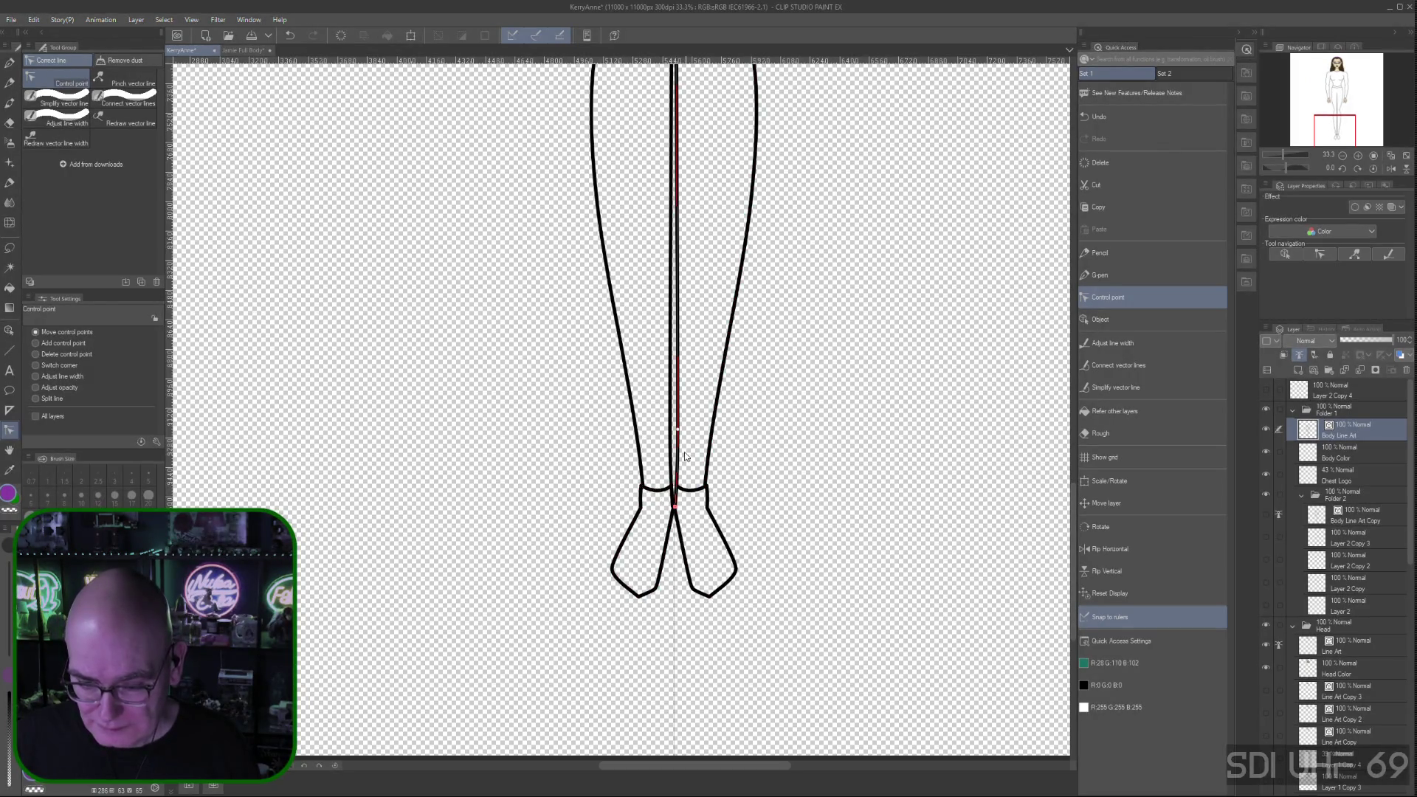
pyautogui.moveTo(1074, 561); pyautogui.dragTo(1065, 213)
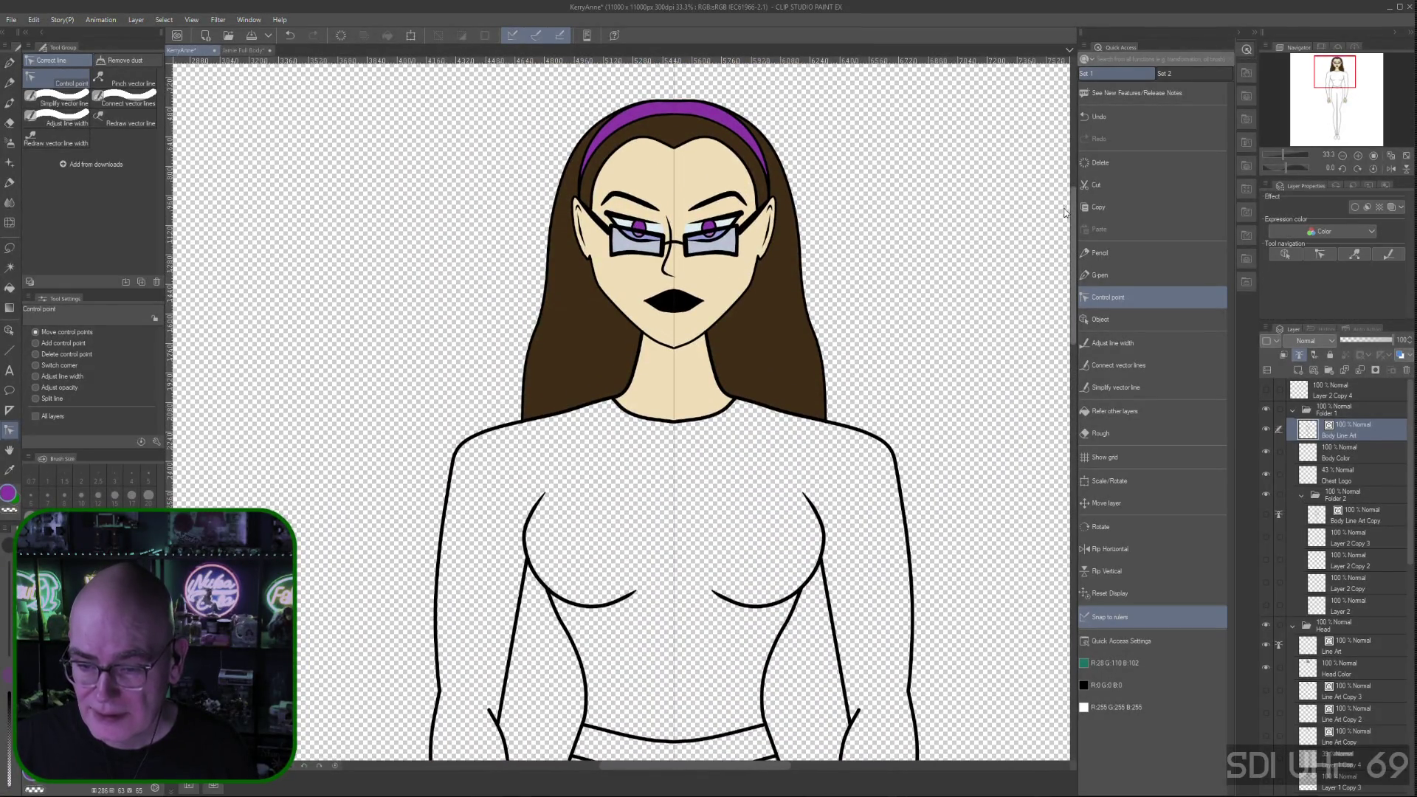
pyautogui.moveTo(1065, 213)
pyautogui.mouseDown()
pyautogui.moveTo(1076, 222)
pyautogui.moveTo(1075, 207)
pyautogui.moveTo(1074, 422)
pyautogui.mouseUp()
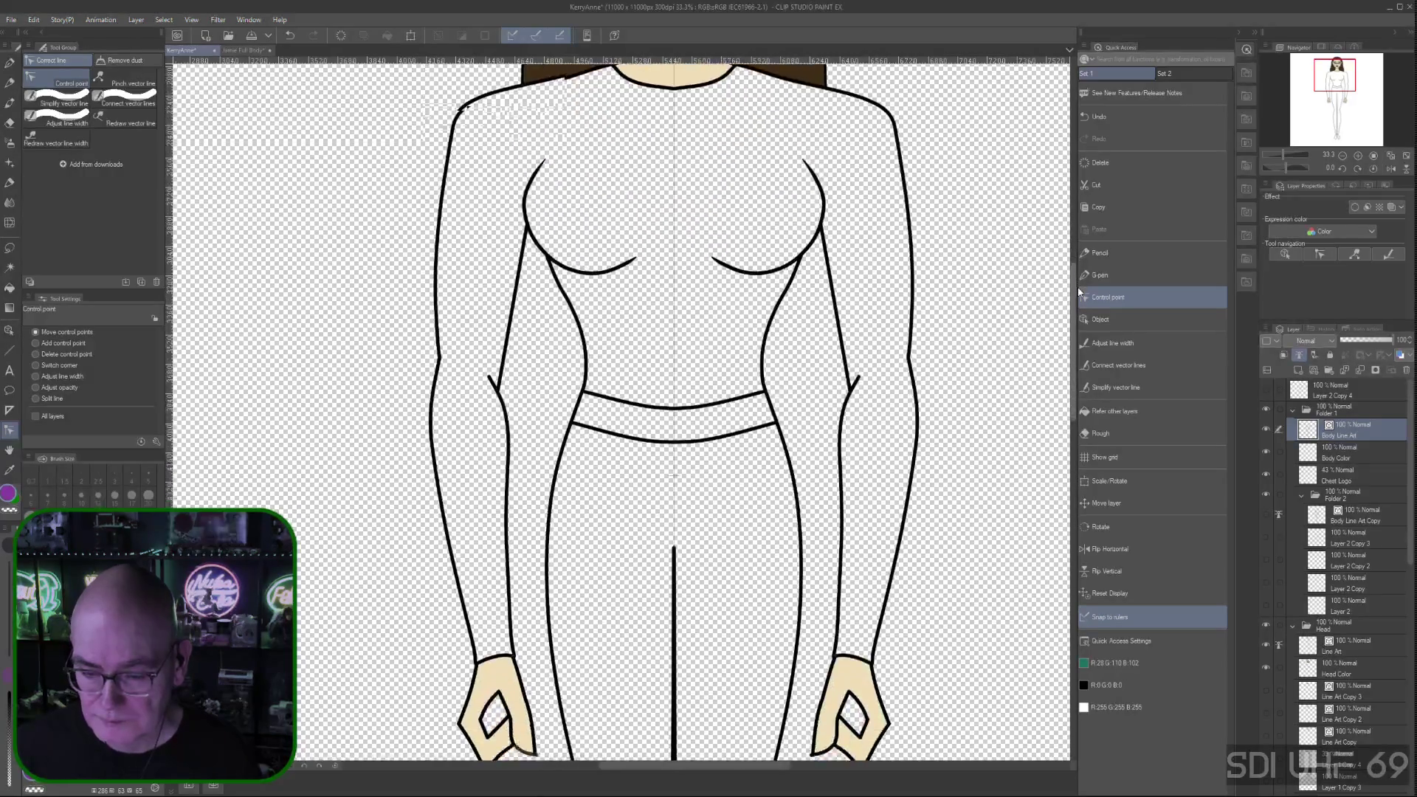
pyautogui.scroll(5, 557, 360)
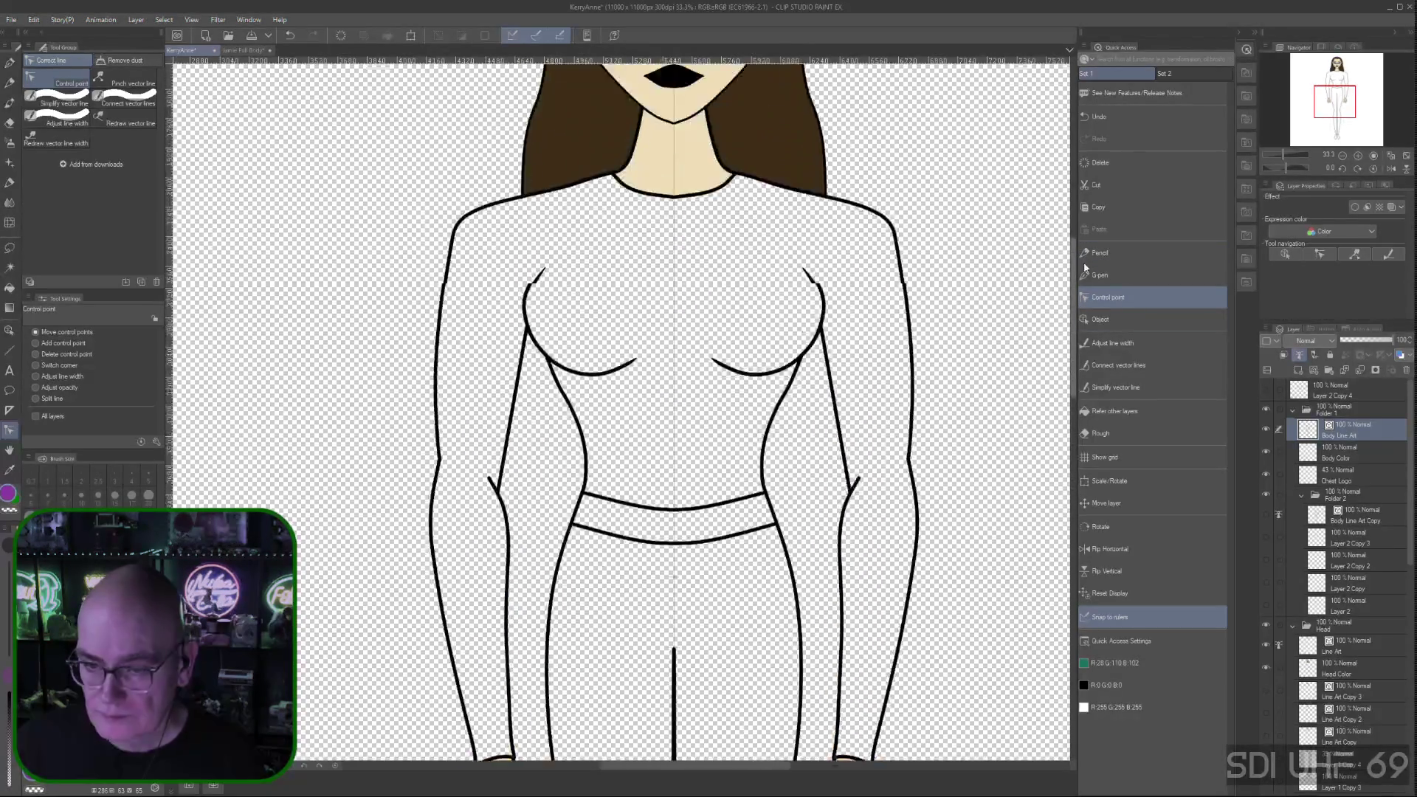
pyautogui.moveTo(1073, 369)
pyautogui.mouseDown()
pyautogui.moveTo(1088, 187)
pyautogui.moveTo(1088, 223)
pyautogui.mouseUp()
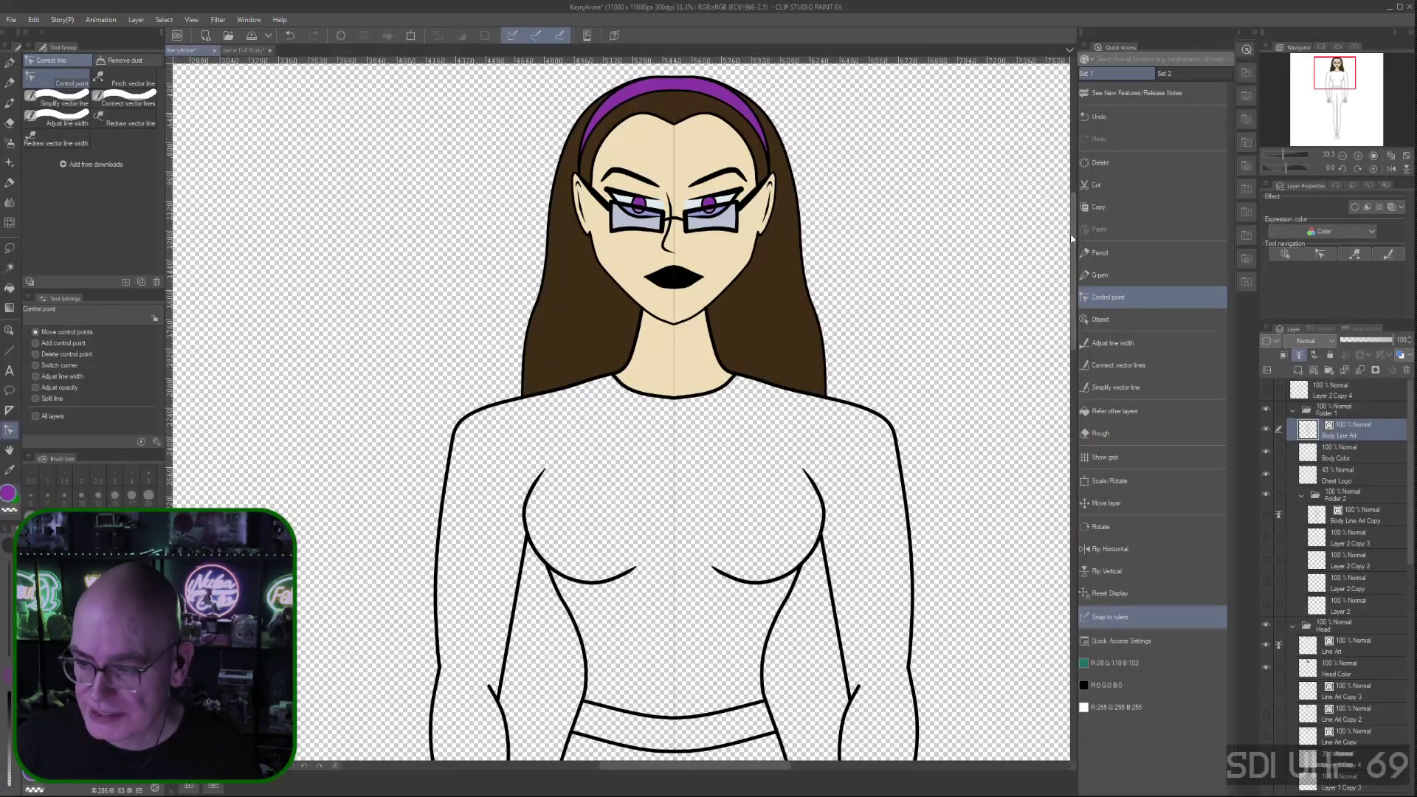
pyautogui.moveTo(1074, 232); pyautogui.dragTo(1079, 302)
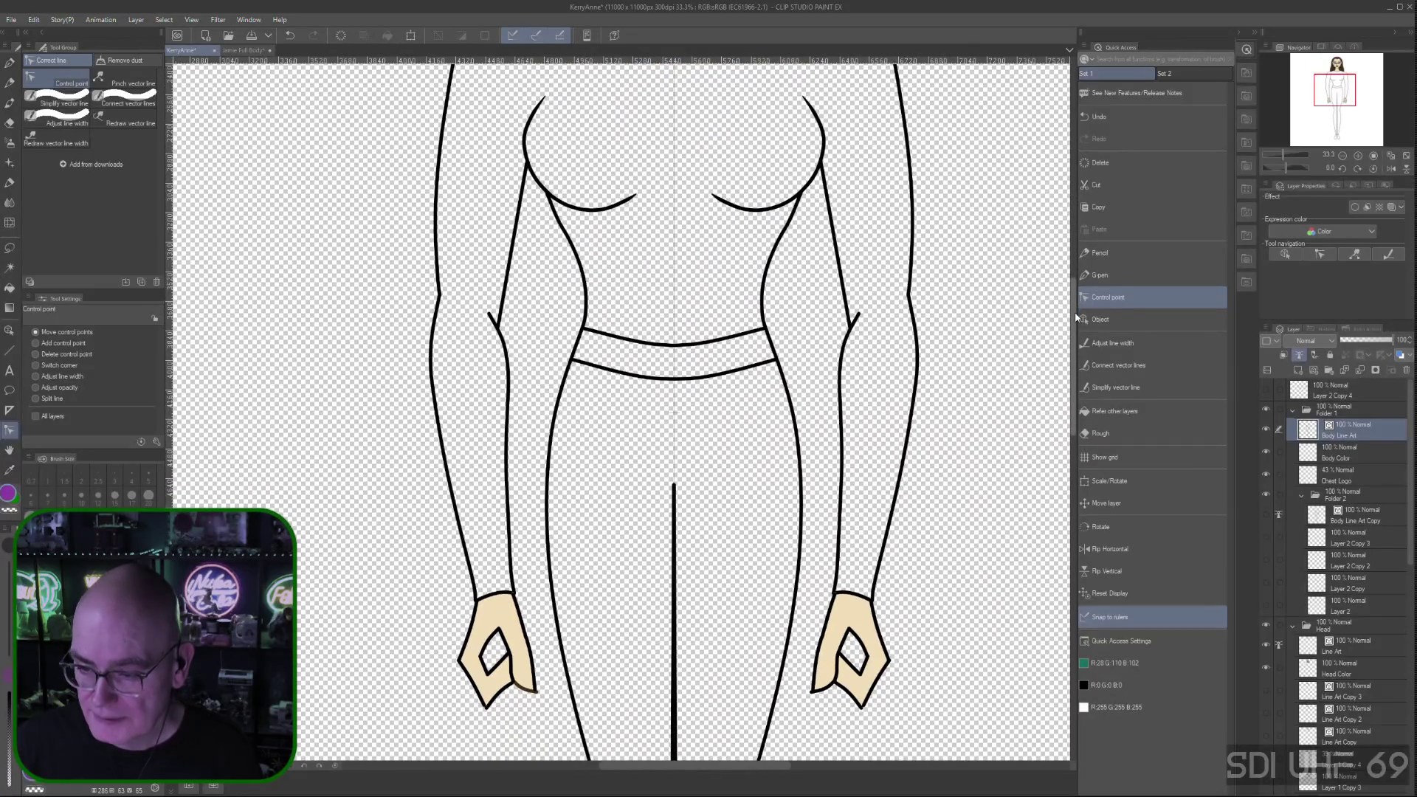
pyautogui.click(857, 316)
pyautogui.click(930, 303)
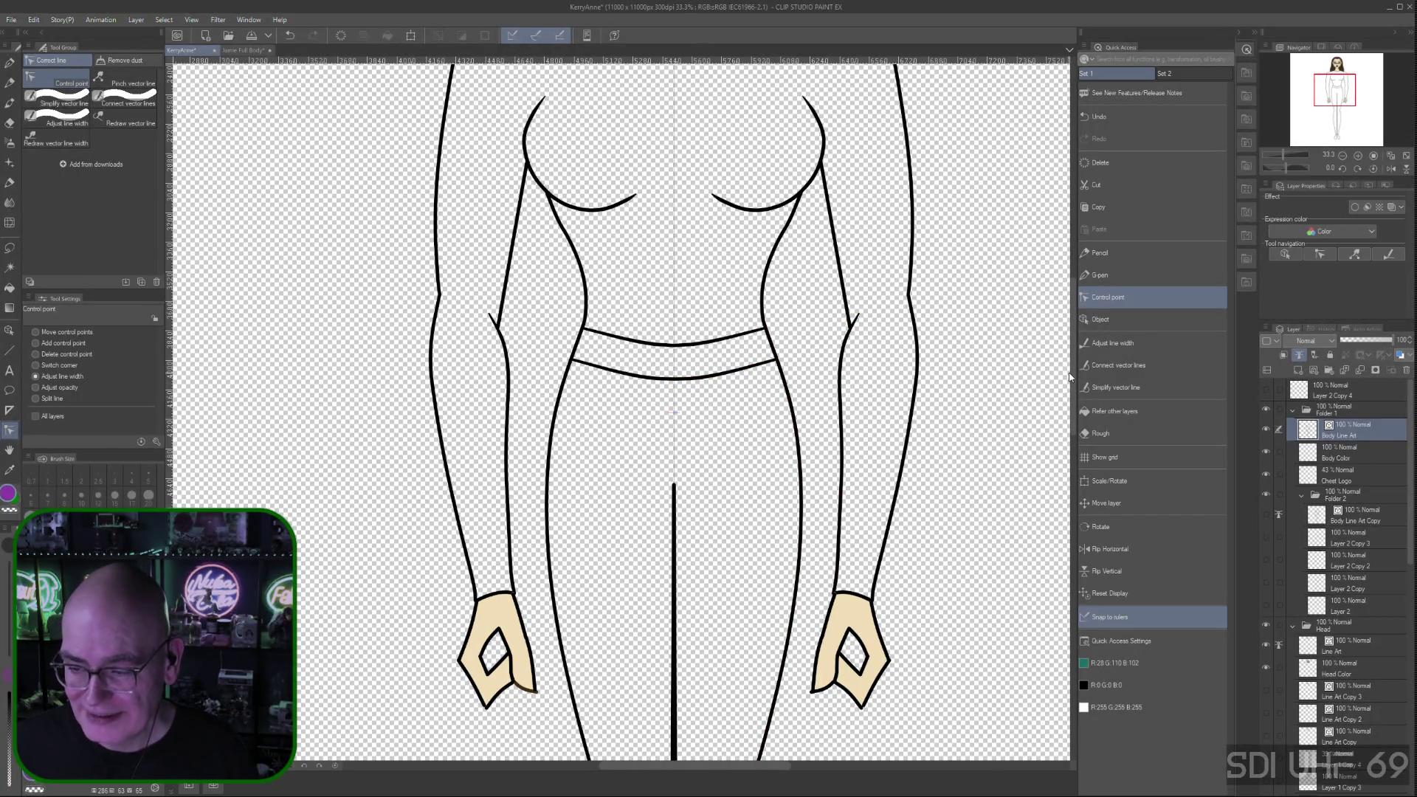
pyautogui.moveTo(1073, 376)
pyautogui.mouseDown()
pyautogui.moveTo(1080, 303)
pyautogui.moveTo(1080, 317)
pyautogui.mouseUp()
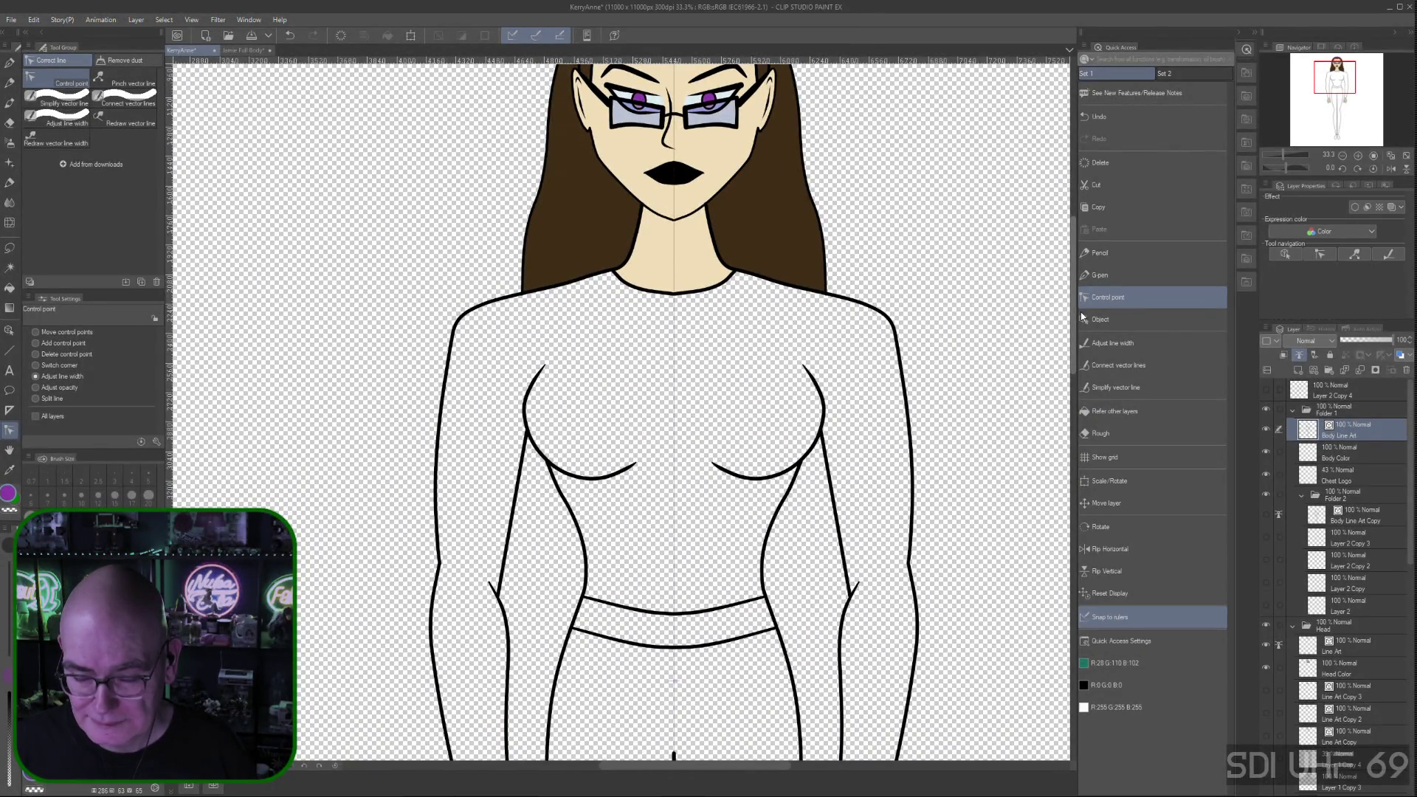
pyautogui.moveTo(1081, 317); pyautogui.dragTo(1081, 312)
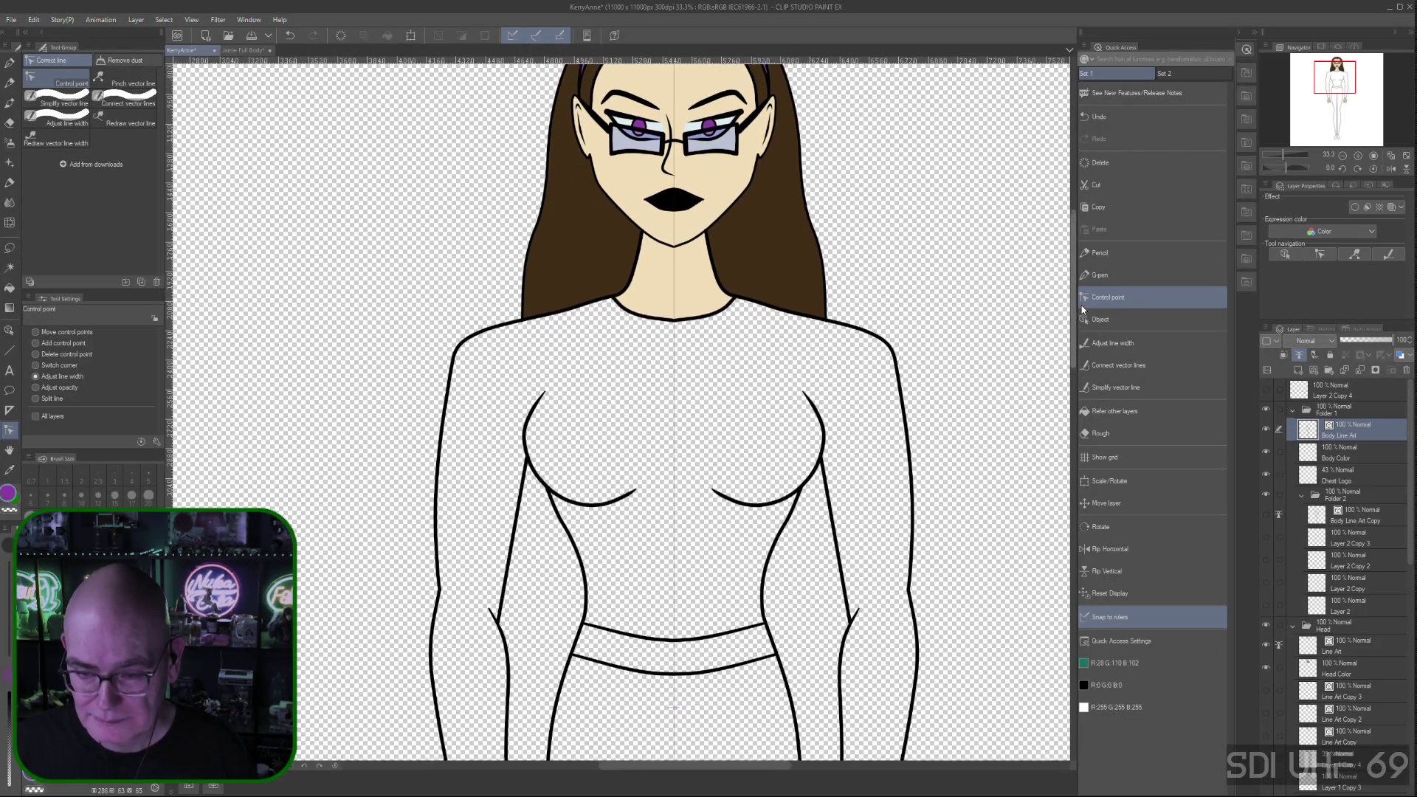
pyautogui.click(613, 309)
pyautogui.click(620, 308)
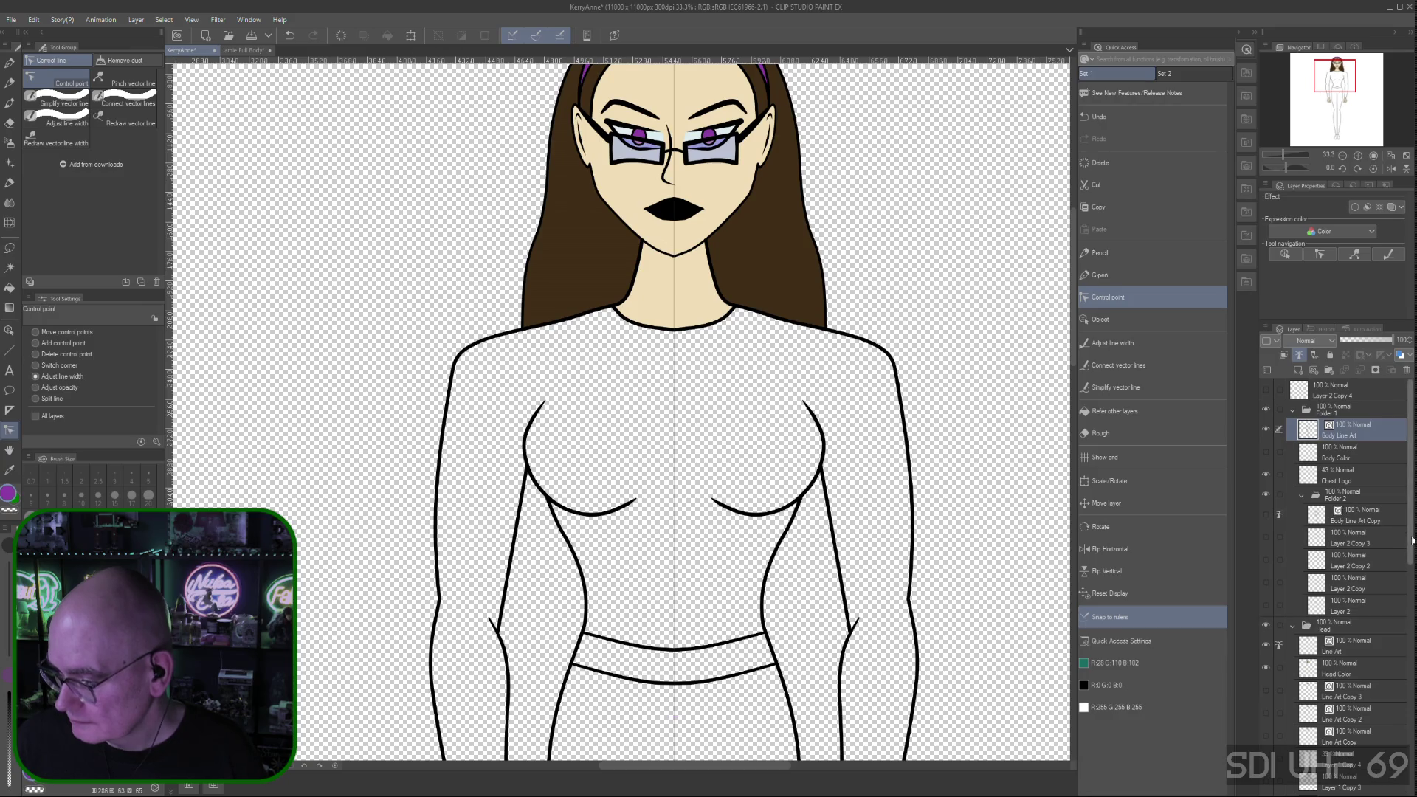
pyautogui.scroll(-2, 1358, 561)
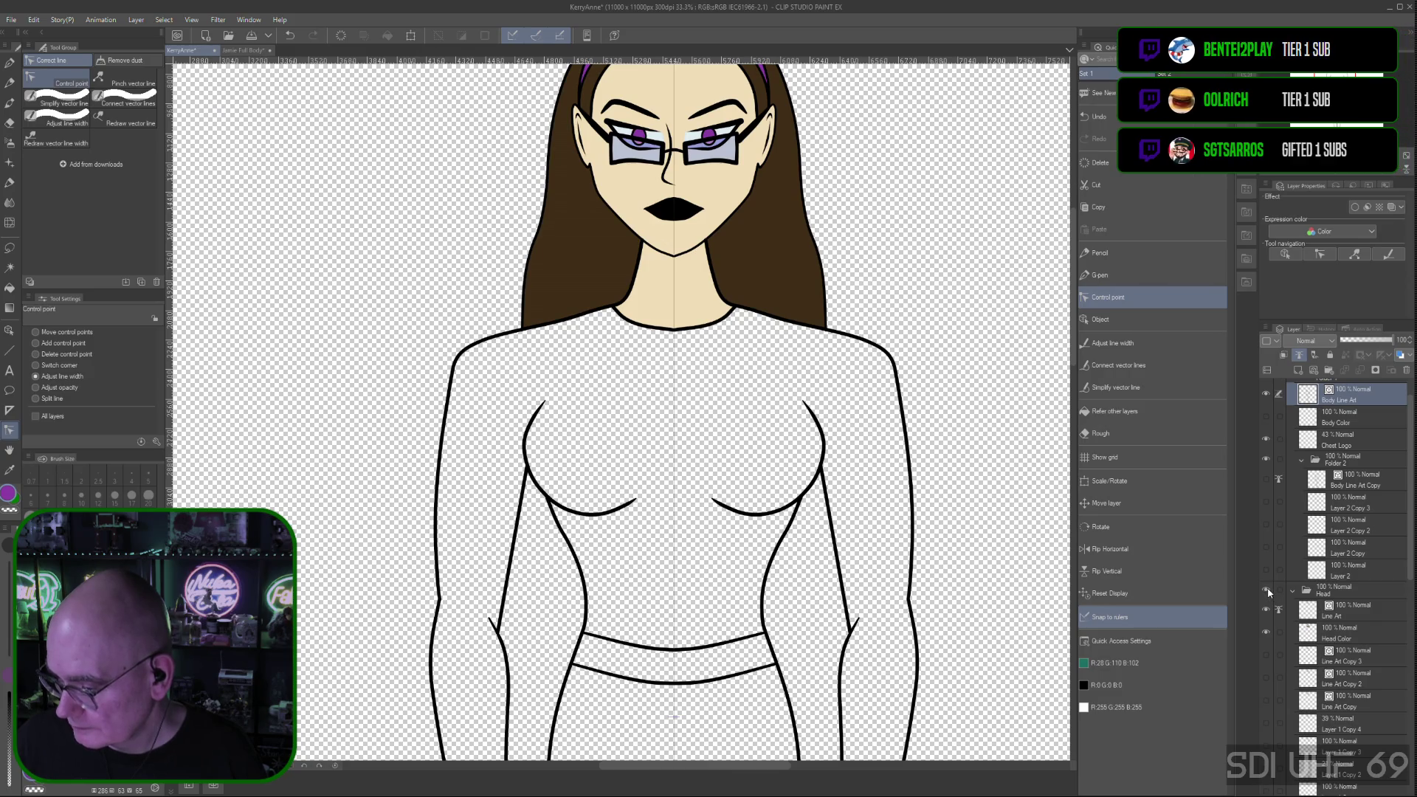
# Hide the Head Color layer and make the Head folder's Line Art layer the editing target
pyautogui.click(1266, 633)
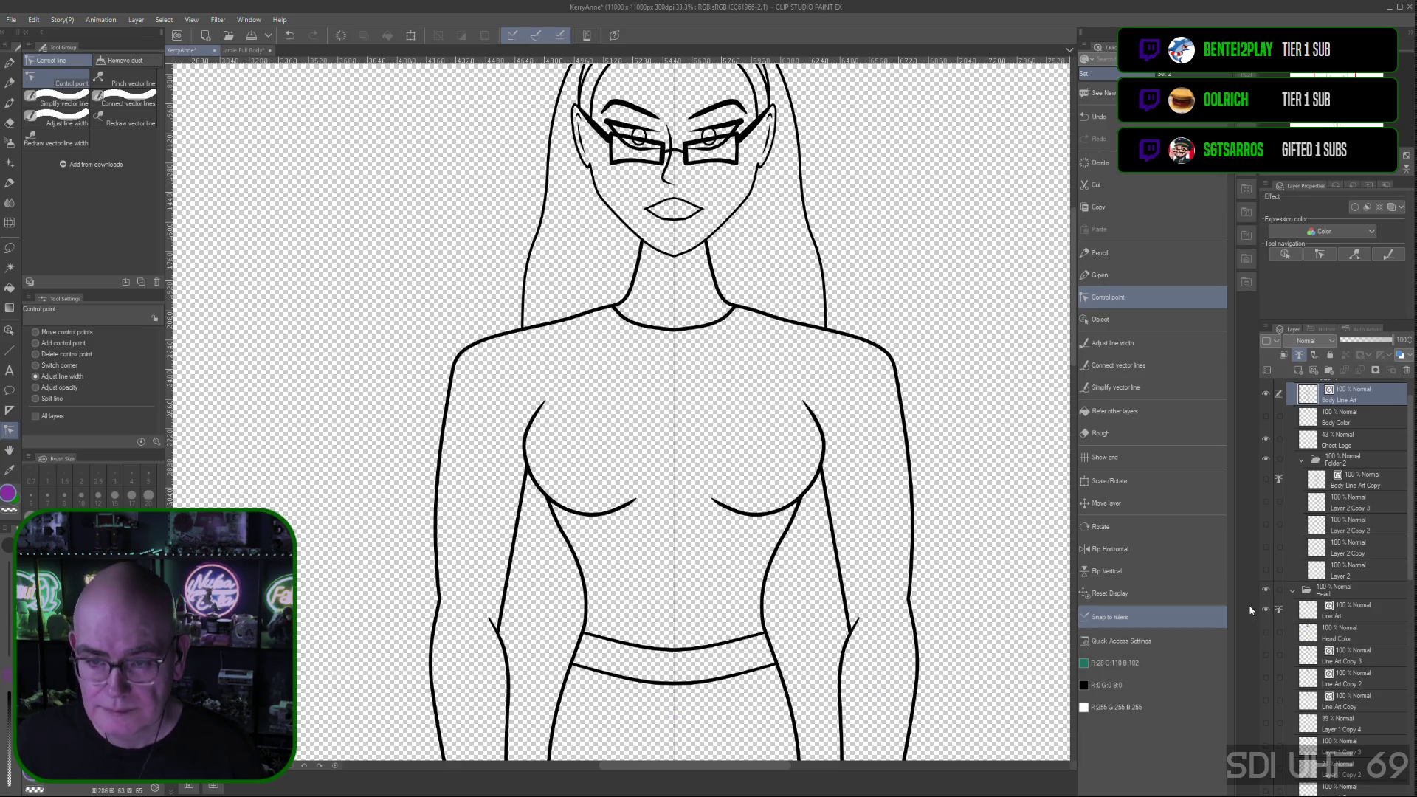
pyautogui.scroll(1, 1072, 355)
pyautogui.scroll(3, 1073, 355)
pyautogui.scroll(3, 1076, 339)
pyautogui.scroll(3, 1078, 331)
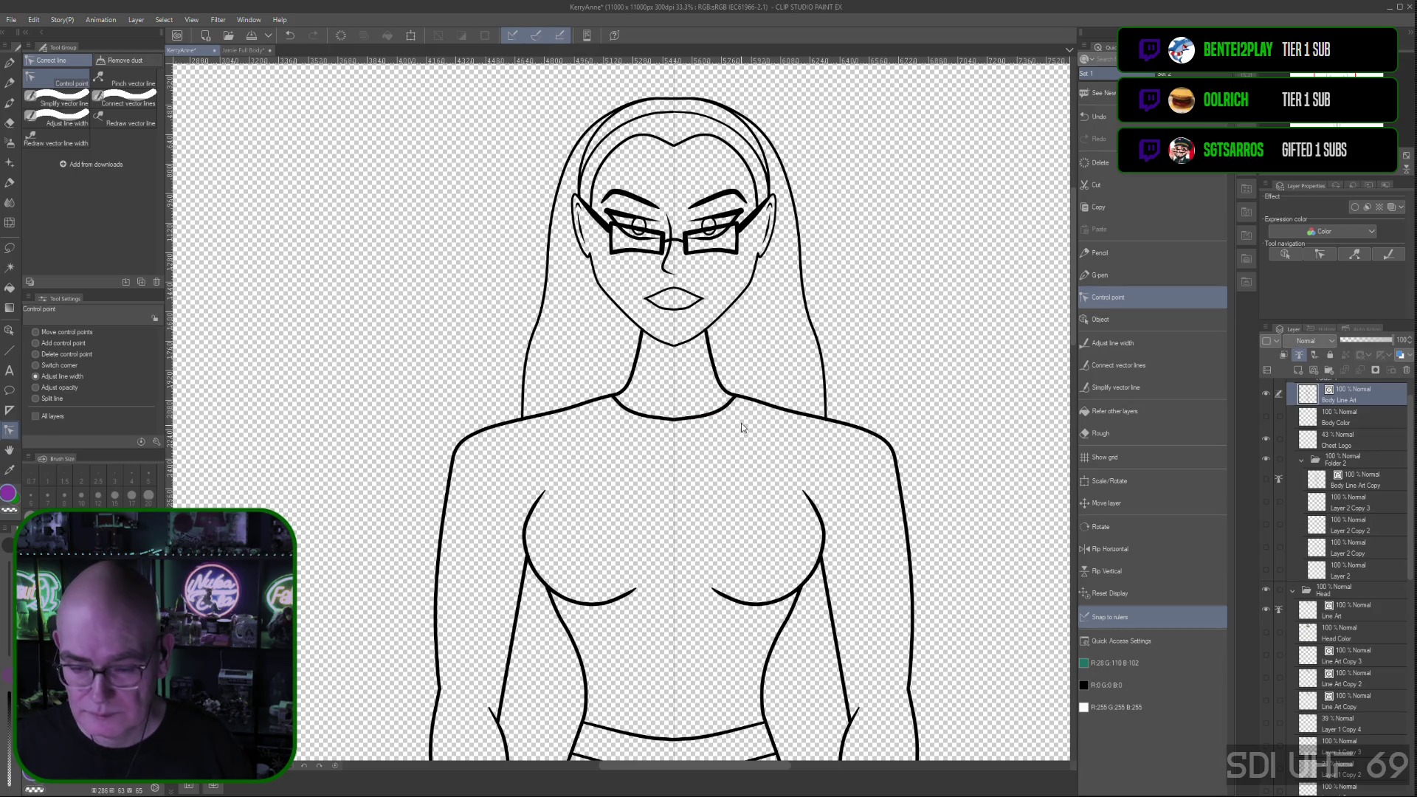
pyautogui.moveTo(1074, 270); pyautogui.dragTo(1076, 278)
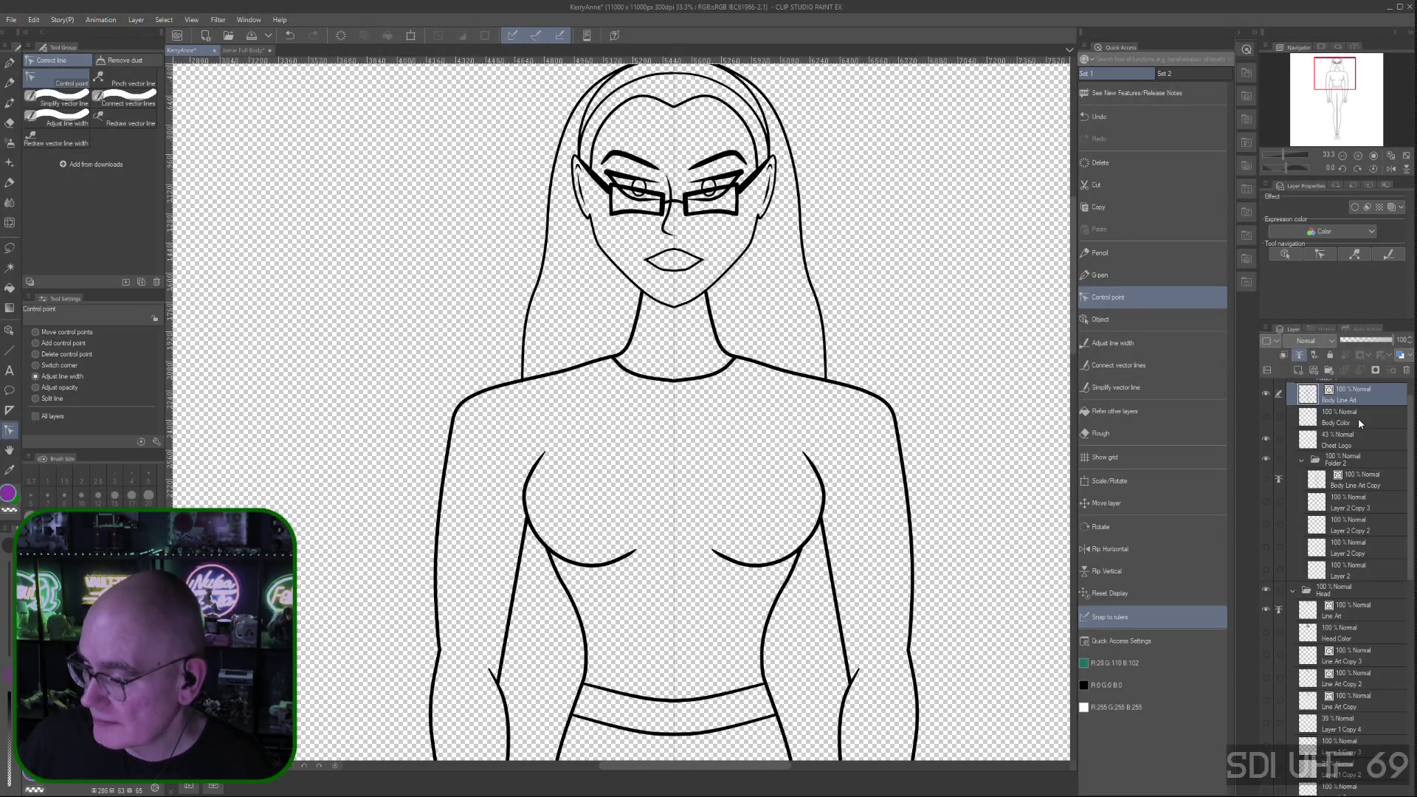
pyautogui.click(1344, 617)
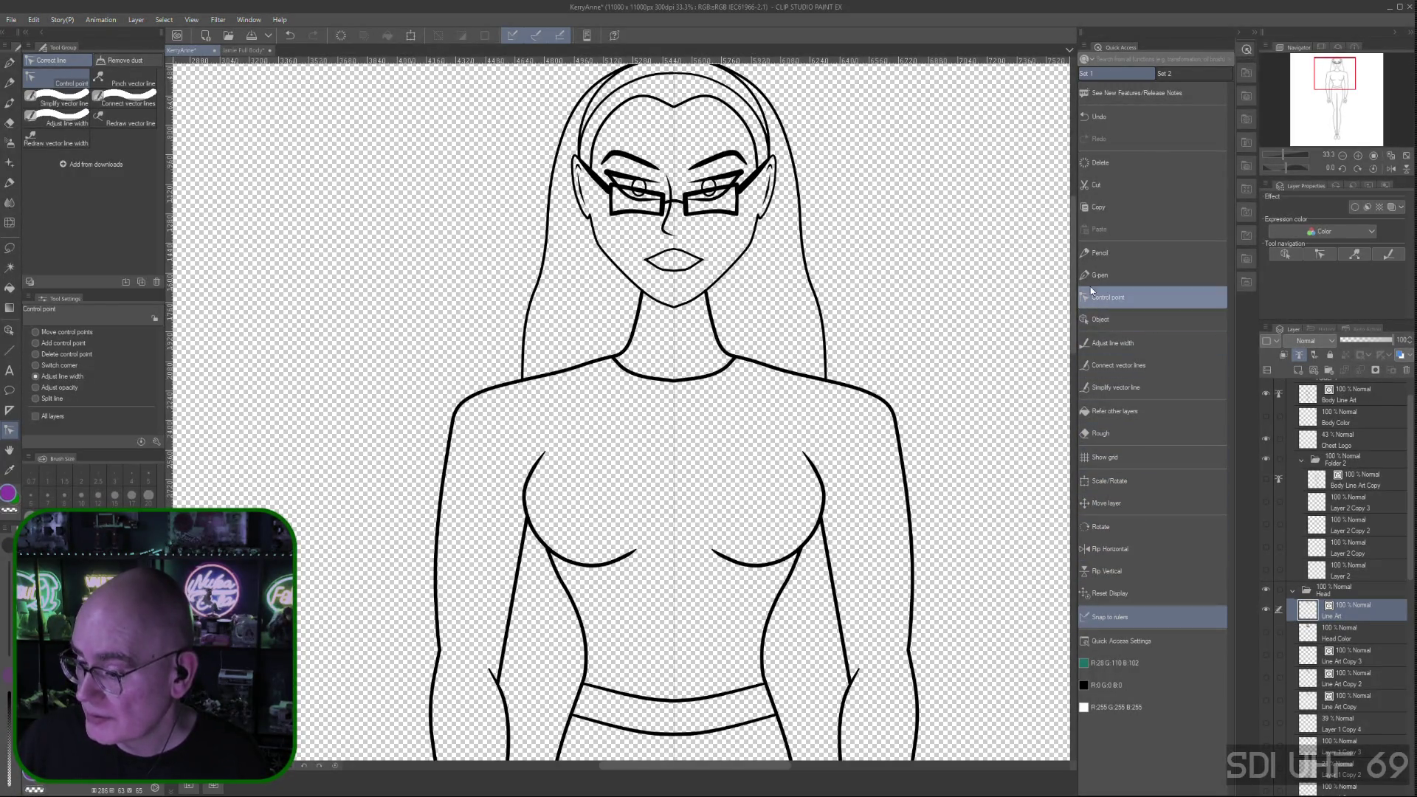
# Thicken both jaw outlines and the lips outline with Adjust line width
pyautogui.click(1118, 344)
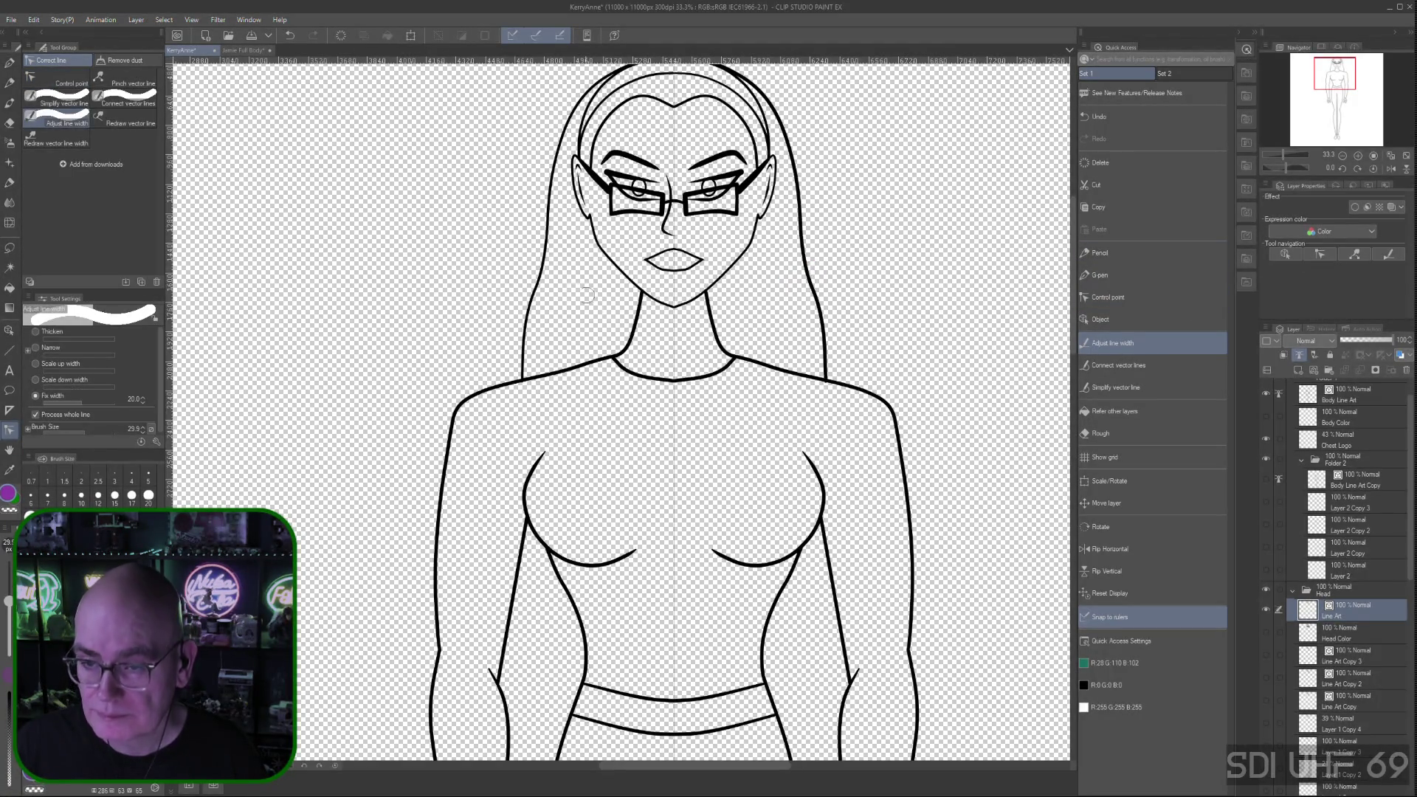
pyautogui.click(595, 250)
pyautogui.click(738, 275)
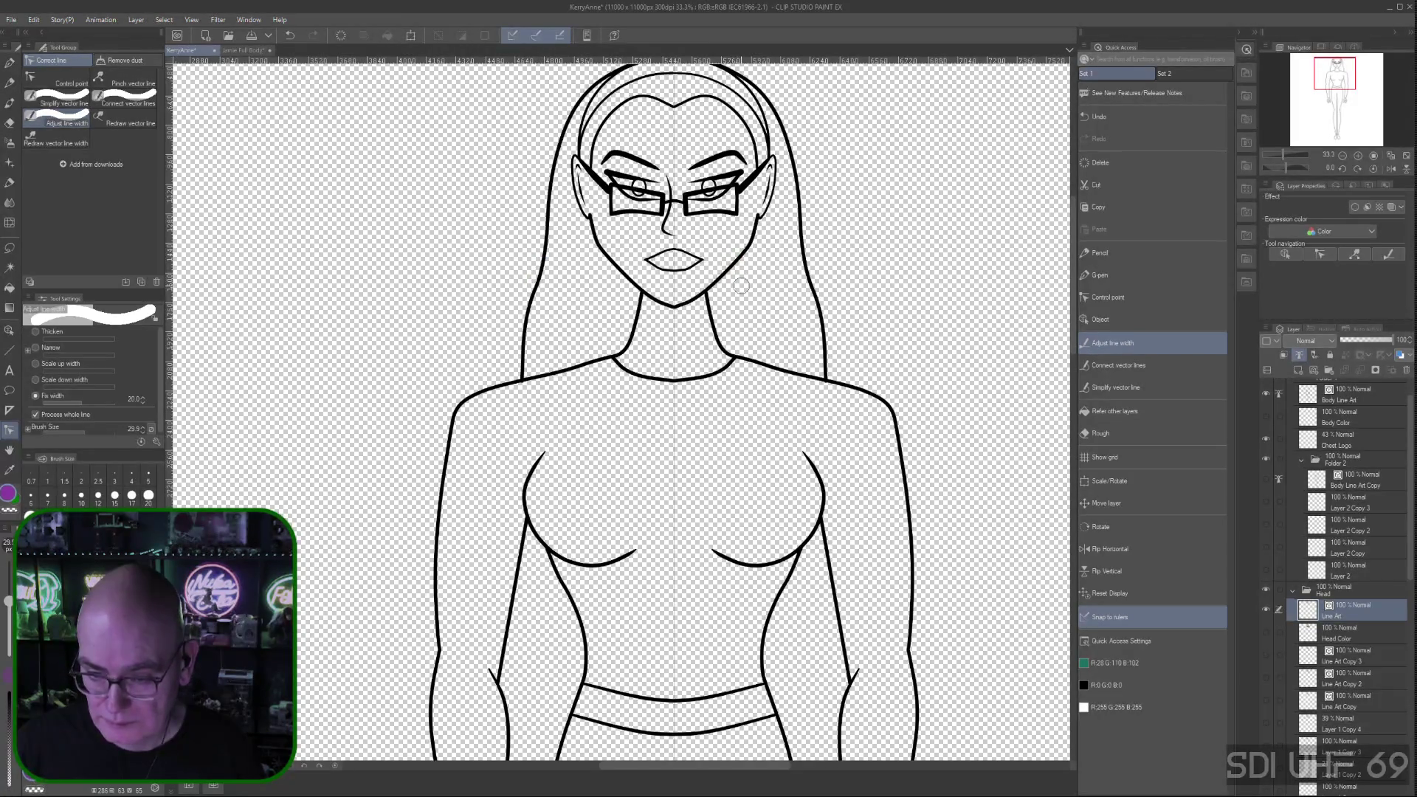
pyautogui.click(697, 262)
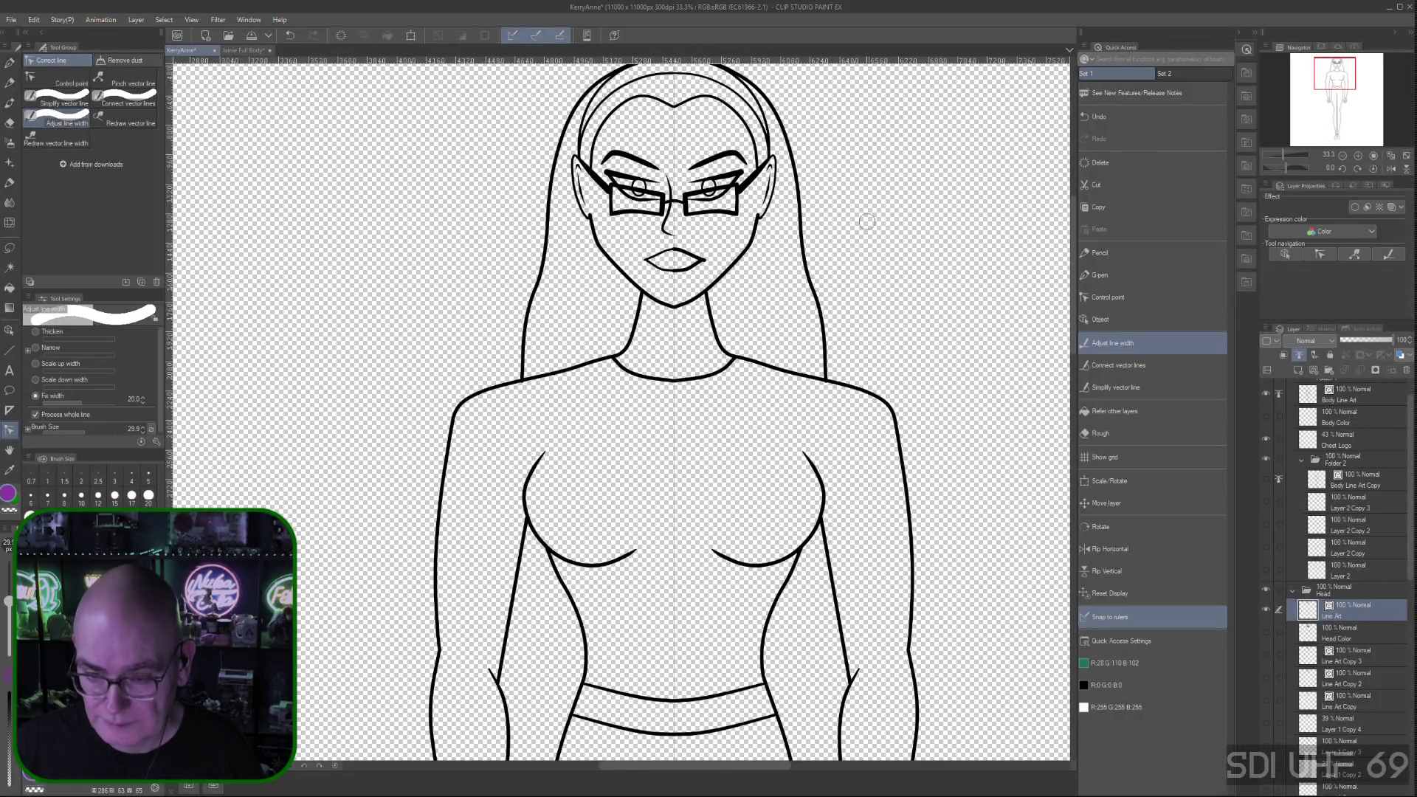
pyautogui.click(655, 260)
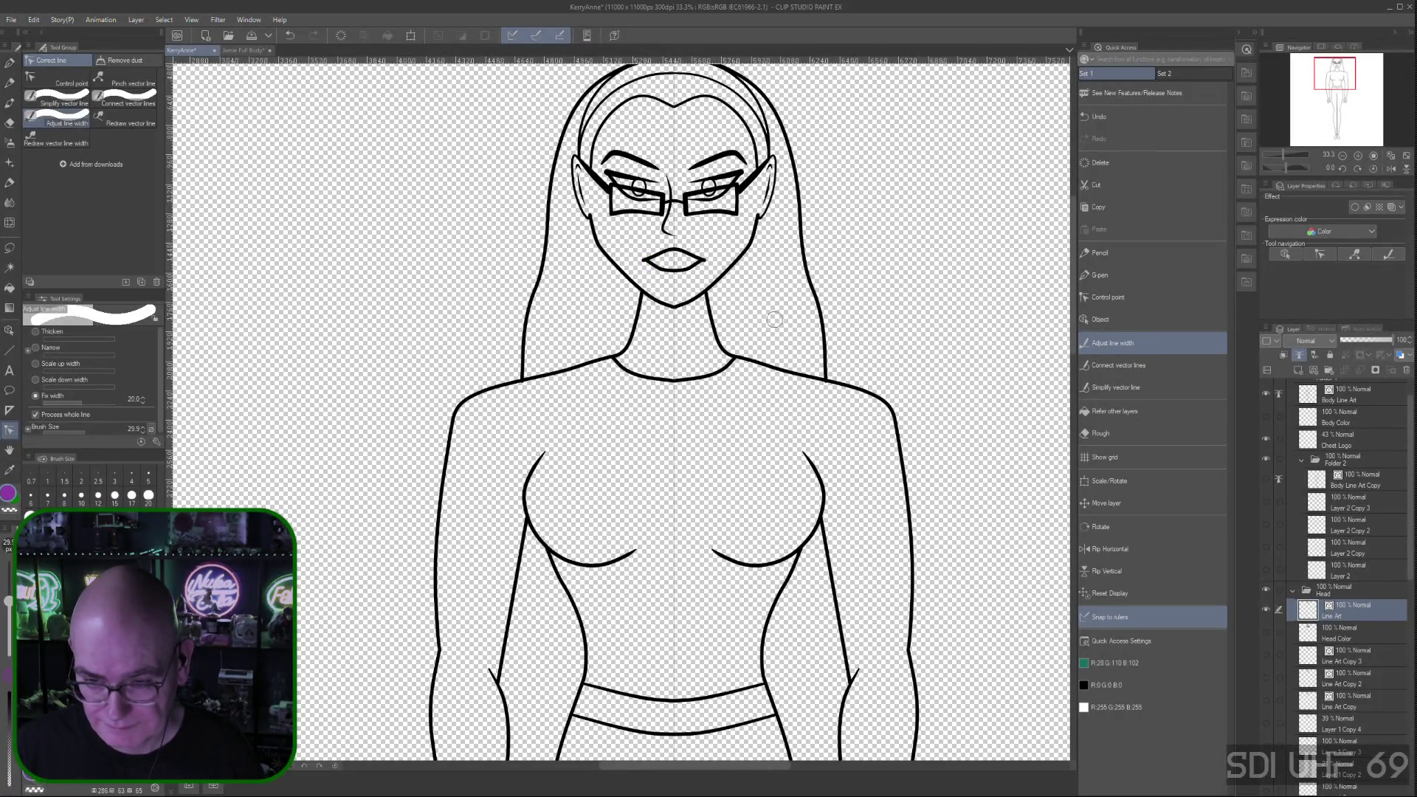
pyautogui.scroll(1, 1074, 323)
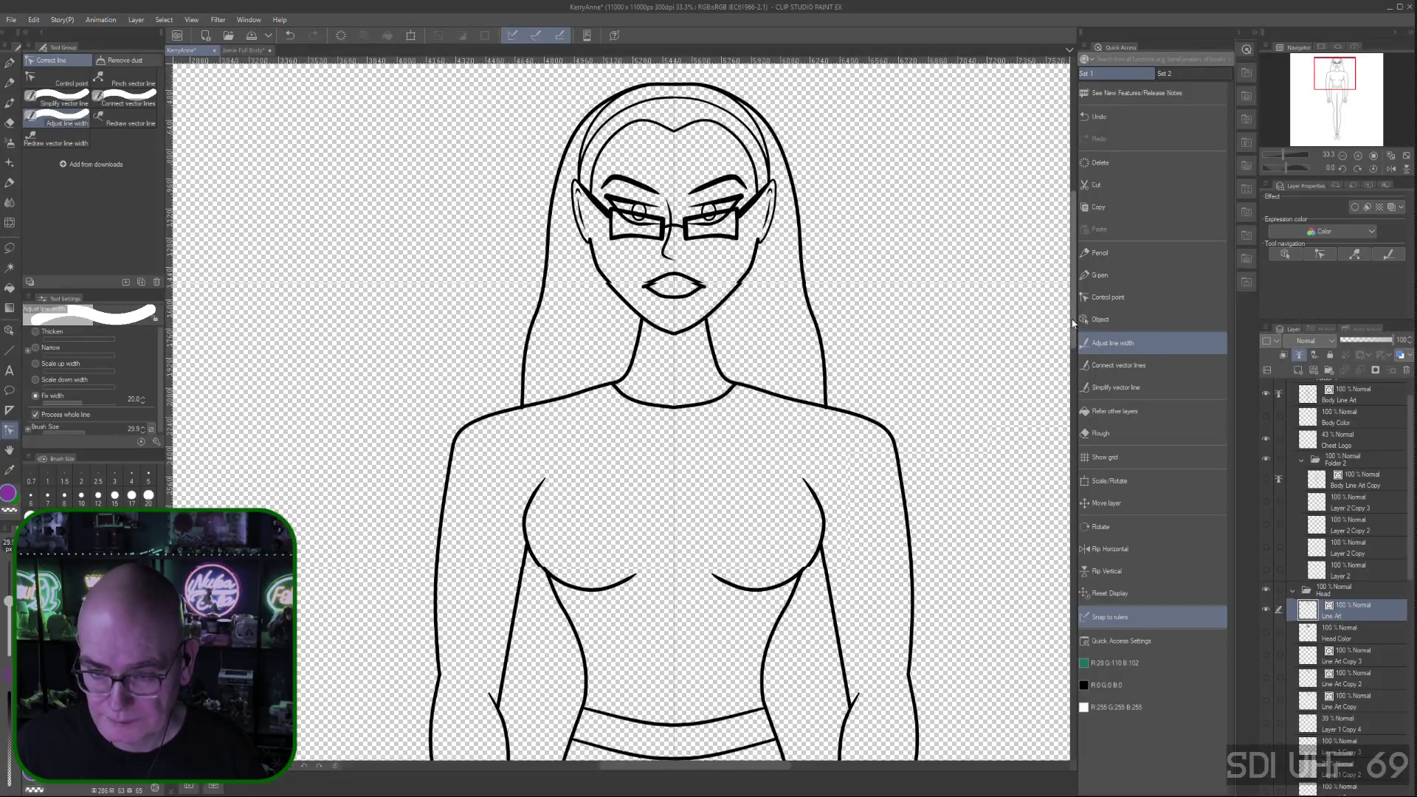
pyautogui.scroll(2, 1075, 323)
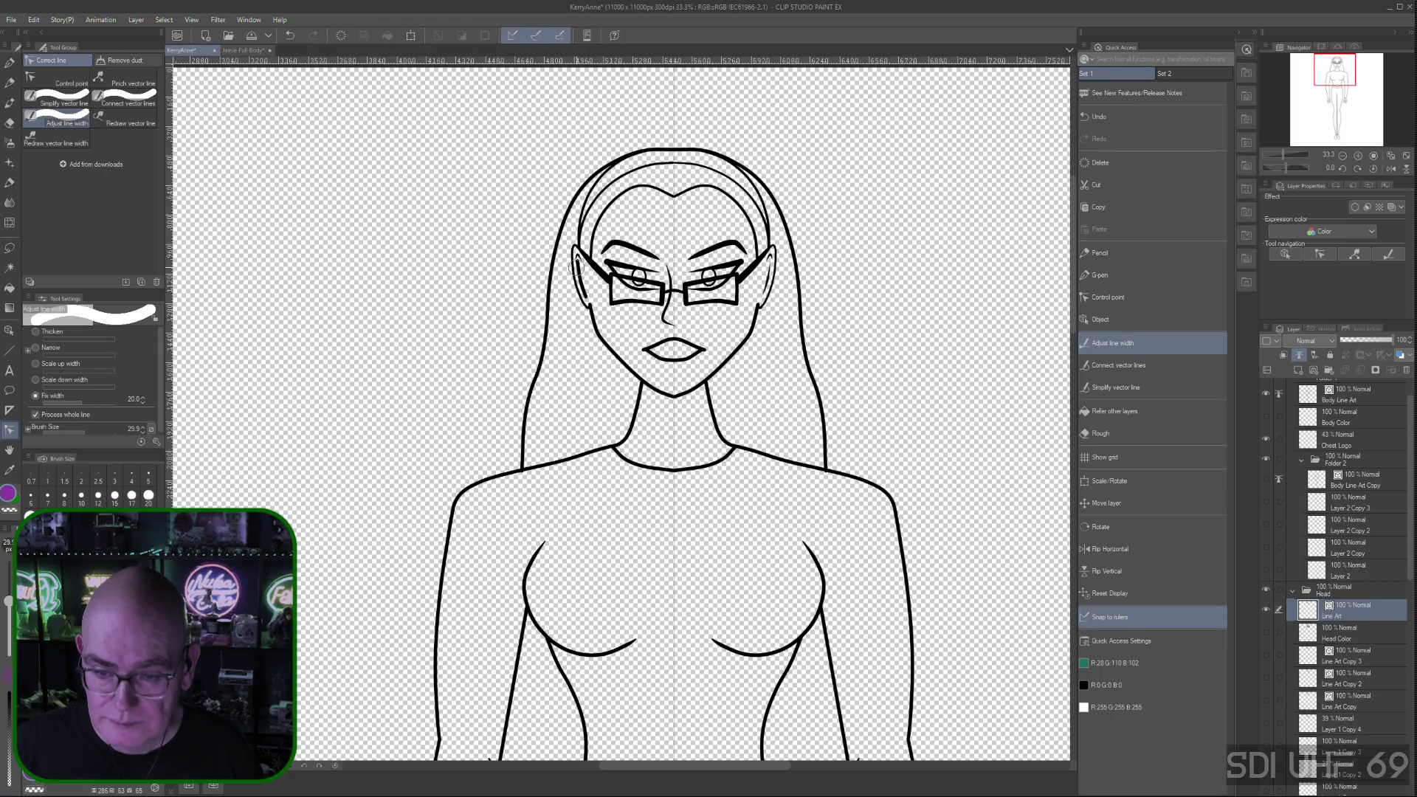
# Thicken both ear lines, the inner headband line, the inner hairlines and the nose line
pyautogui.moveTo(579, 265); pyautogui.dragTo(582, 290)
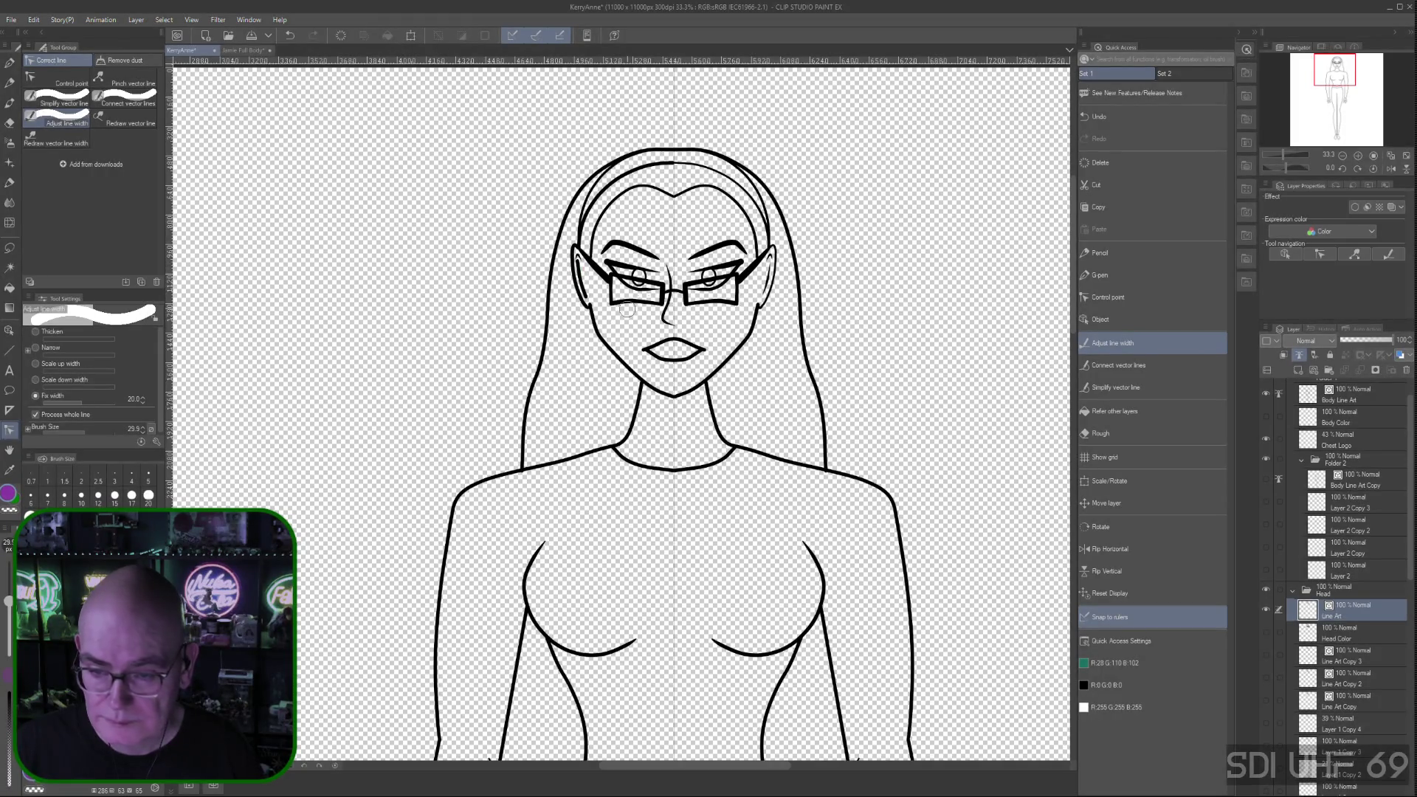
pyautogui.moveTo(768, 288)
pyautogui.mouseDown()
pyautogui.moveTo(774, 259)
pyautogui.moveTo(768, 290)
pyautogui.mouseUp()
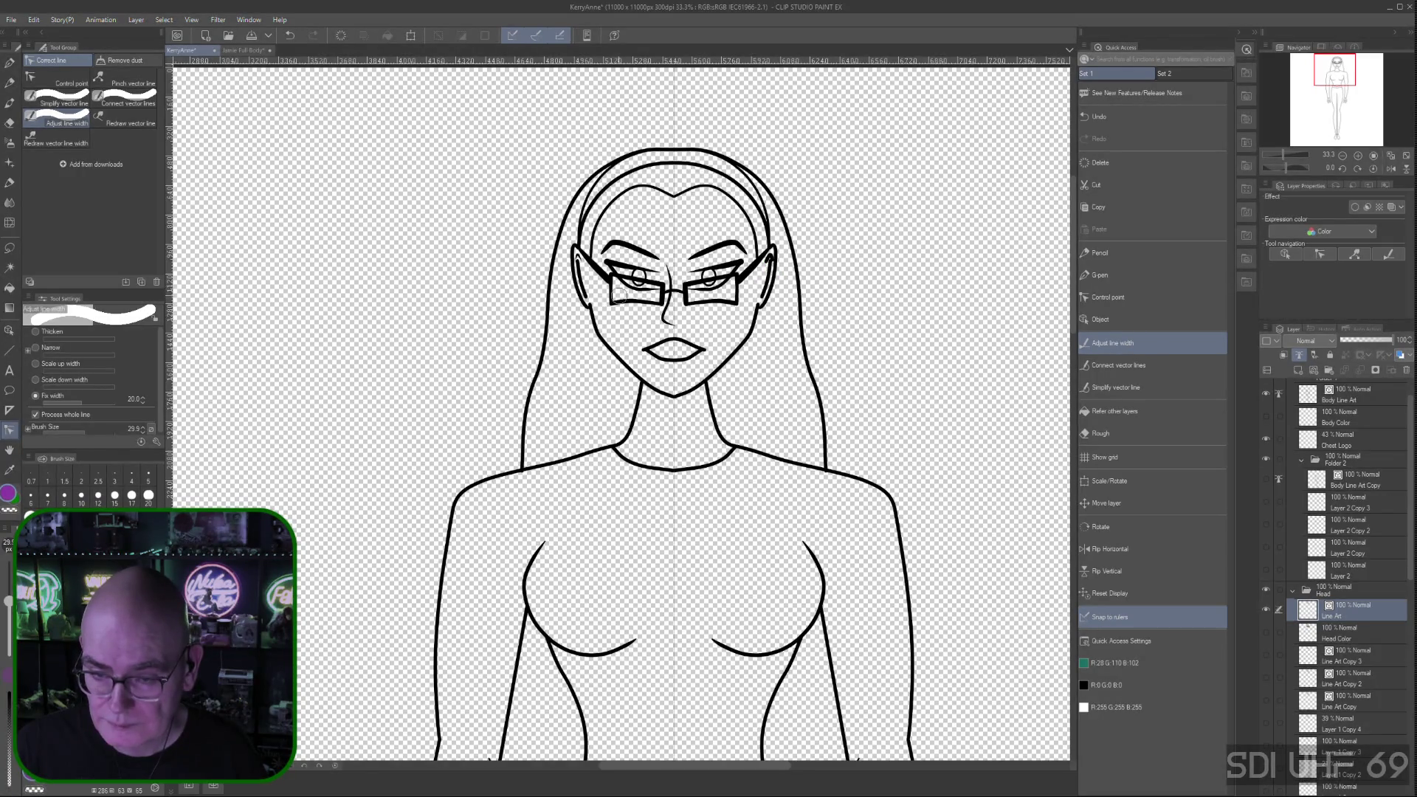
pyautogui.moveTo(571, 272); pyautogui.dragTo(574, 275)
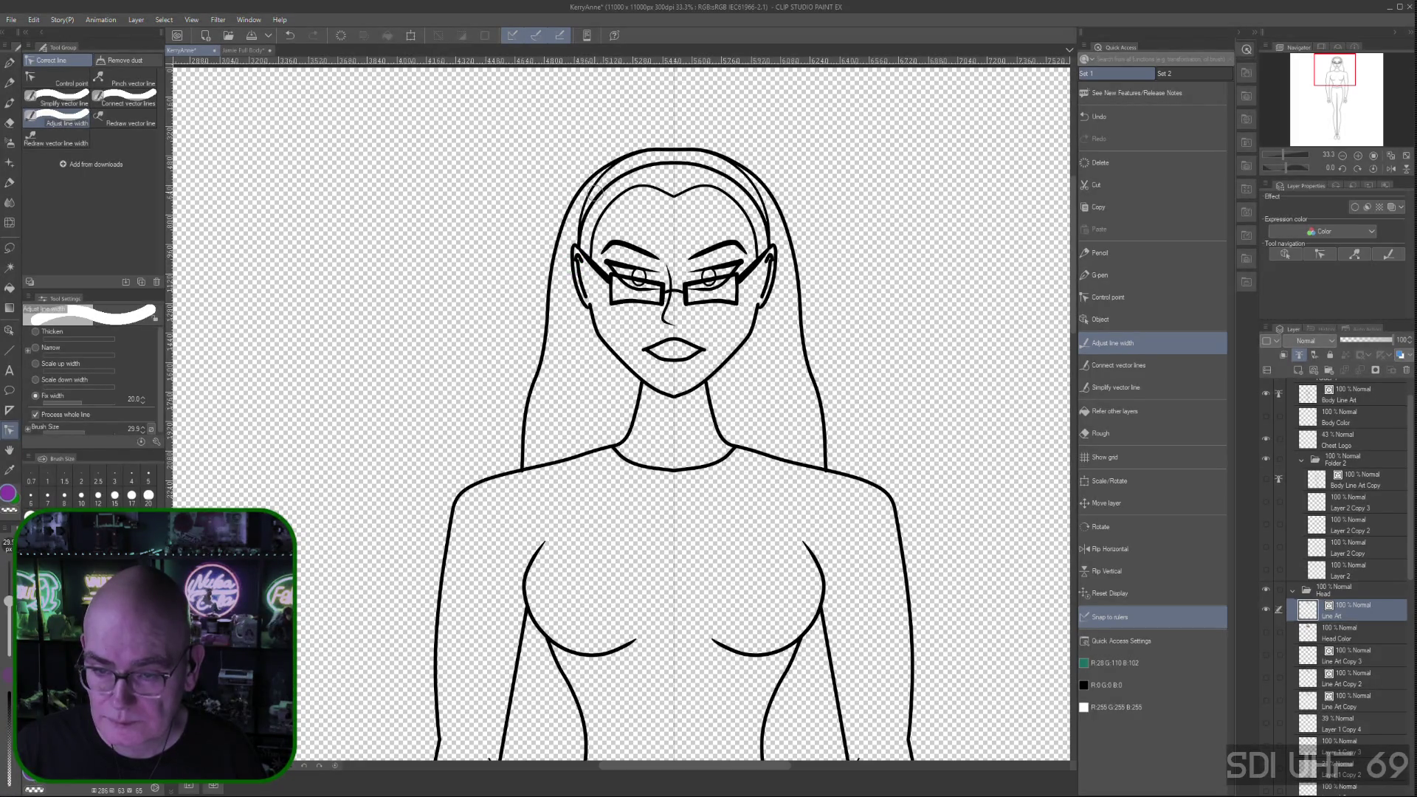
pyautogui.moveTo(597, 193); pyautogui.dragTo(595, 197)
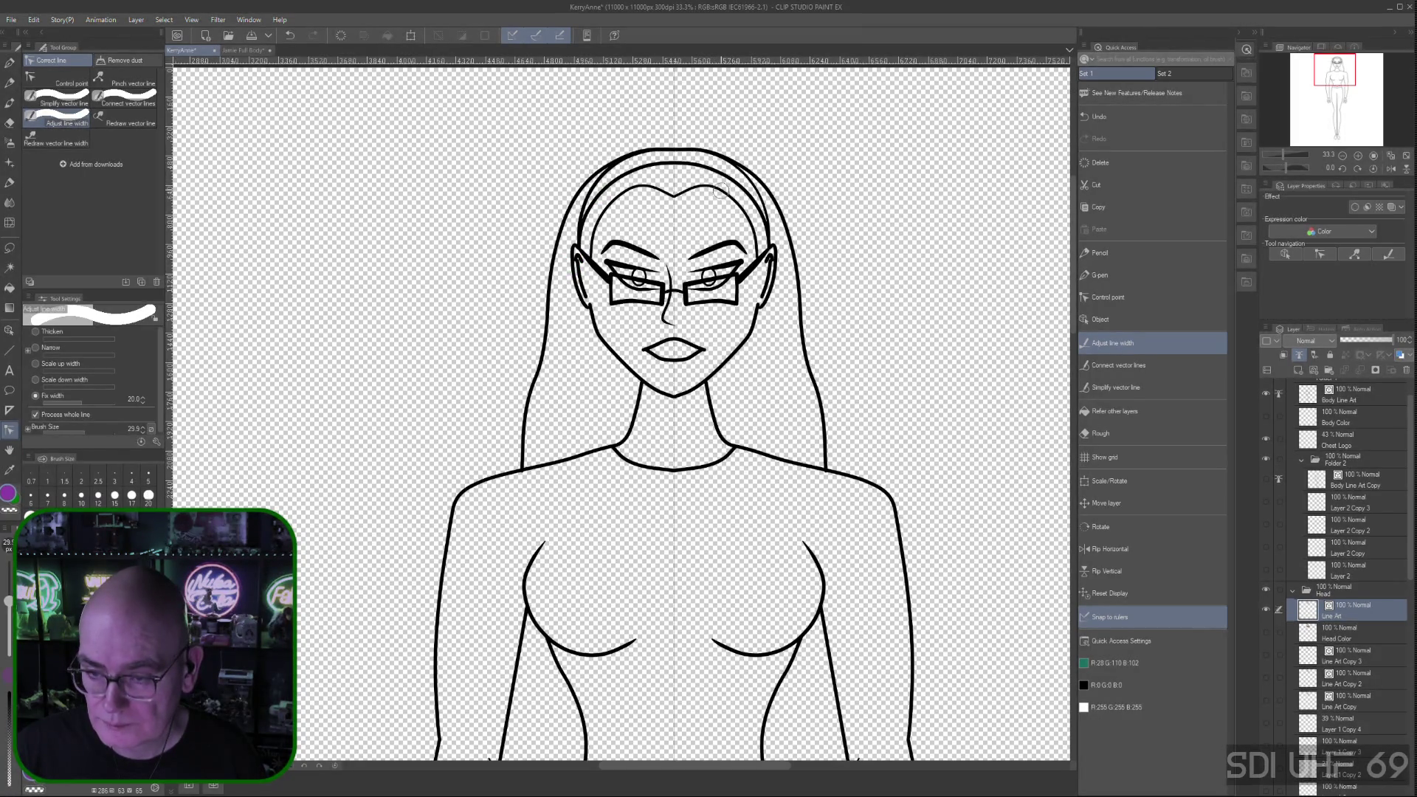
pyautogui.moveTo(747, 190); pyautogui.dragTo(753, 188)
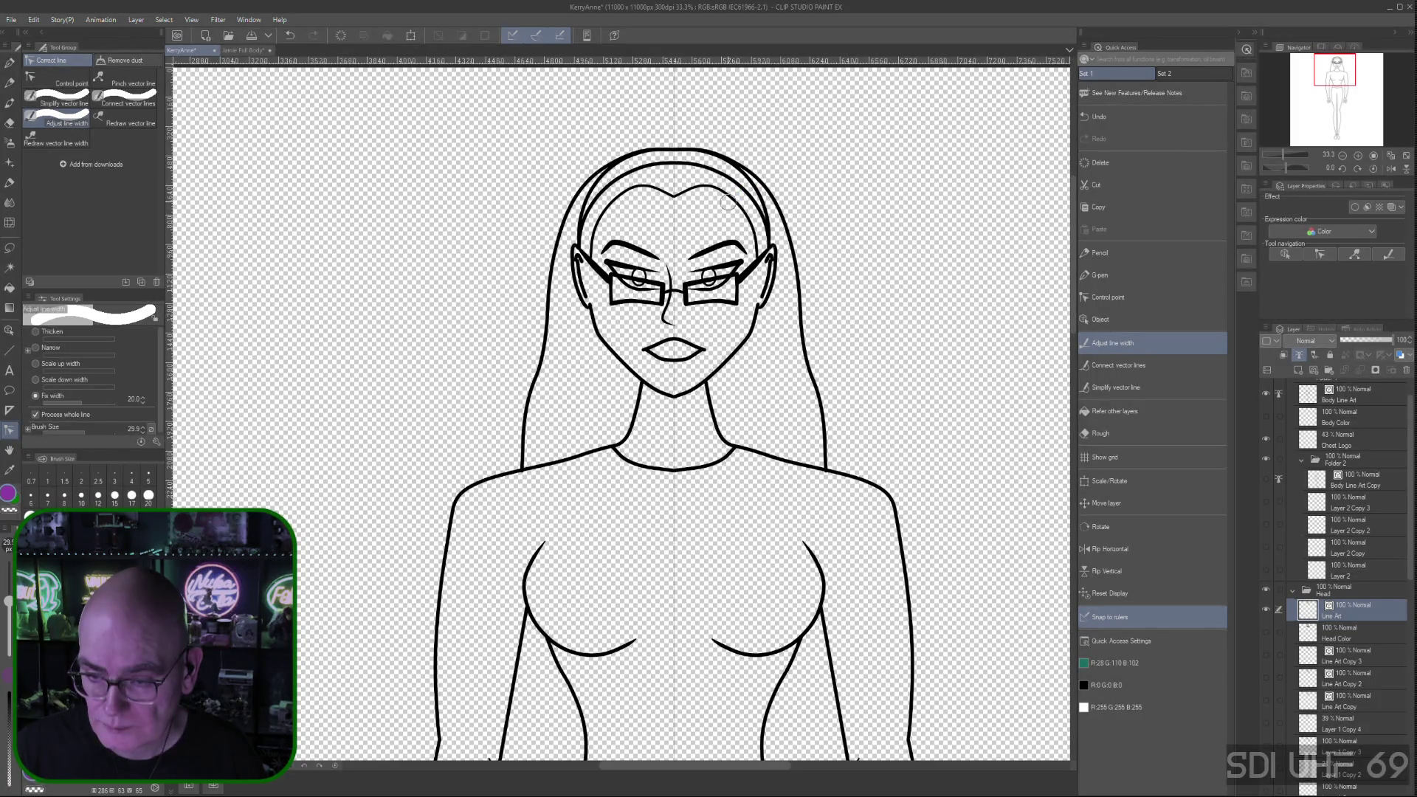
pyautogui.moveTo(640, 196); pyautogui.dragTo(645, 193)
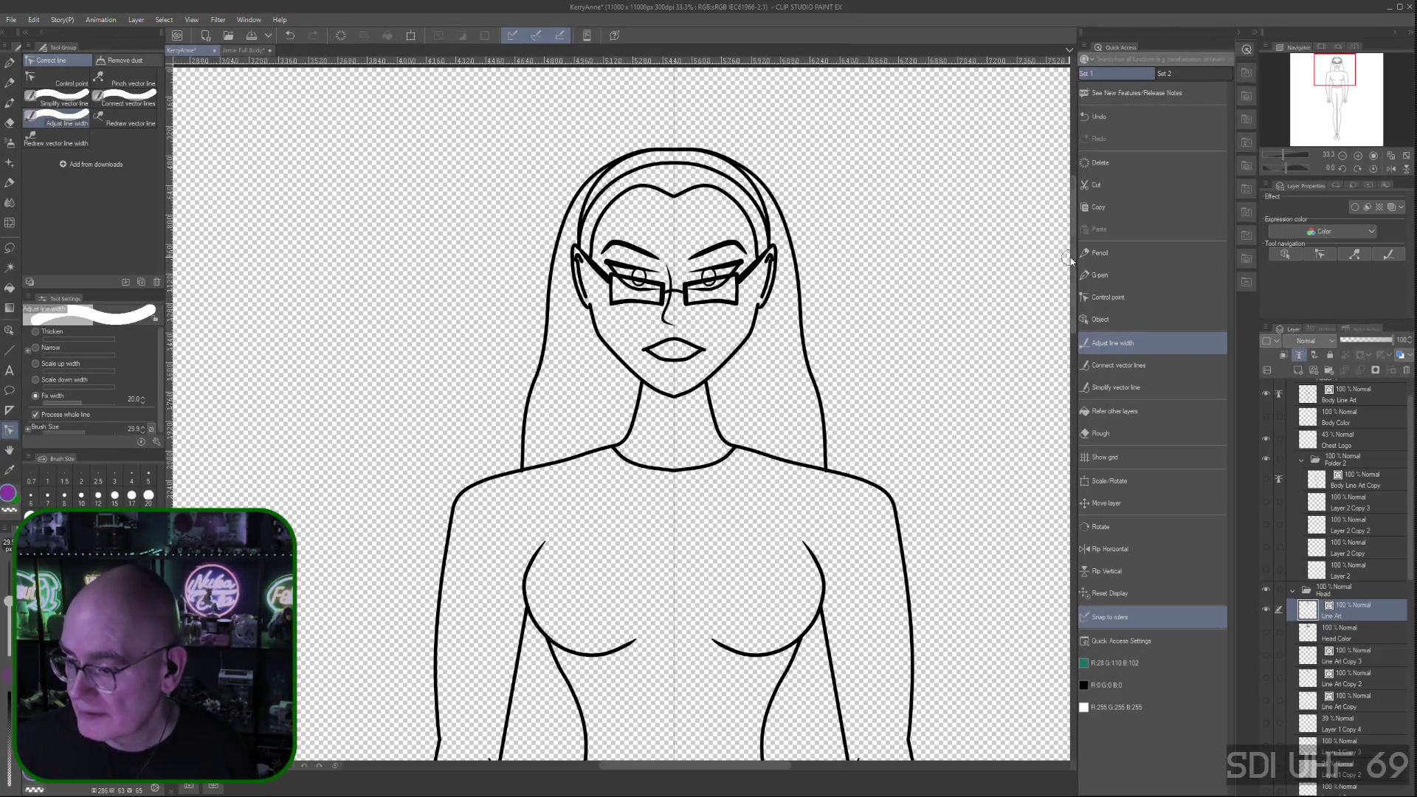
pyautogui.moveTo(1072, 260); pyautogui.dragTo(1067, 270)
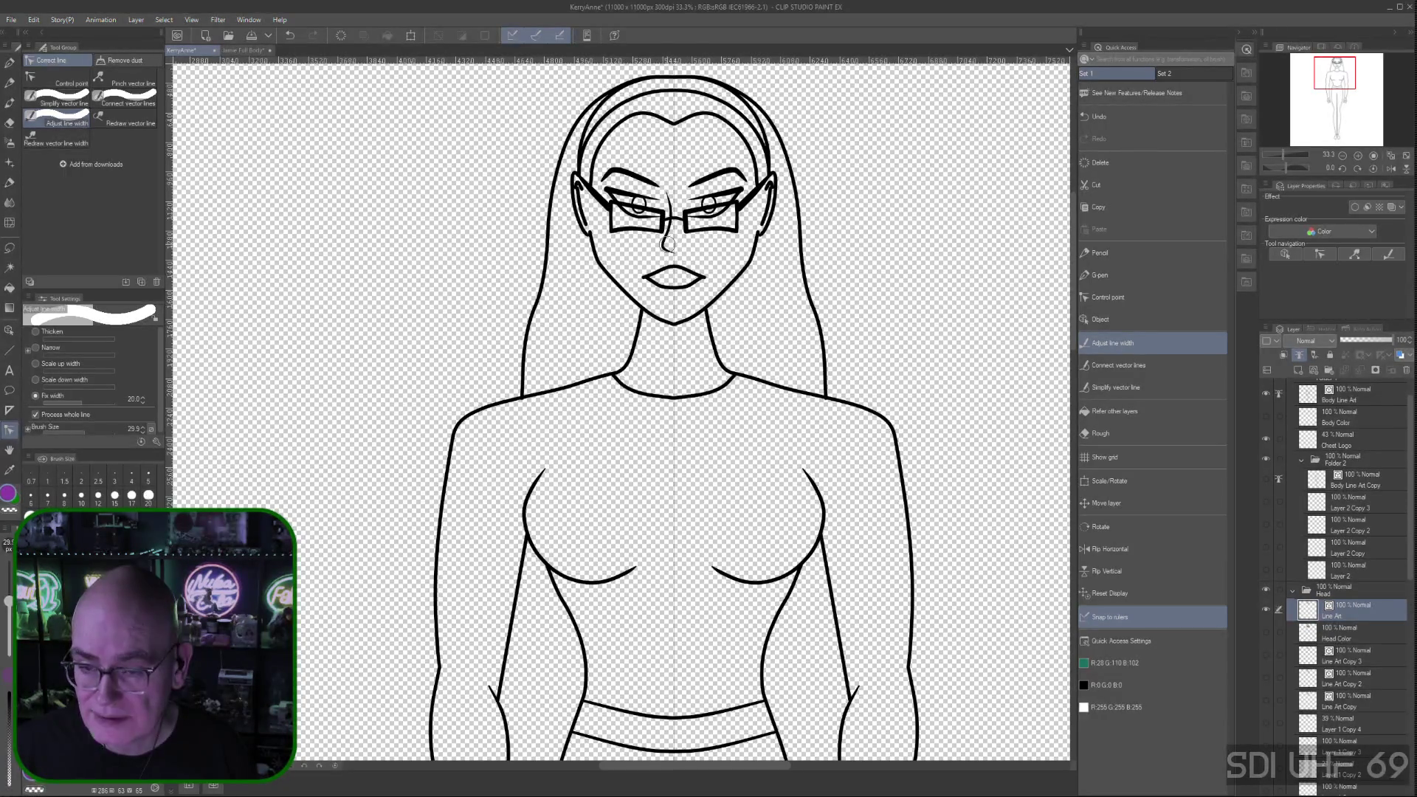
pyautogui.click(665, 244)
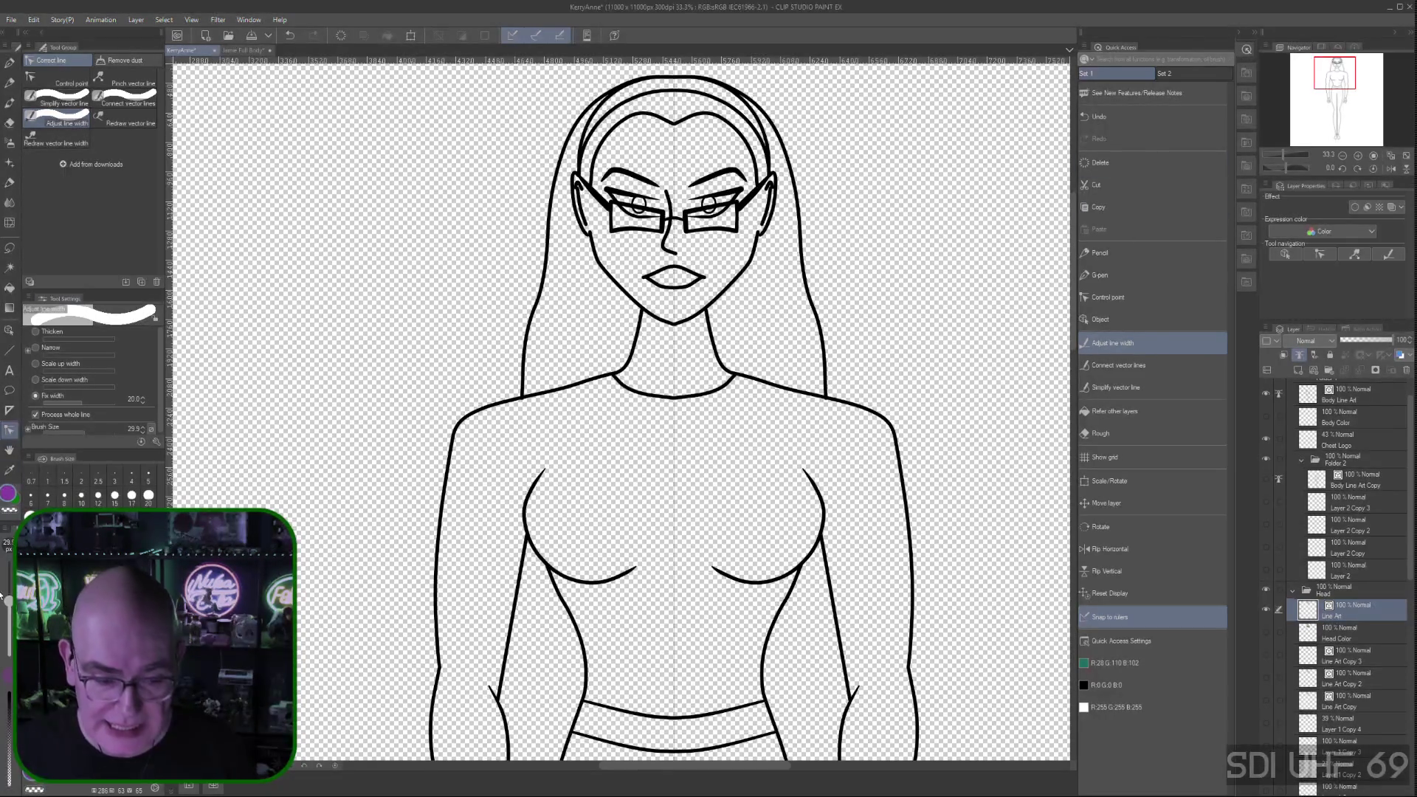
# Lower the line-width brush size to 5.6 and thicken both iris outlines
pyautogui.moveTo(9, 602); pyautogui.dragTo(9, 618)
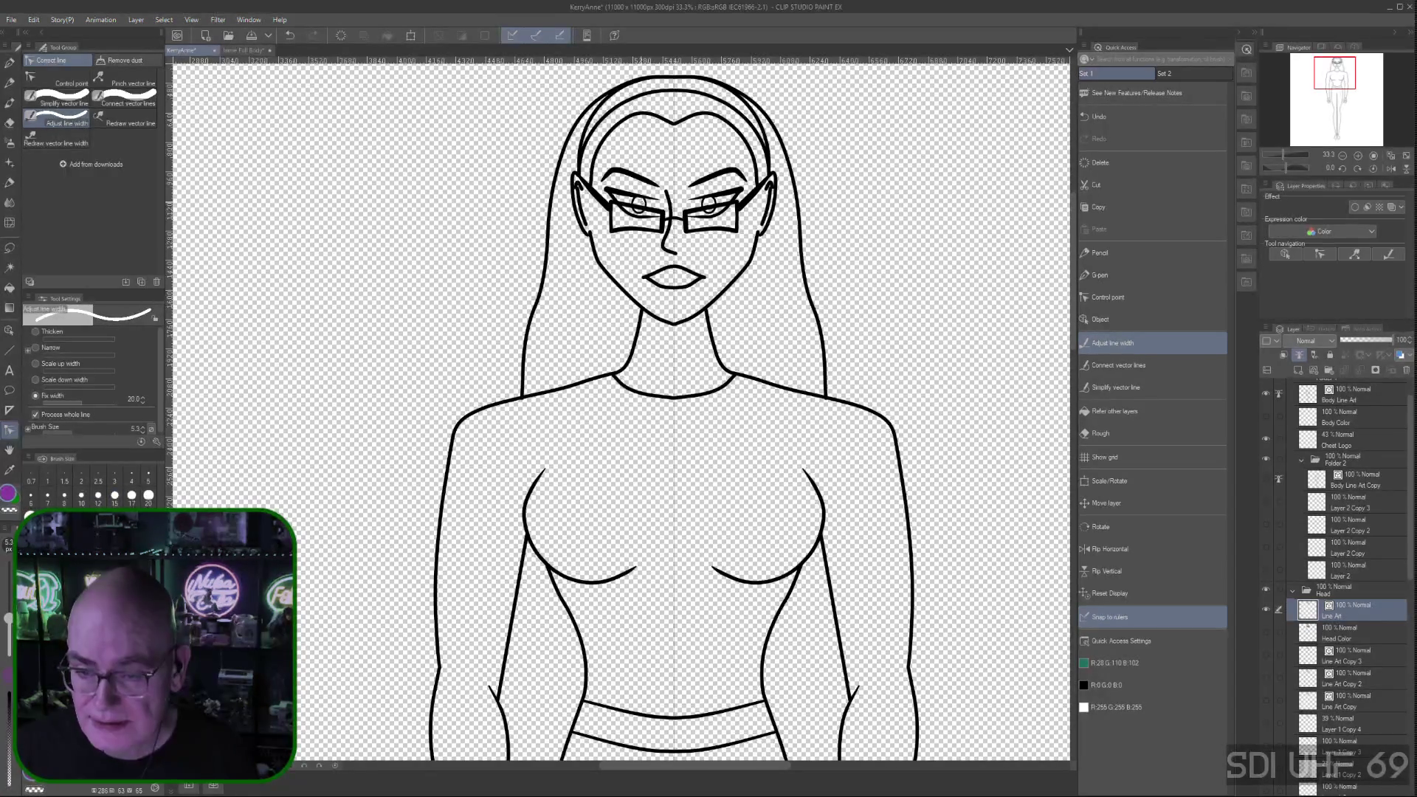
pyautogui.click(645, 200)
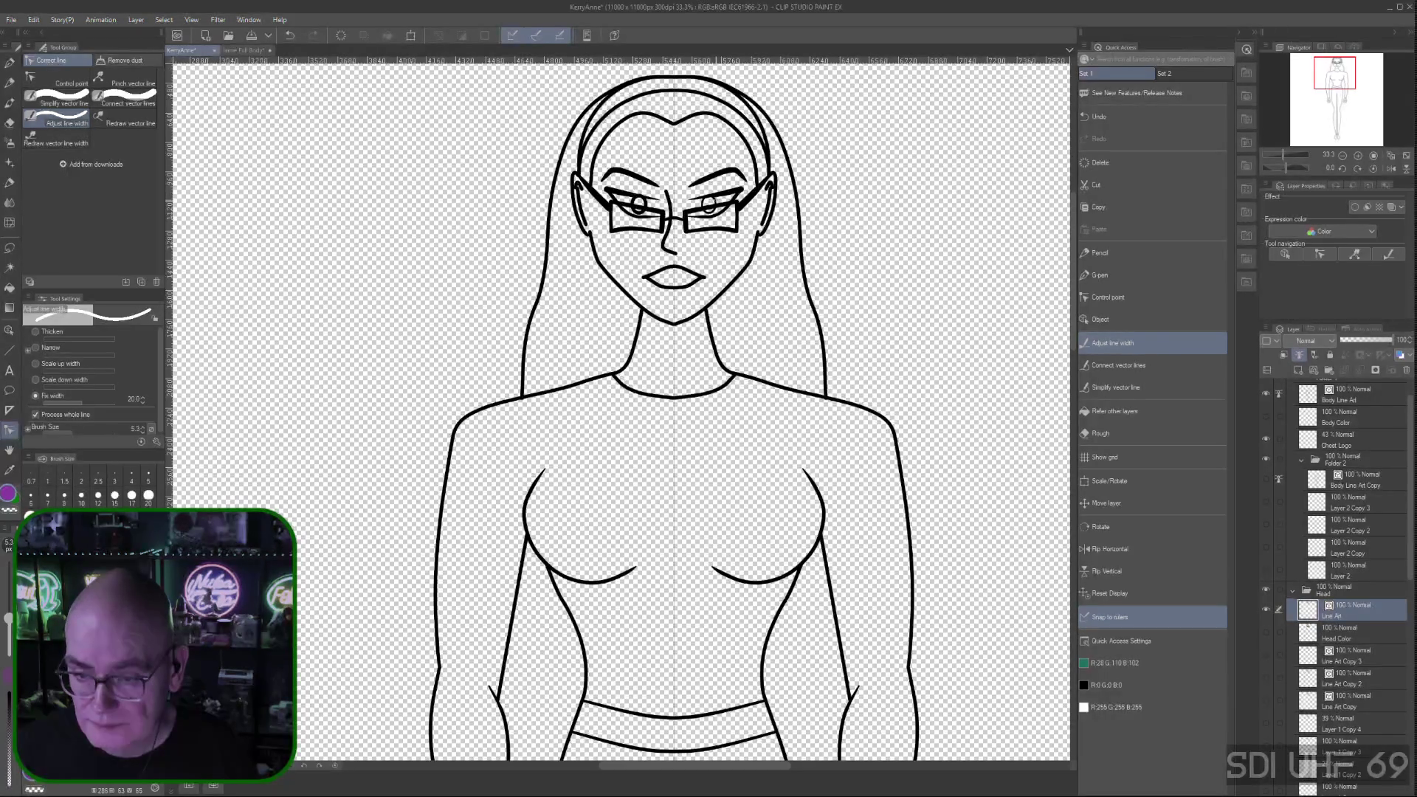
pyautogui.click(713, 201)
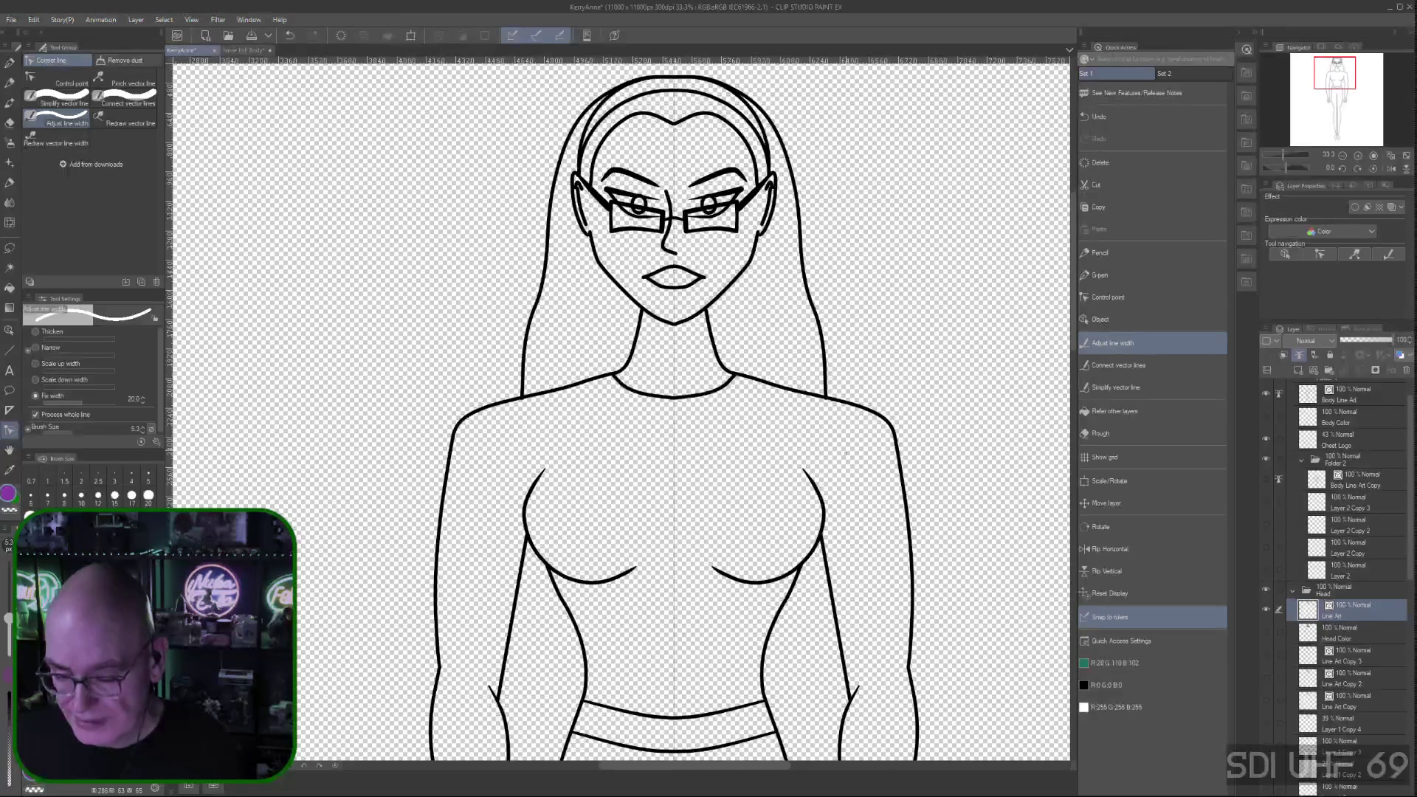
pyautogui.hotkey('ctrl', '-')
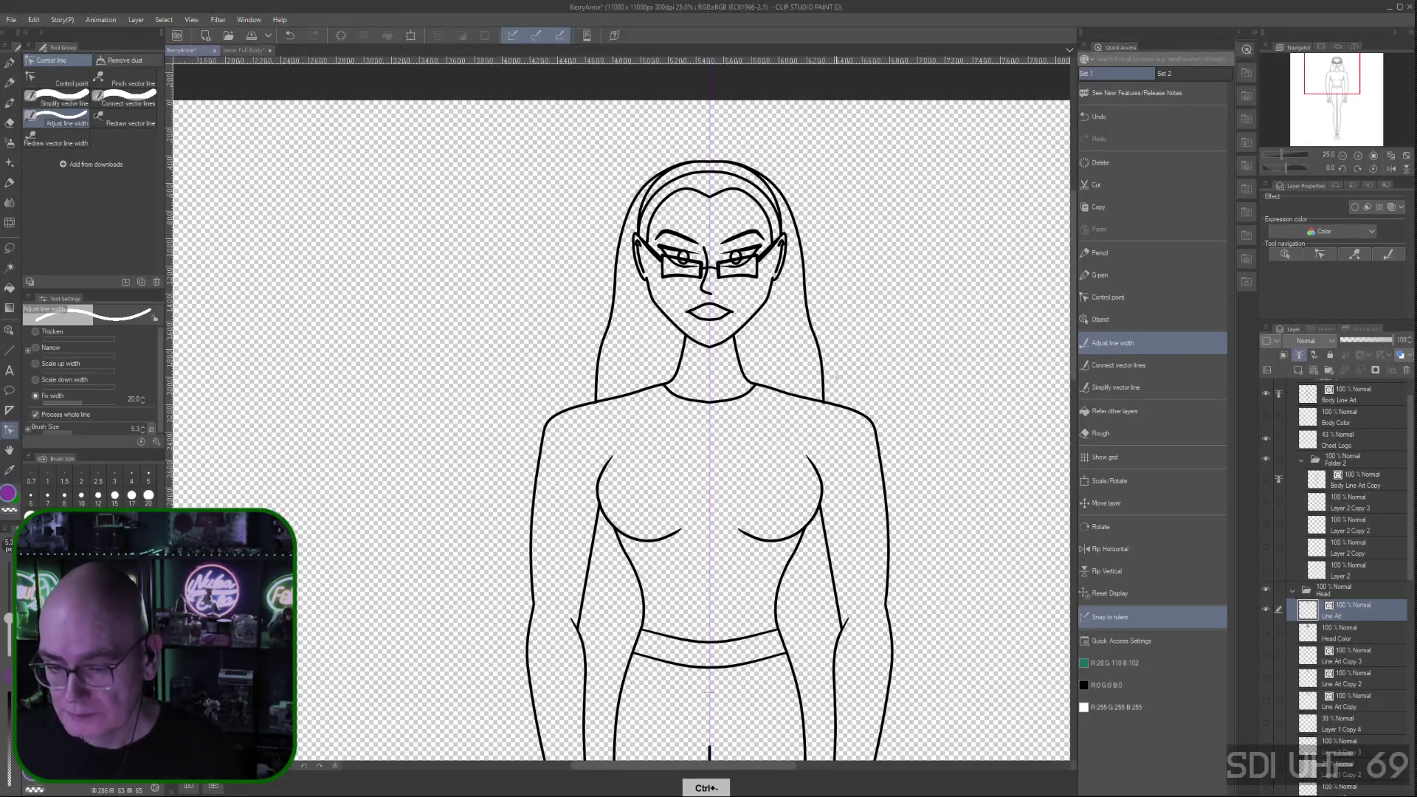
pyautogui.hotkey('ctrl', '-')
pyautogui.moveTo(923, 544)
pyautogui.mouseDown()
pyautogui.moveTo(817, 344)
pyautogui.moveTo(814, 380)
pyautogui.mouseUp()
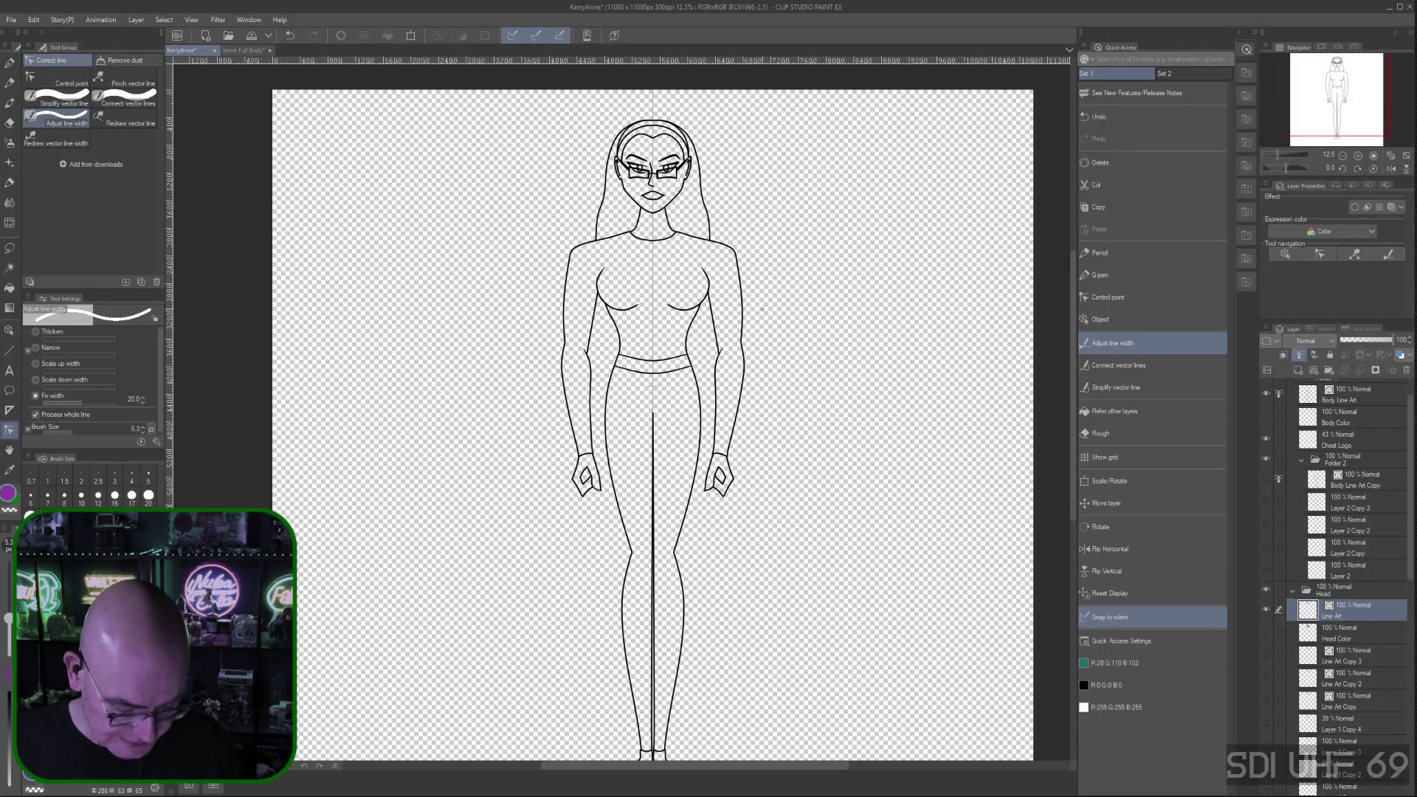
pyautogui.hotkey('ctrl', '+')
pyautogui.hotkey('ctrl', '+')
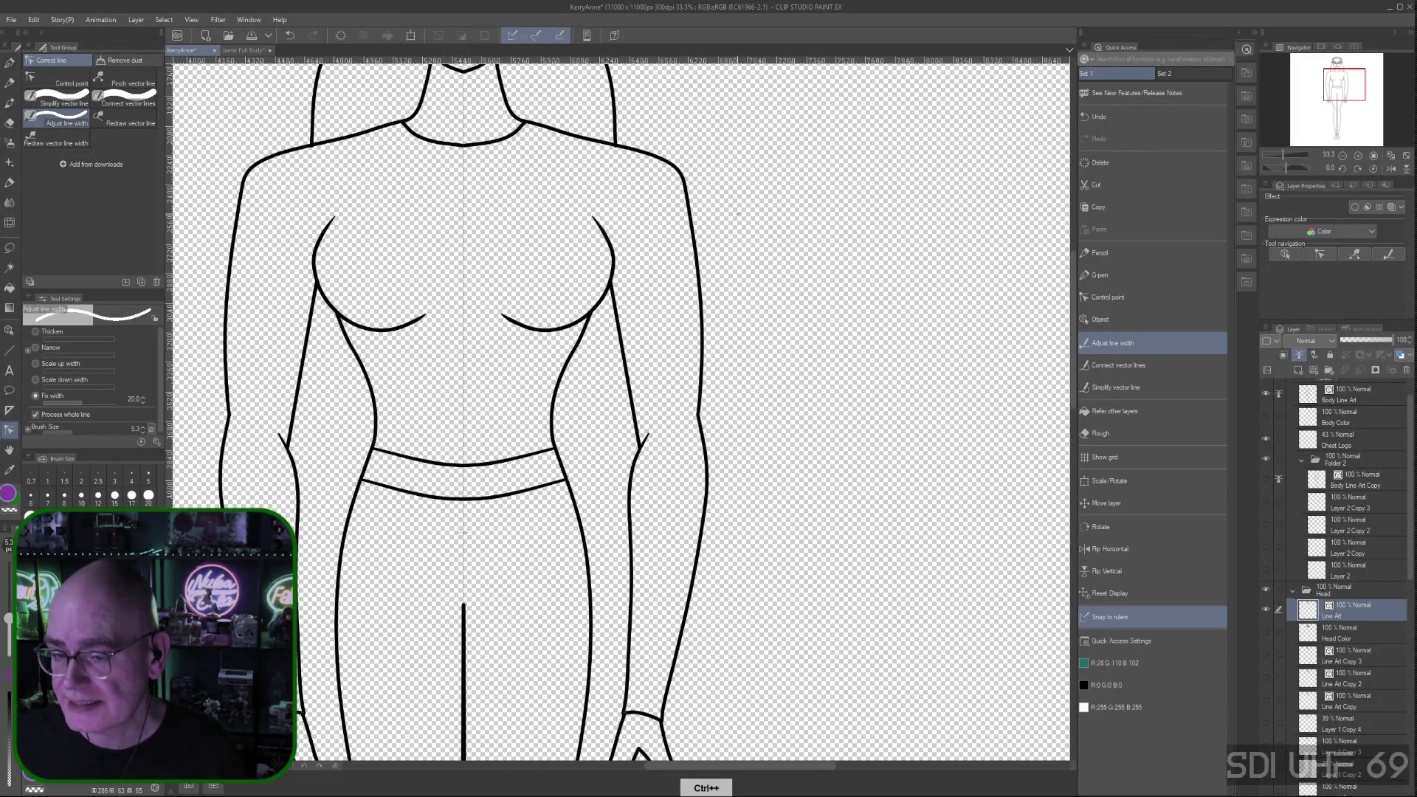
pyautogui.moveTo(746, 190); pyautogui.dragTo(897, 495)
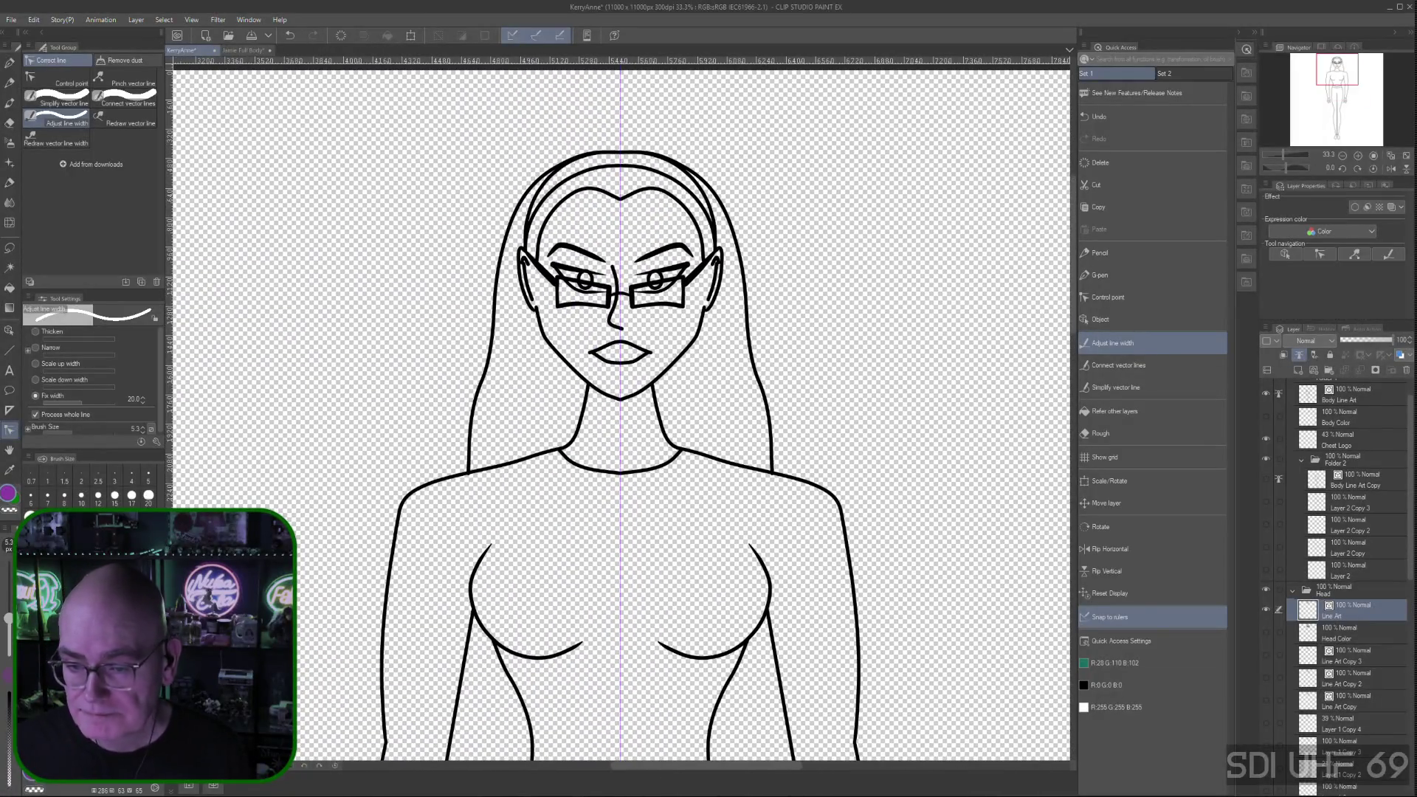
pyautogui.click(1111, 296)
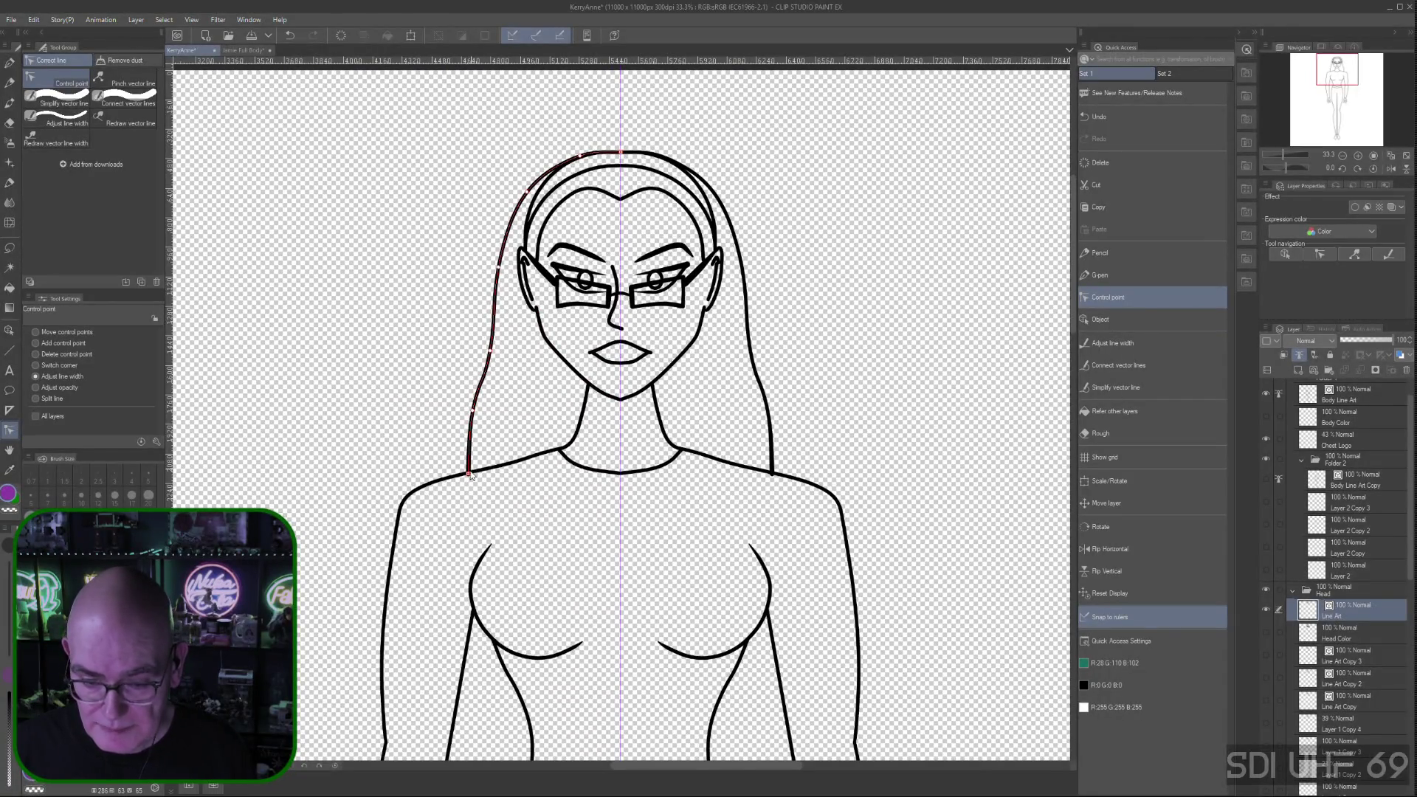
# Thicken the lower end of the left long-hair line
pyautogui.moveTo(468, 476); pyautogui.dragTo(465, 475)
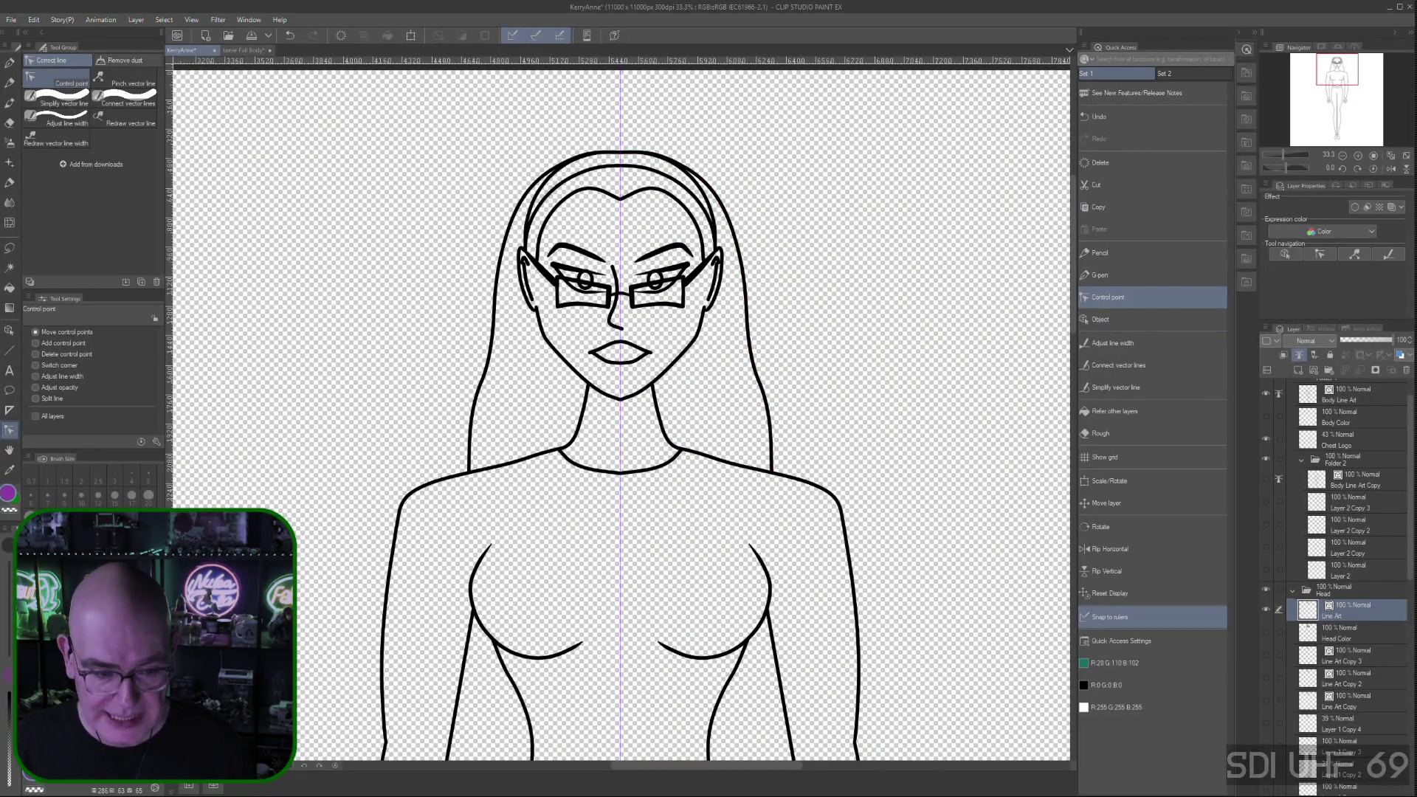
# Set point editing to Adjust line width and zoom to 50% on the face and headband
pyautogui.click(34, 377)
pyautogui.scroll(1, 667, 375)
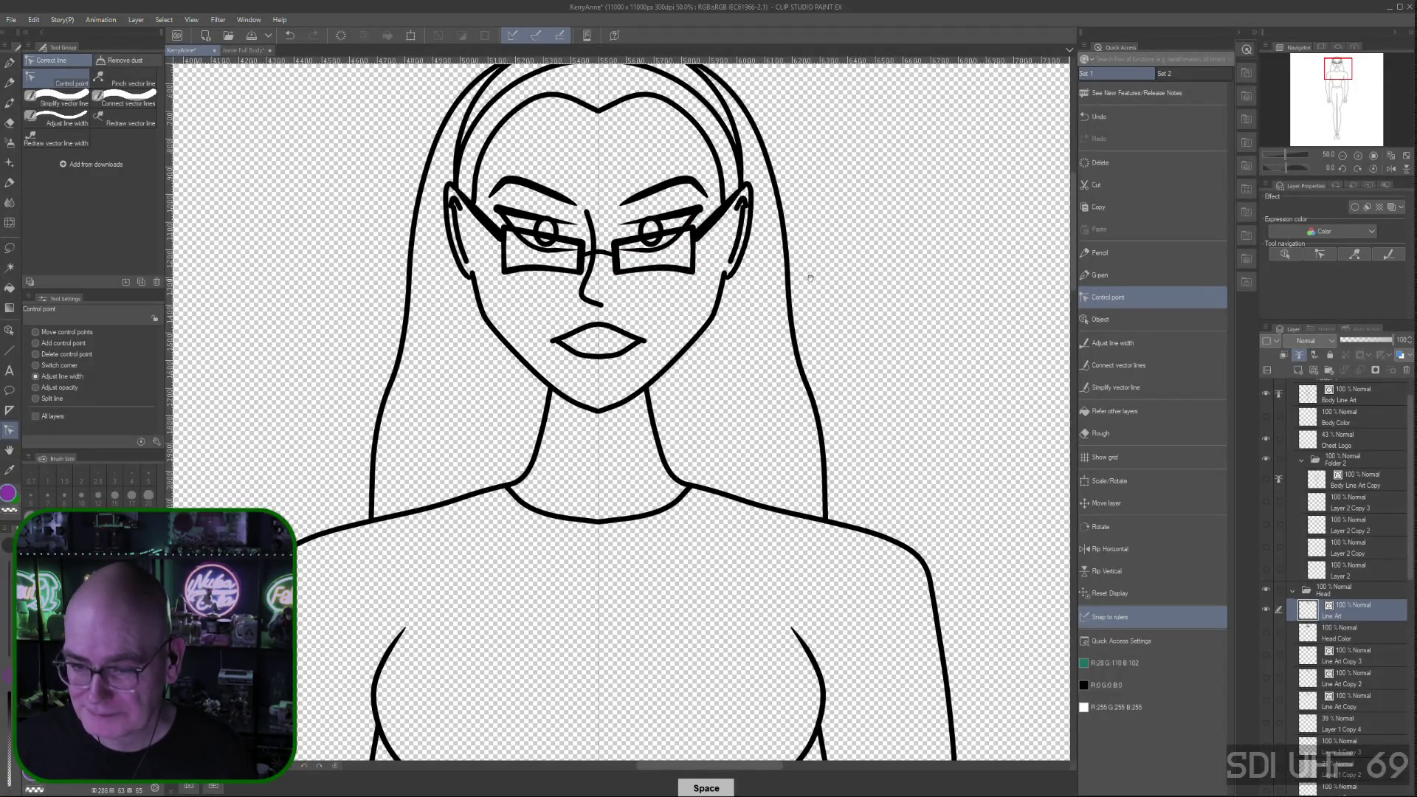
pyautogui.moveTo(811, 278); pyautogui.dragTo(827, 404)
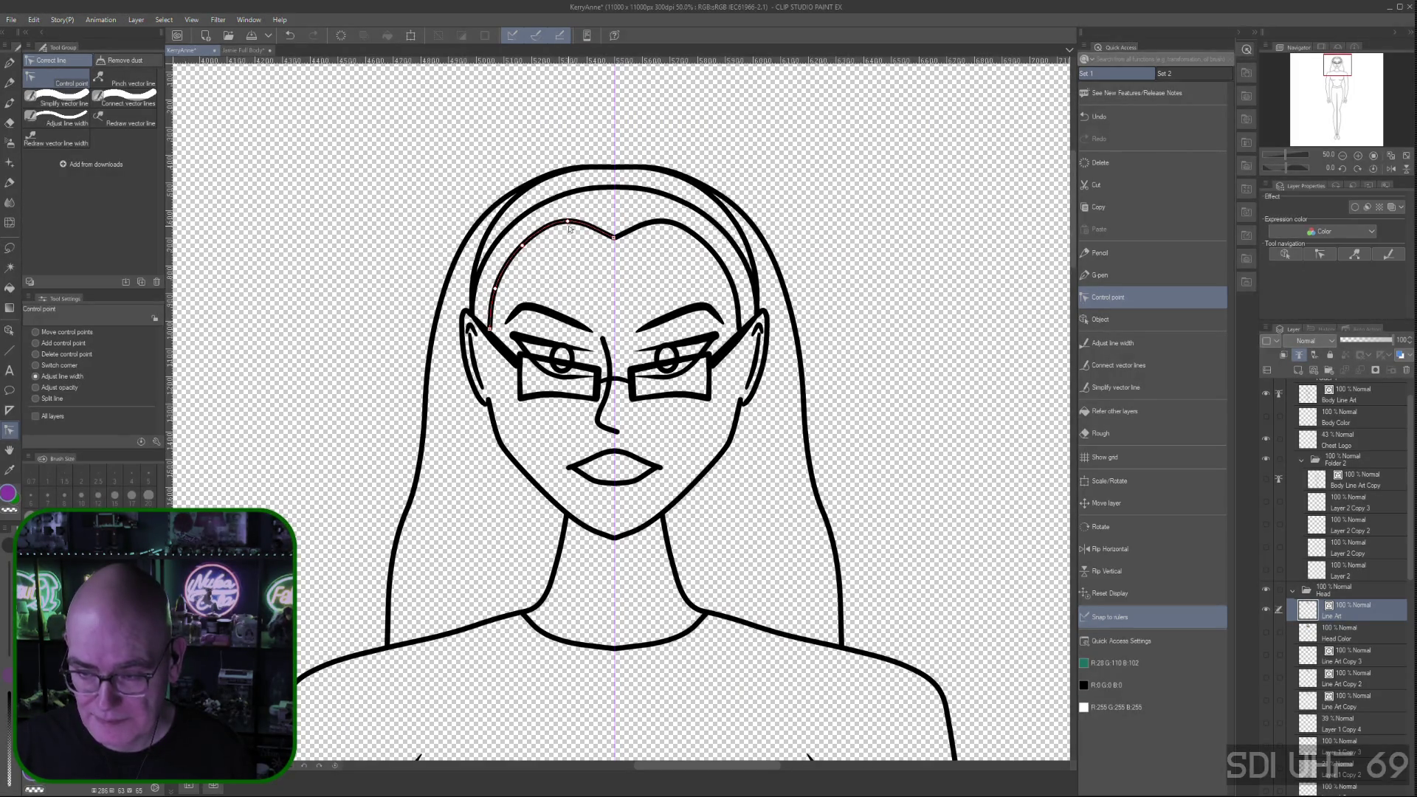
# In Move control points mode, nudge a hairline point down and pull the inner left curve's lower end down-left
pyautogui.click(36, 334)
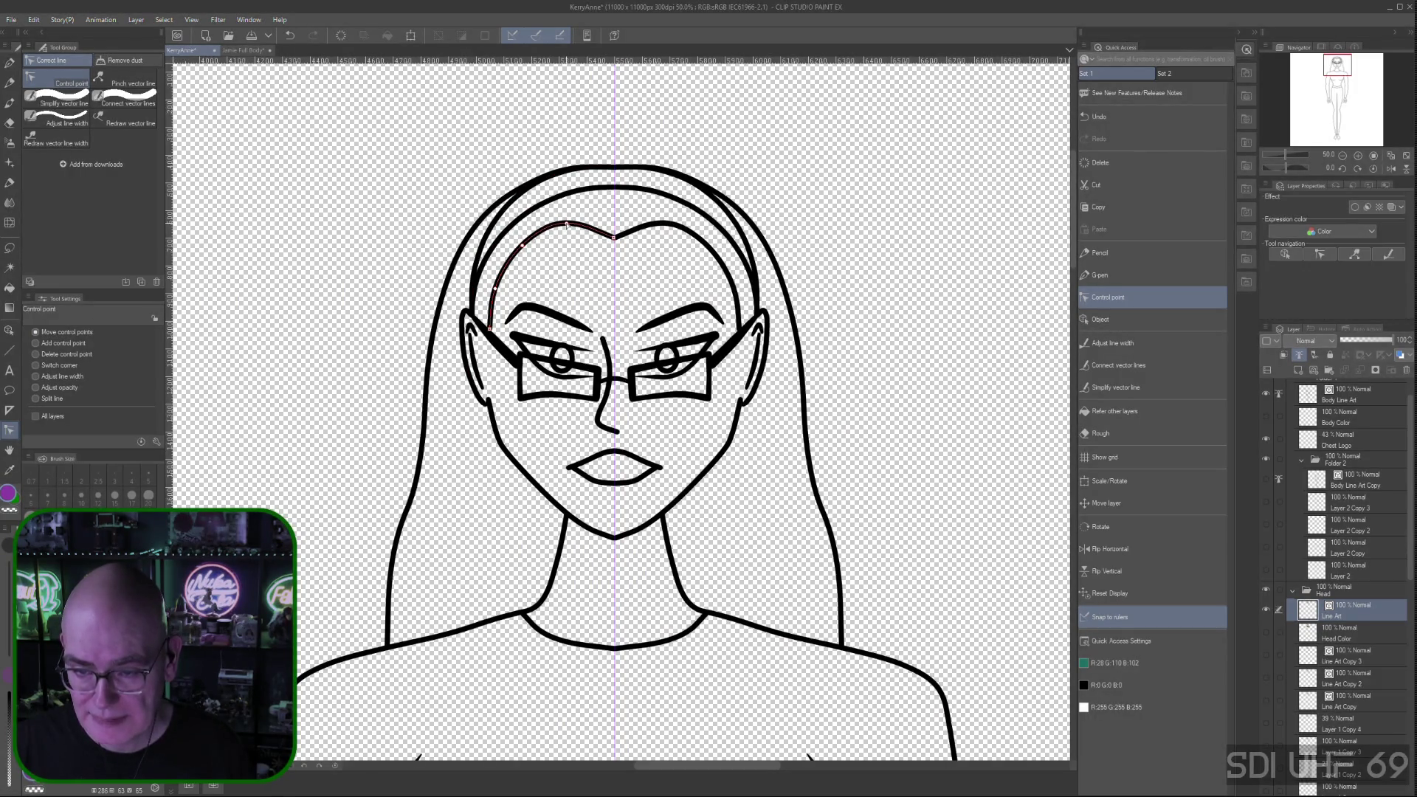
pyautogui.moveTo(566, 226); pyautogui.dragTo(566, 229)
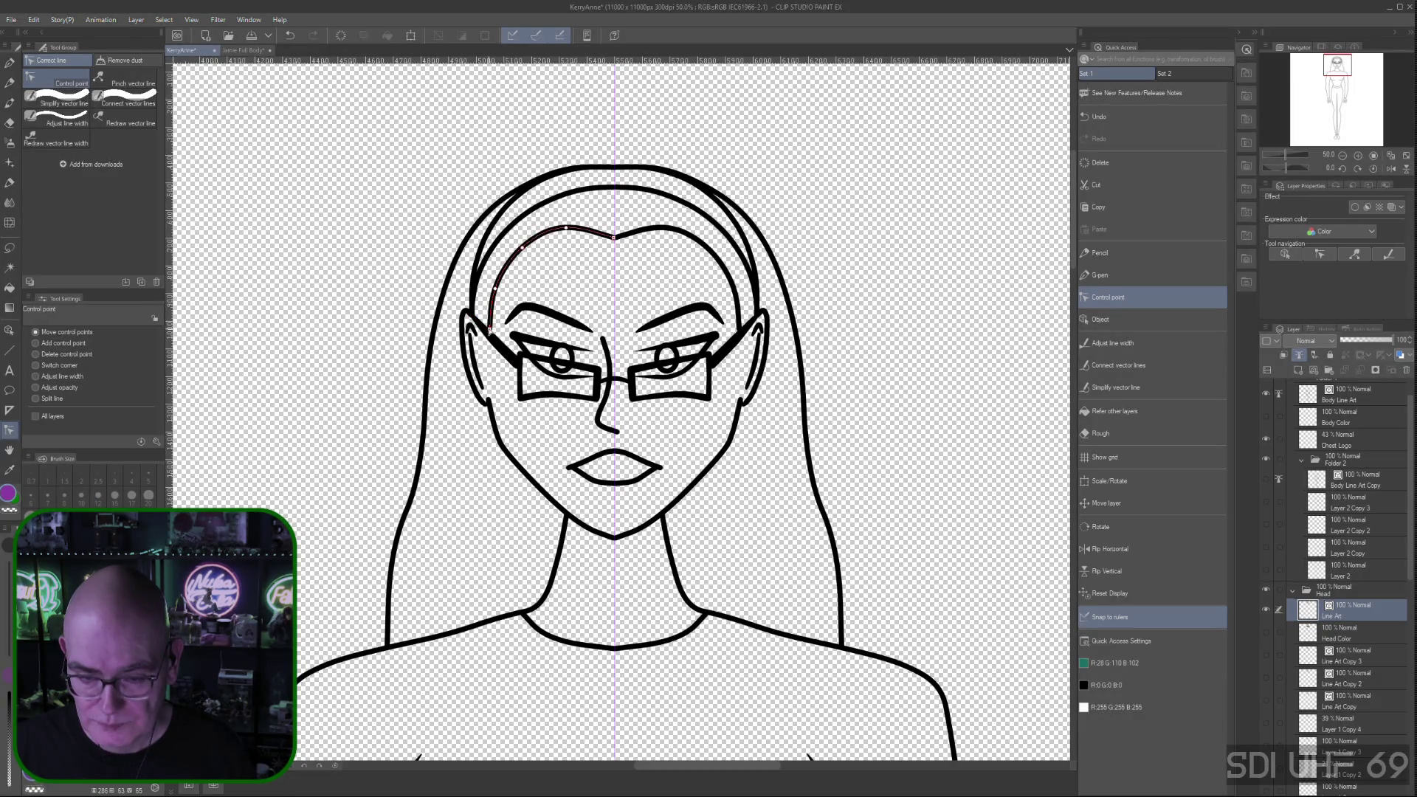
pyautogui.moveTo(491, 332); pyautogui.dragTo(481, 325)
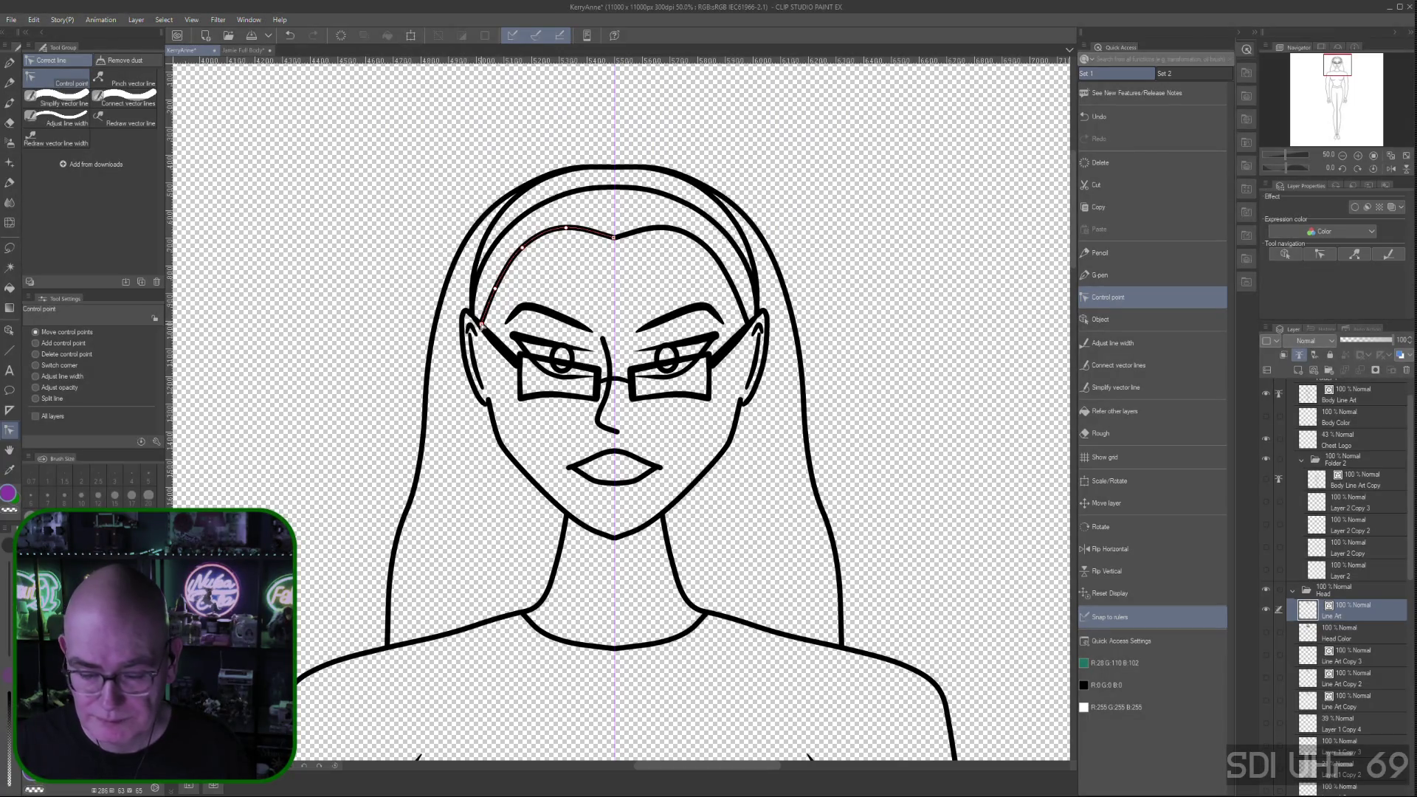
pyautogui.moveTo(481, 325); pyautogui.dragTo(482, 325)
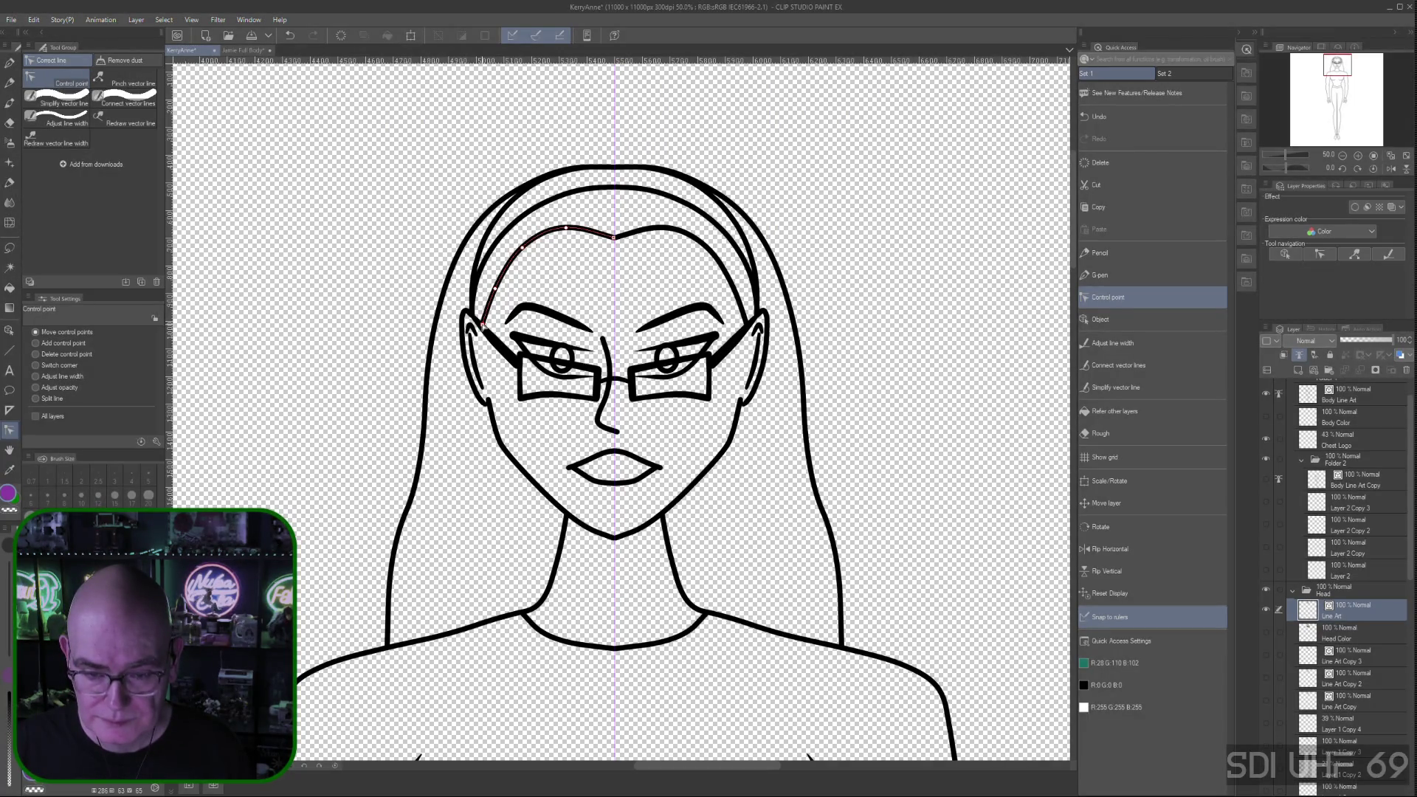
pyautogui.click(834, 378)
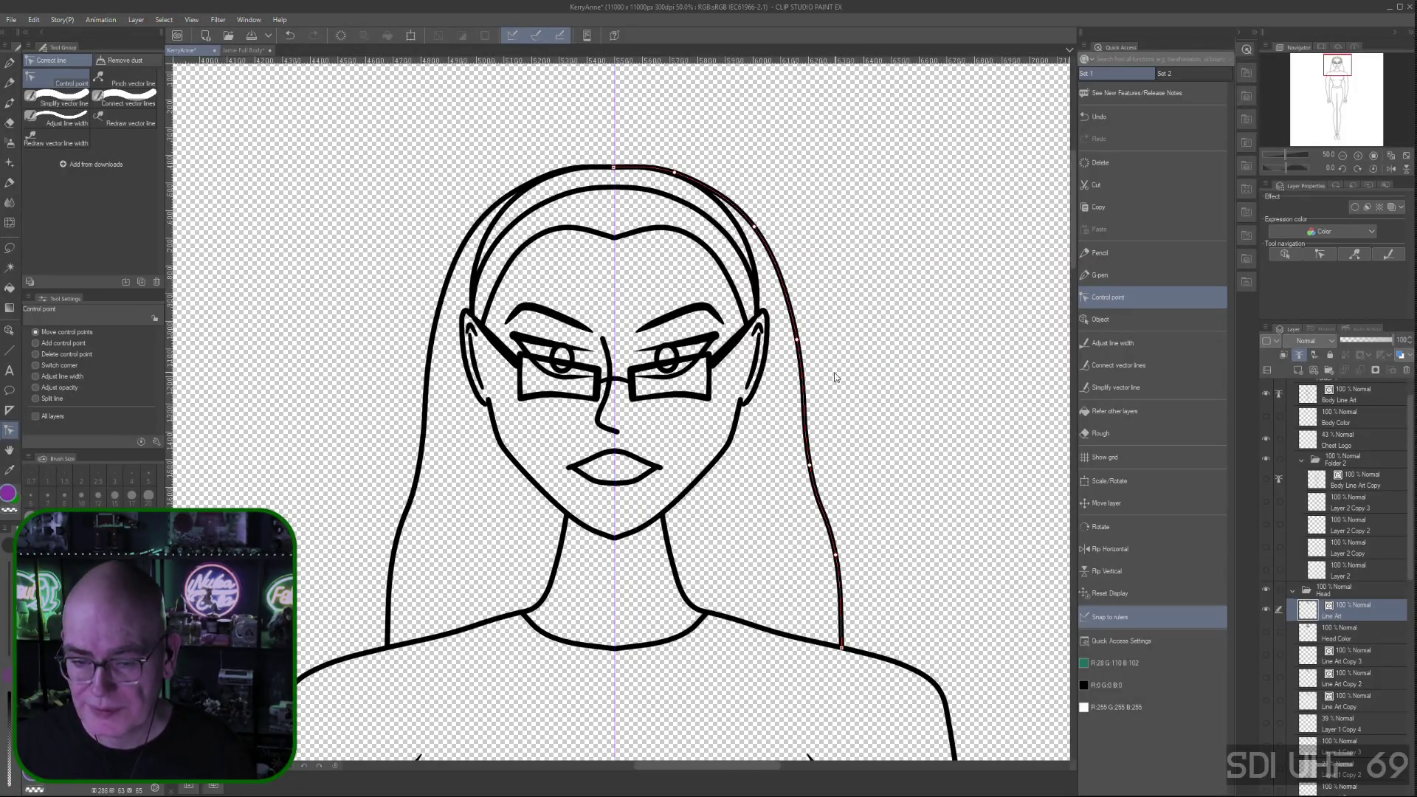
pyautogui.scroll(-2, 834, 378)
pyautogui.scroll(1, 930, 384)
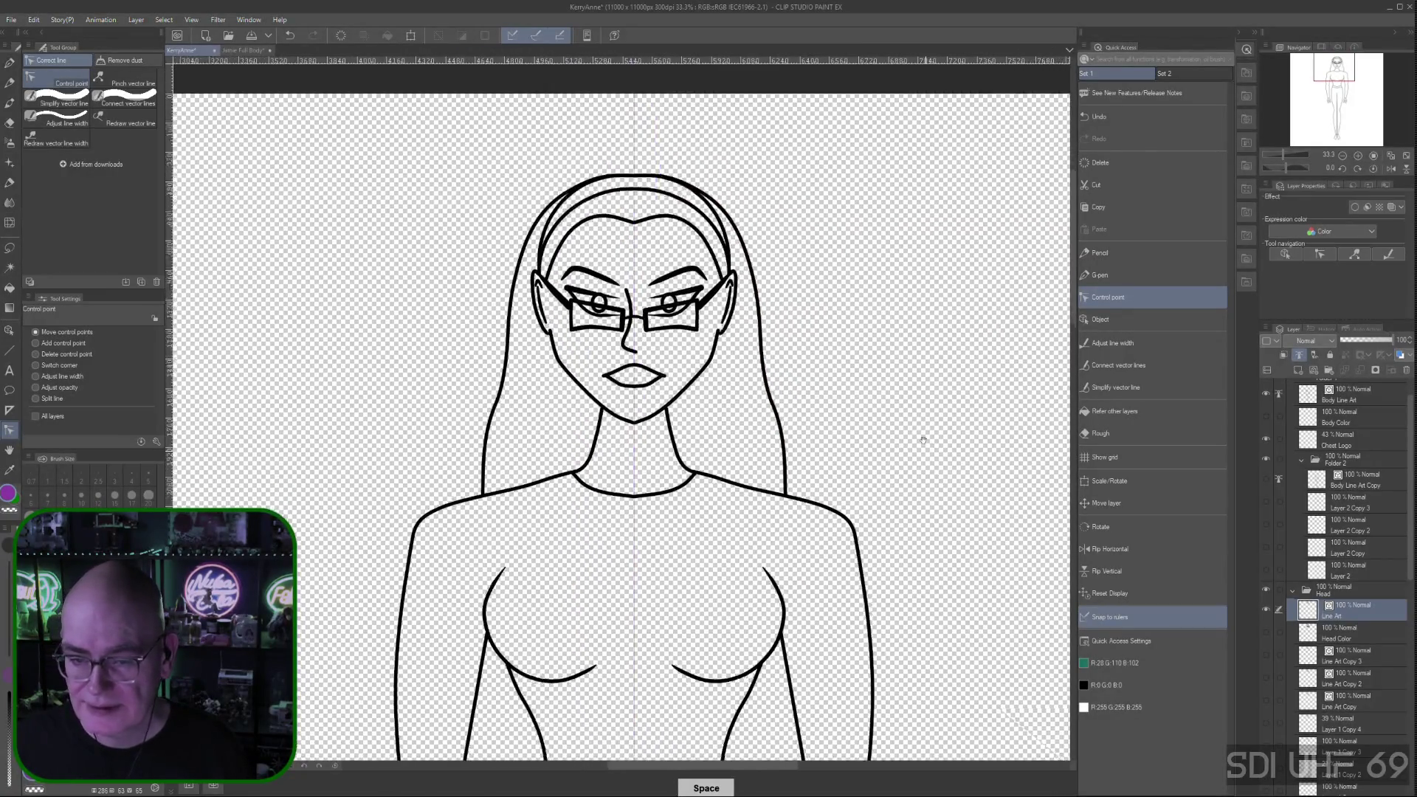
pyautogui.moveTo(924, 348); pyautogui.dragTo(933, 381)
pyautogui.click(625, 120)
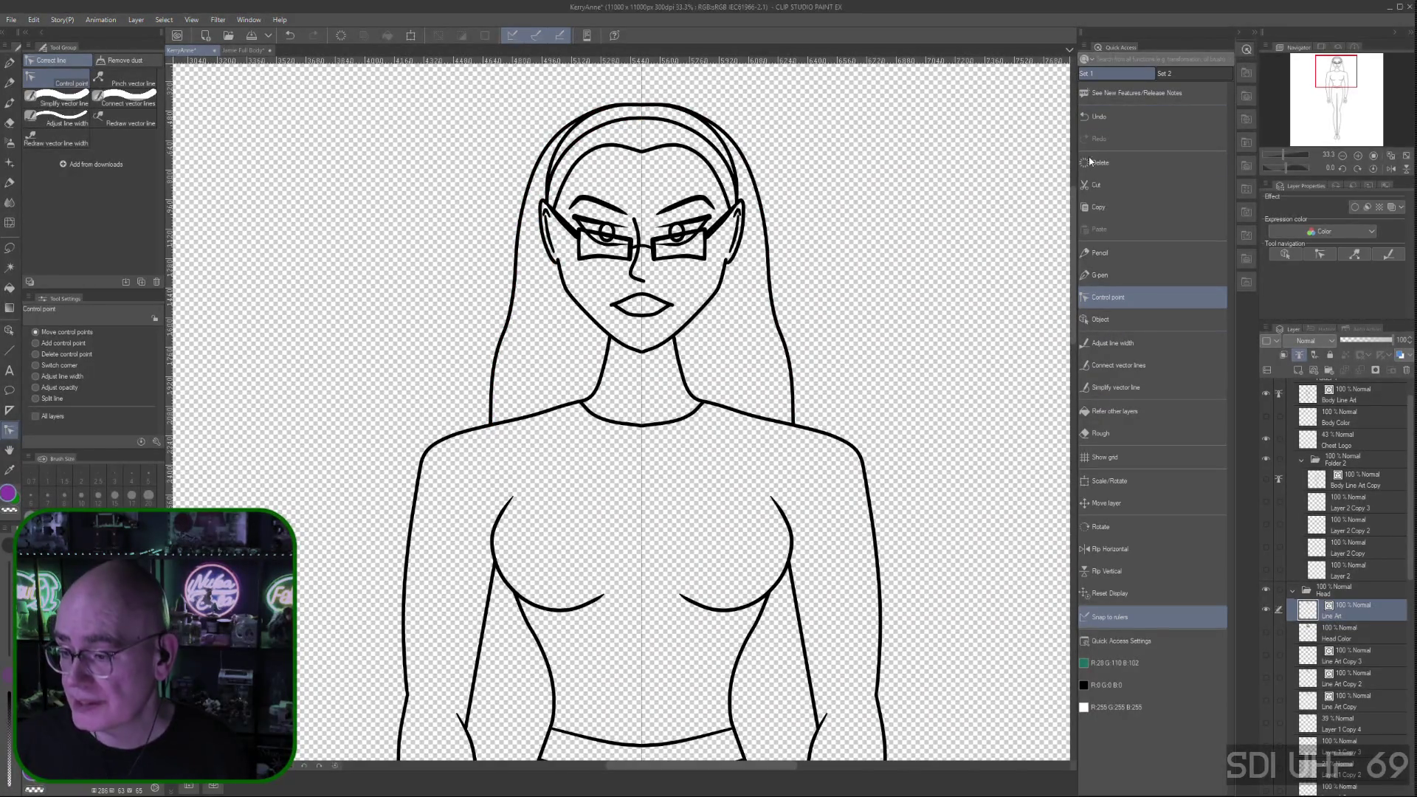
pyautogui.click(1113, 322)
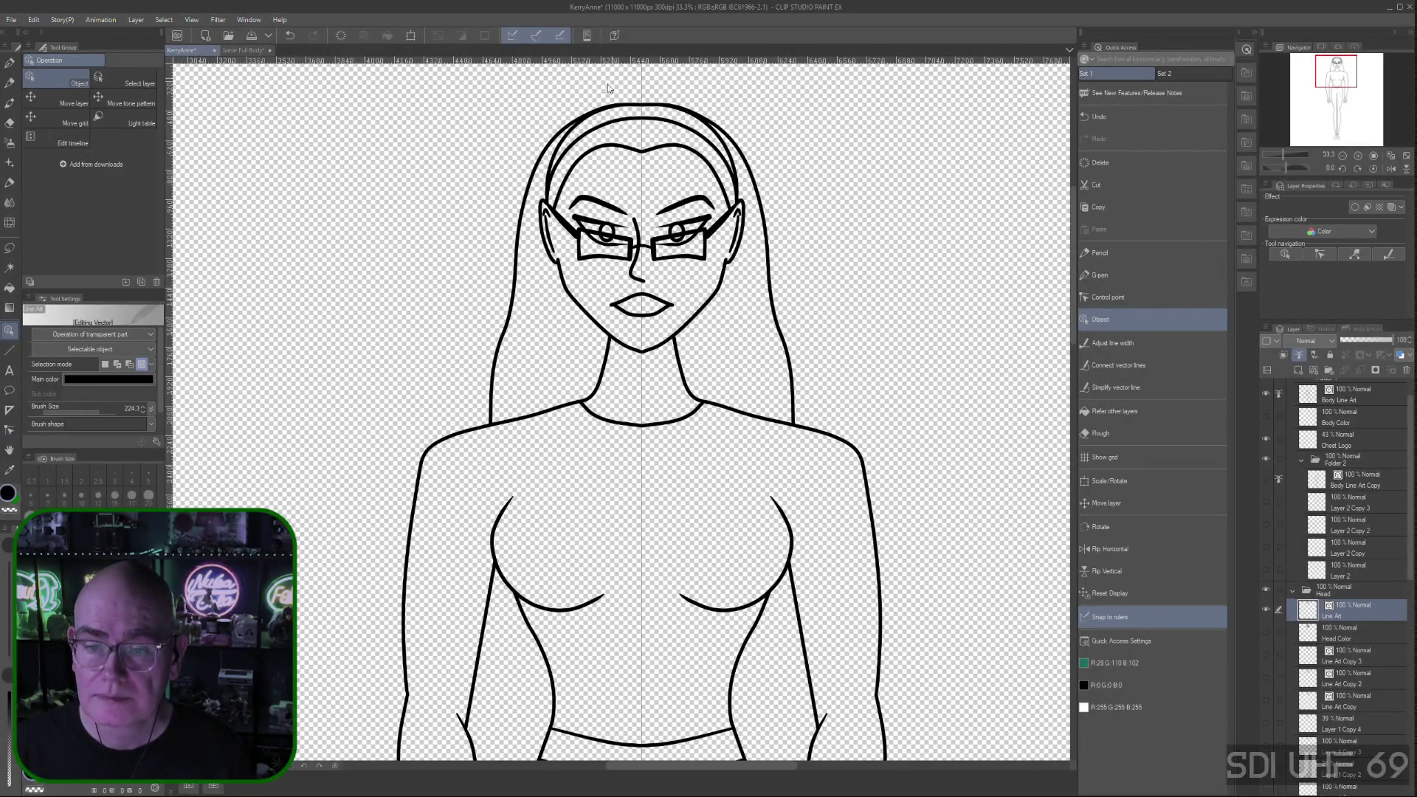
# Leave only the right inner hair arc selected, dropping the left arc, and switch to Control point editing
pyautogui.click(615, 125)
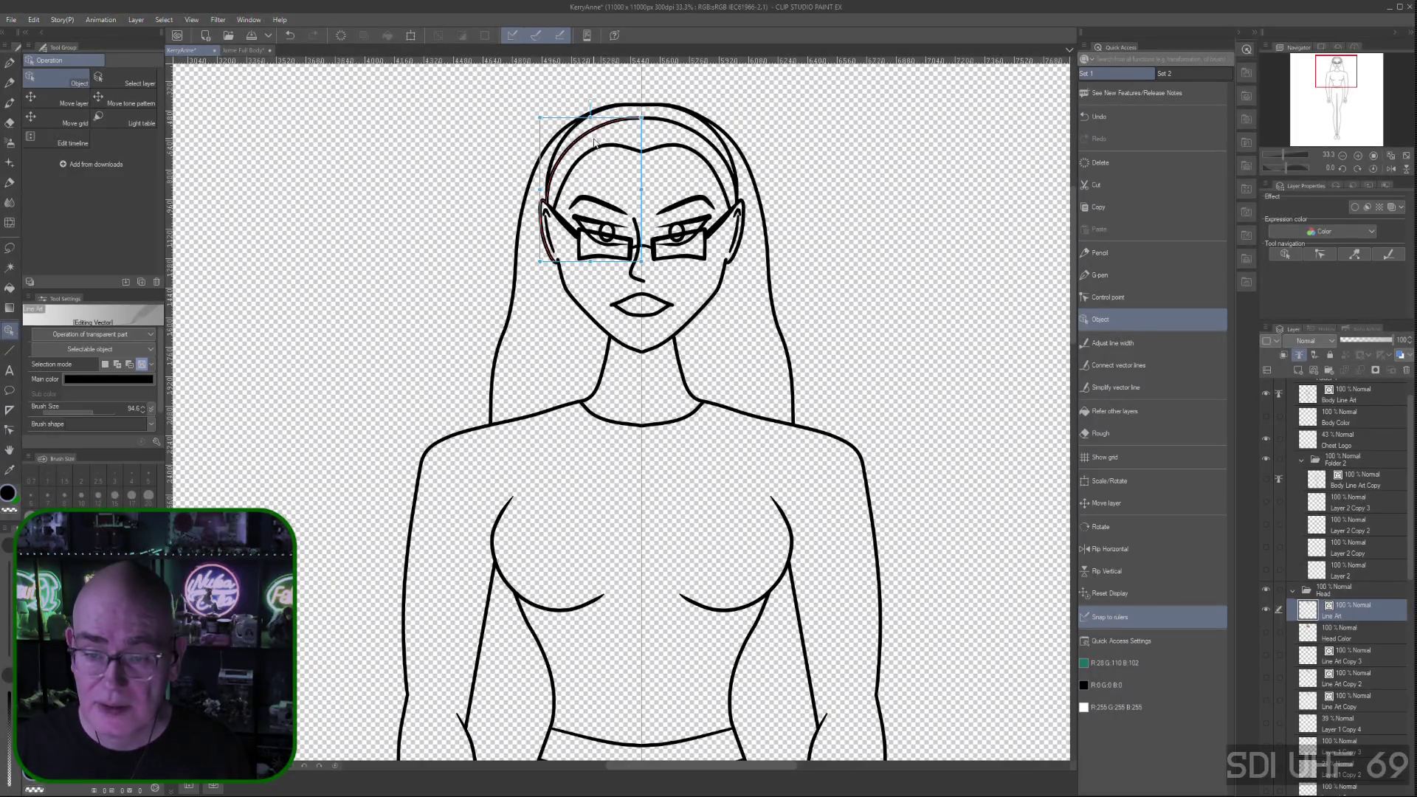
pyautogui.hotkey('ctrl', 'z')
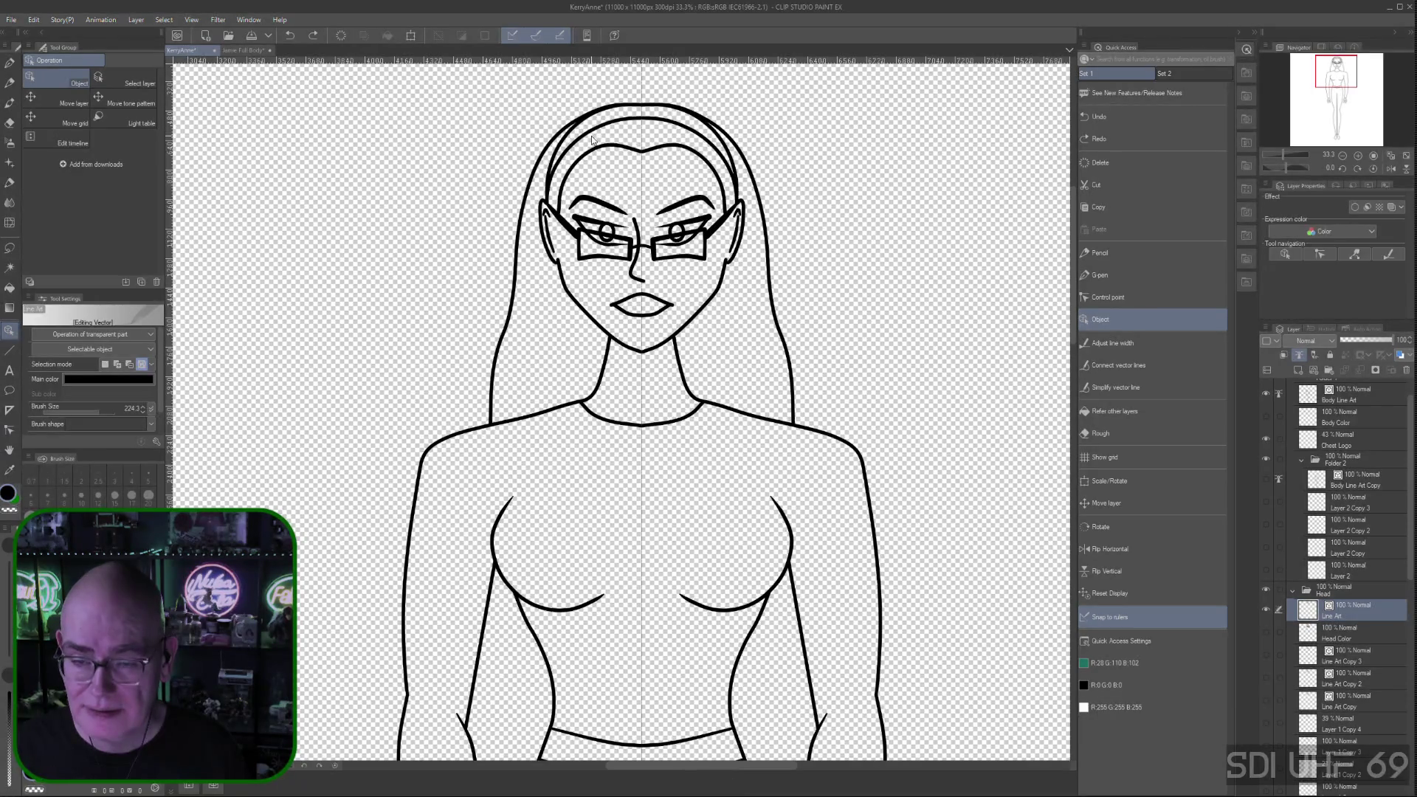
pyautogui.click(1125, 133)
pyautogui.click(587, 141)
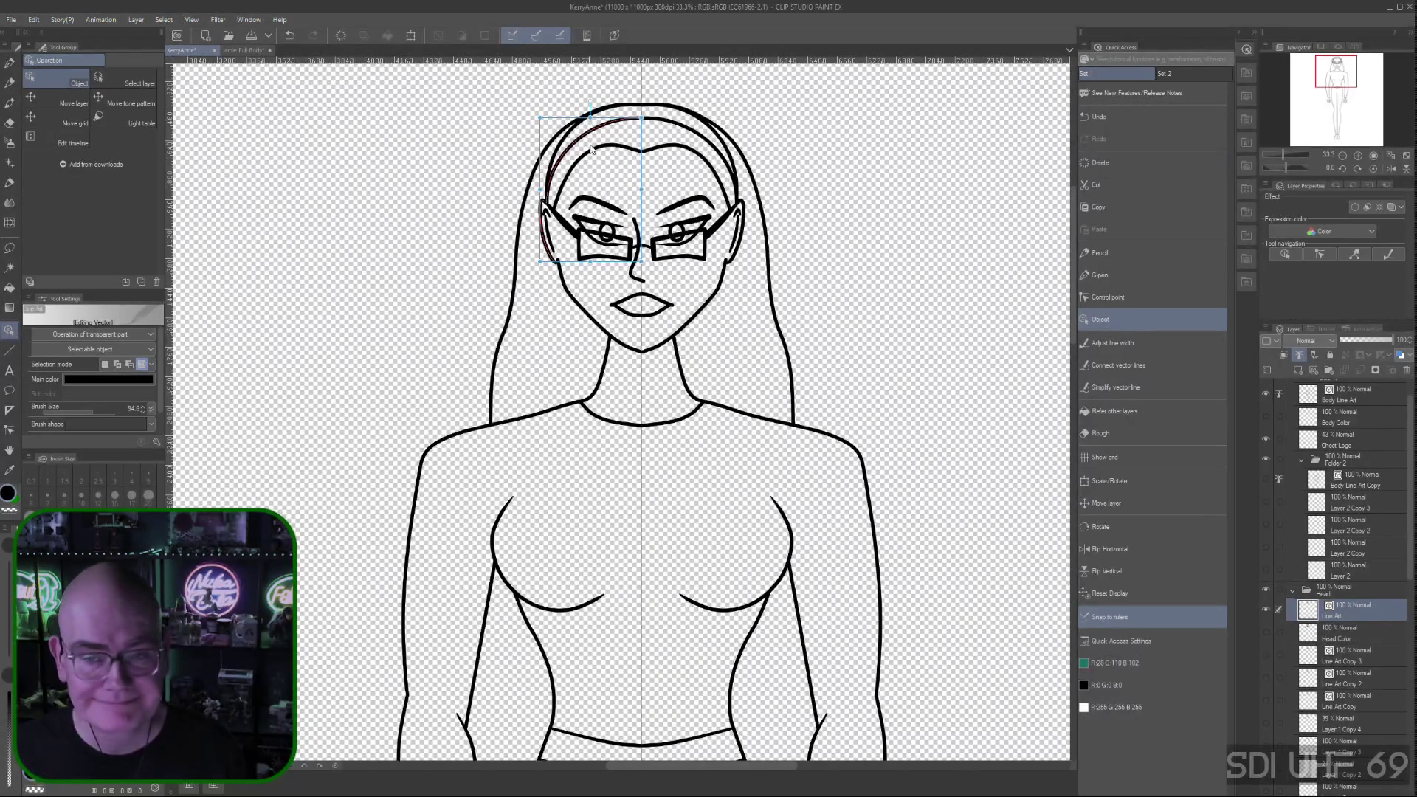
pyautogui.keyDown('shift'); pyautogui.click(697, 139); pyautogui.keyUp('shift')
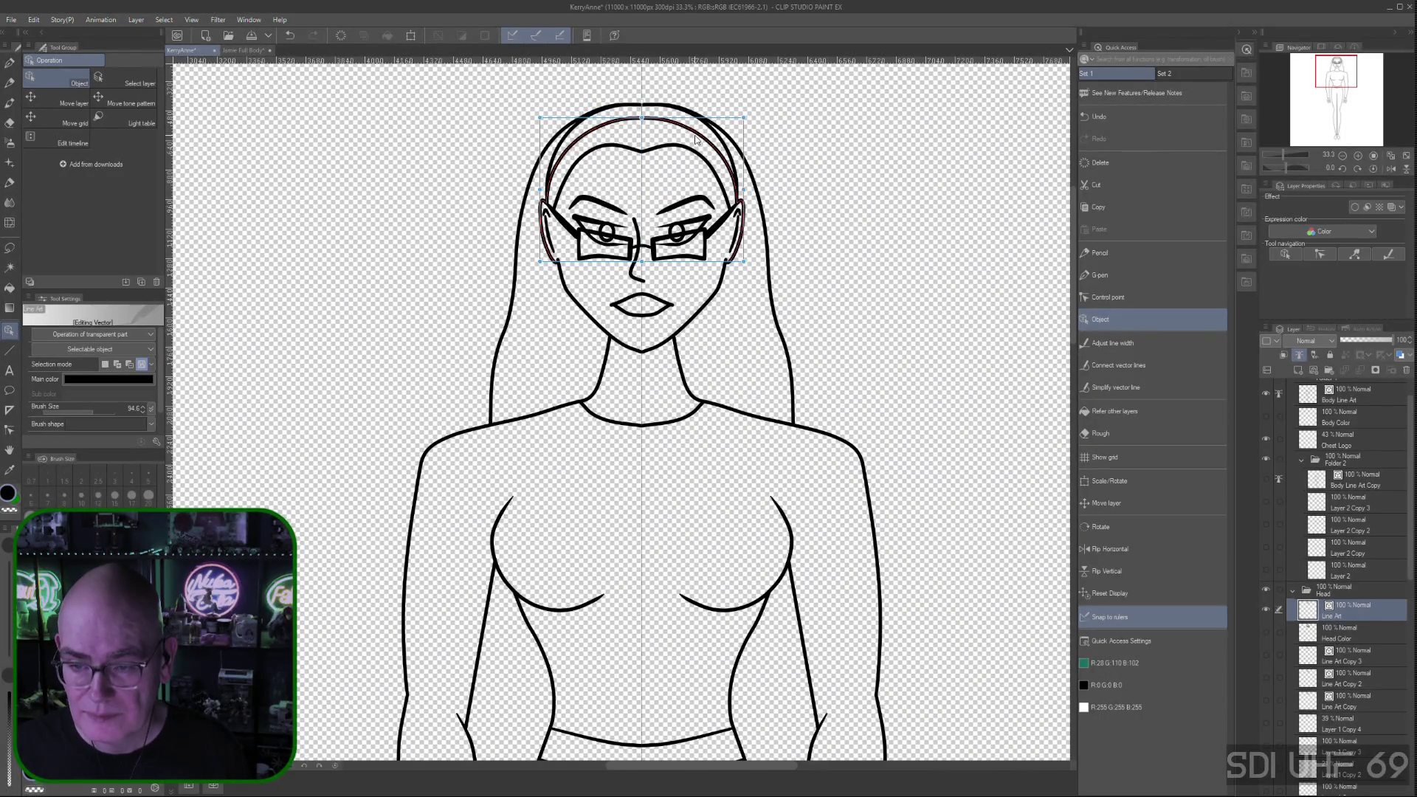
pyautogui.keyDown('shift'); pyautogui.click(574, 155); pyautogui.keyUp('shift')
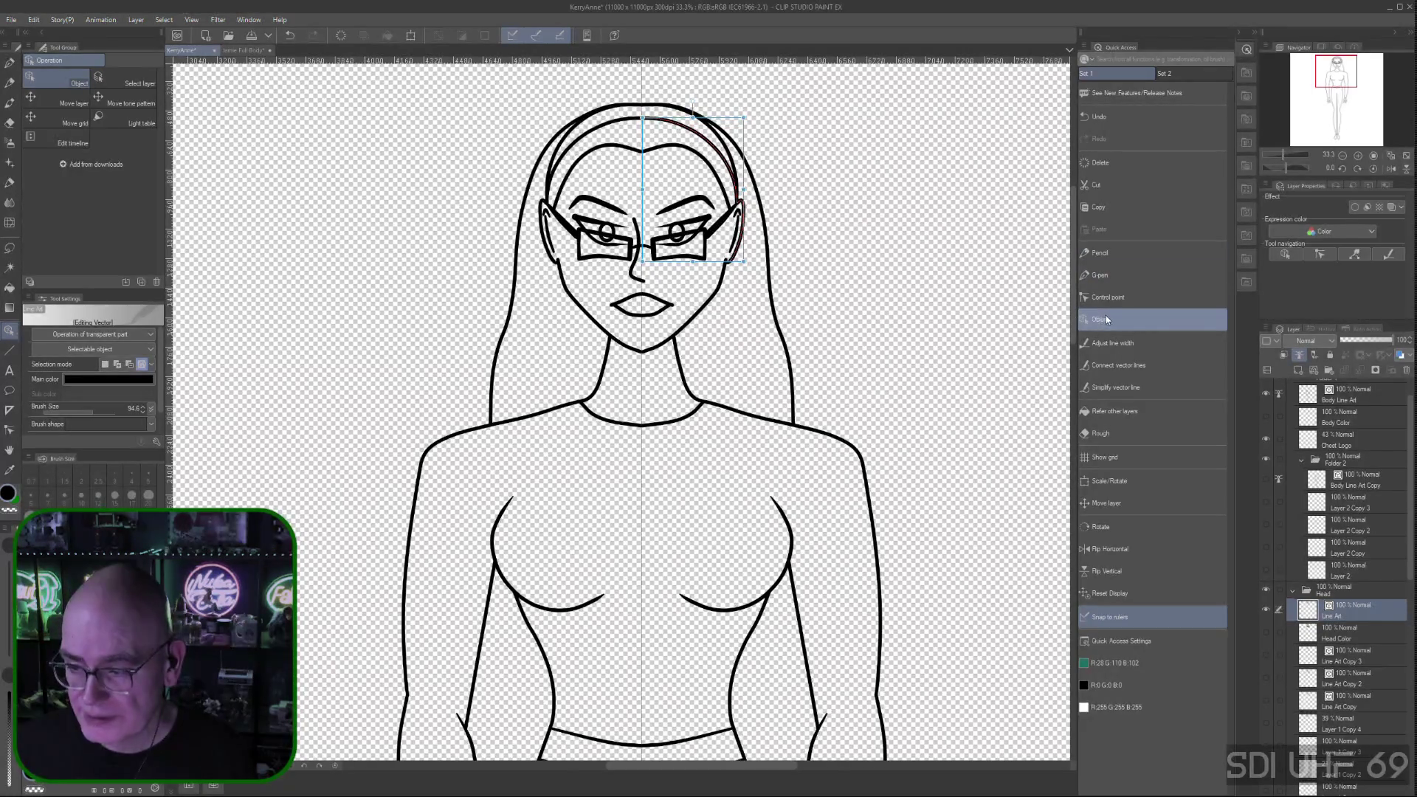
pyautogui.click(1107, 297)
# Drag the inner headband arc's control point down and left, zoom in on the face, and choose Delete control point
pyautogui.moveTo(700, 151); pyautogui.dragTo(658, 157)
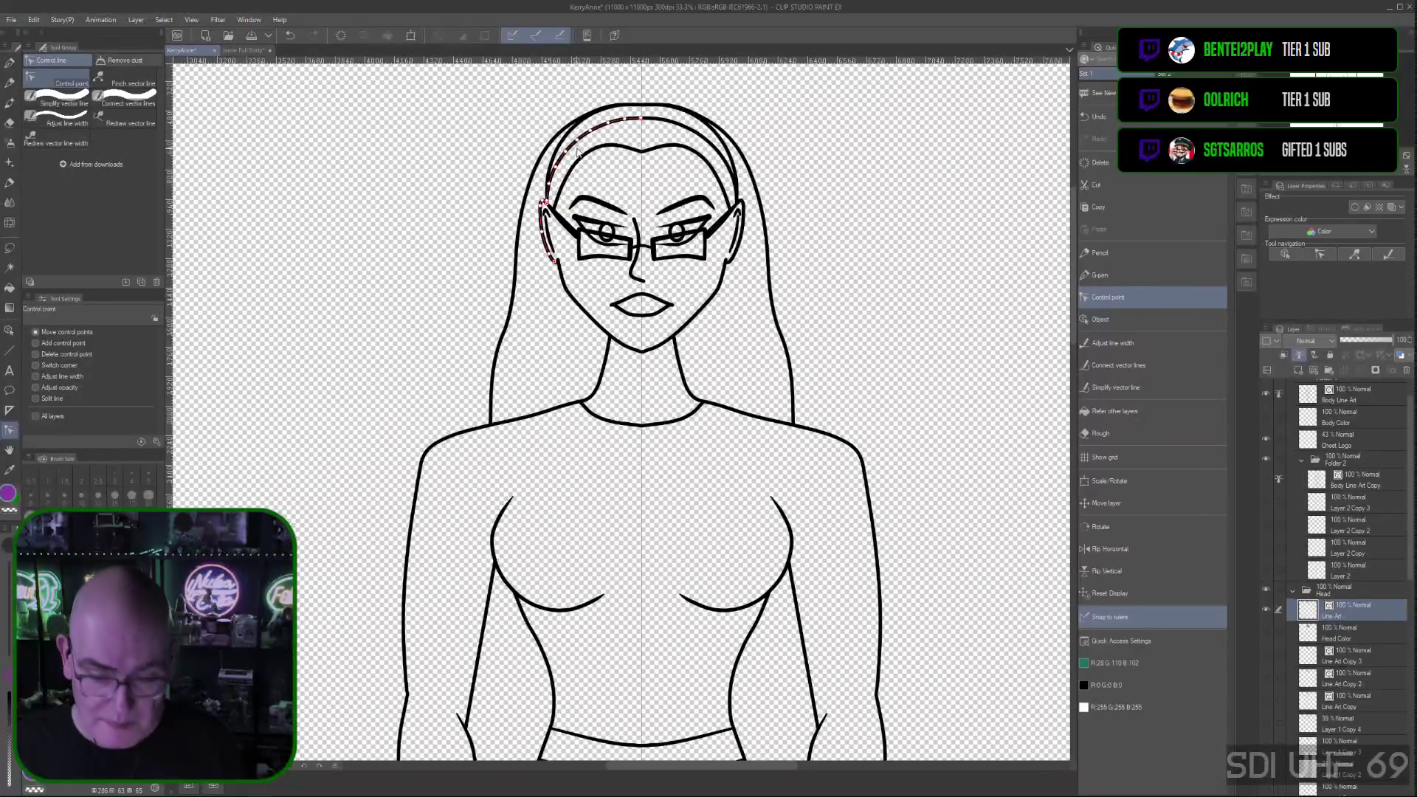
pyautogui.scroll(1, 580, 158)
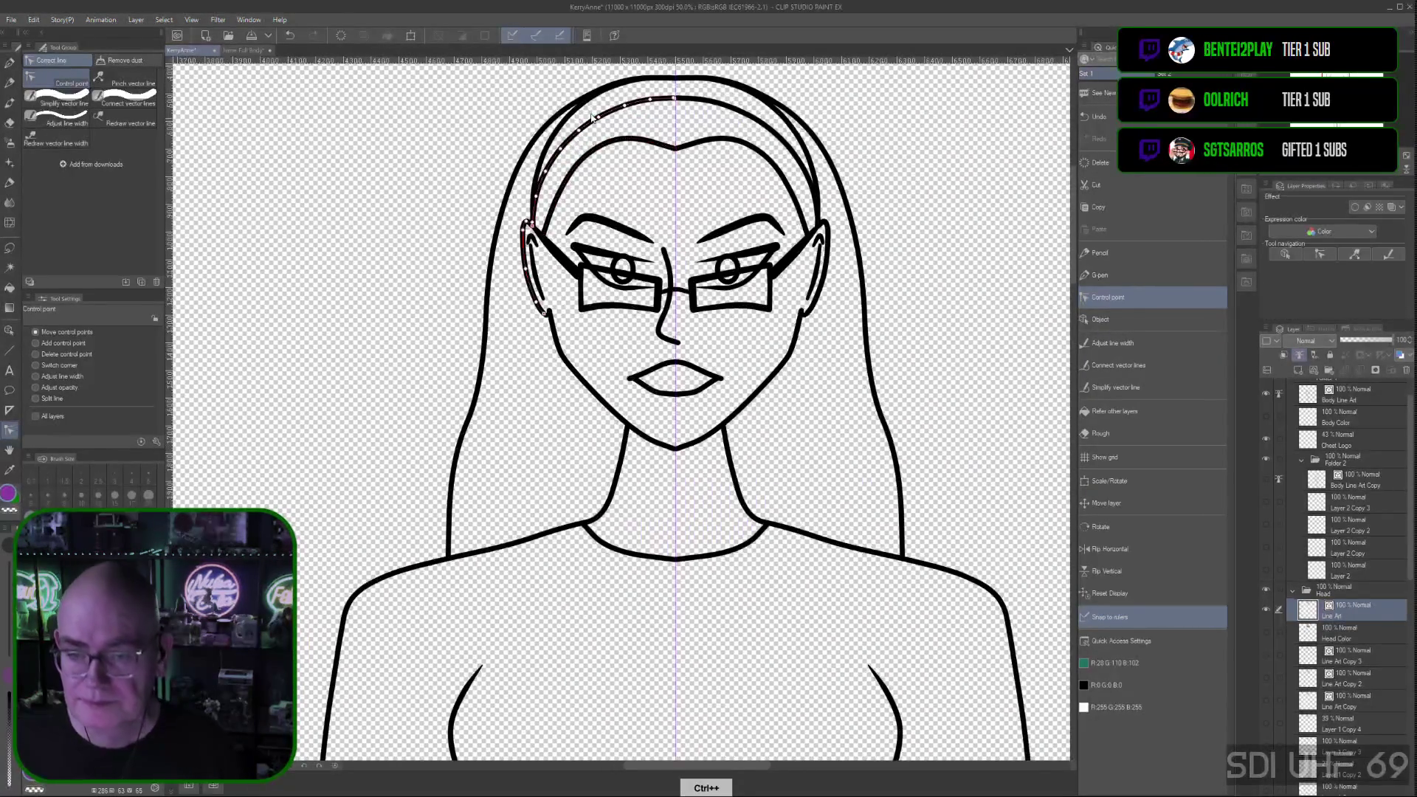
pyautogui.scroll(1, 580, 158)
pyautogui.moveTo(633, 257); pyautogui.dragTo(634, 272)
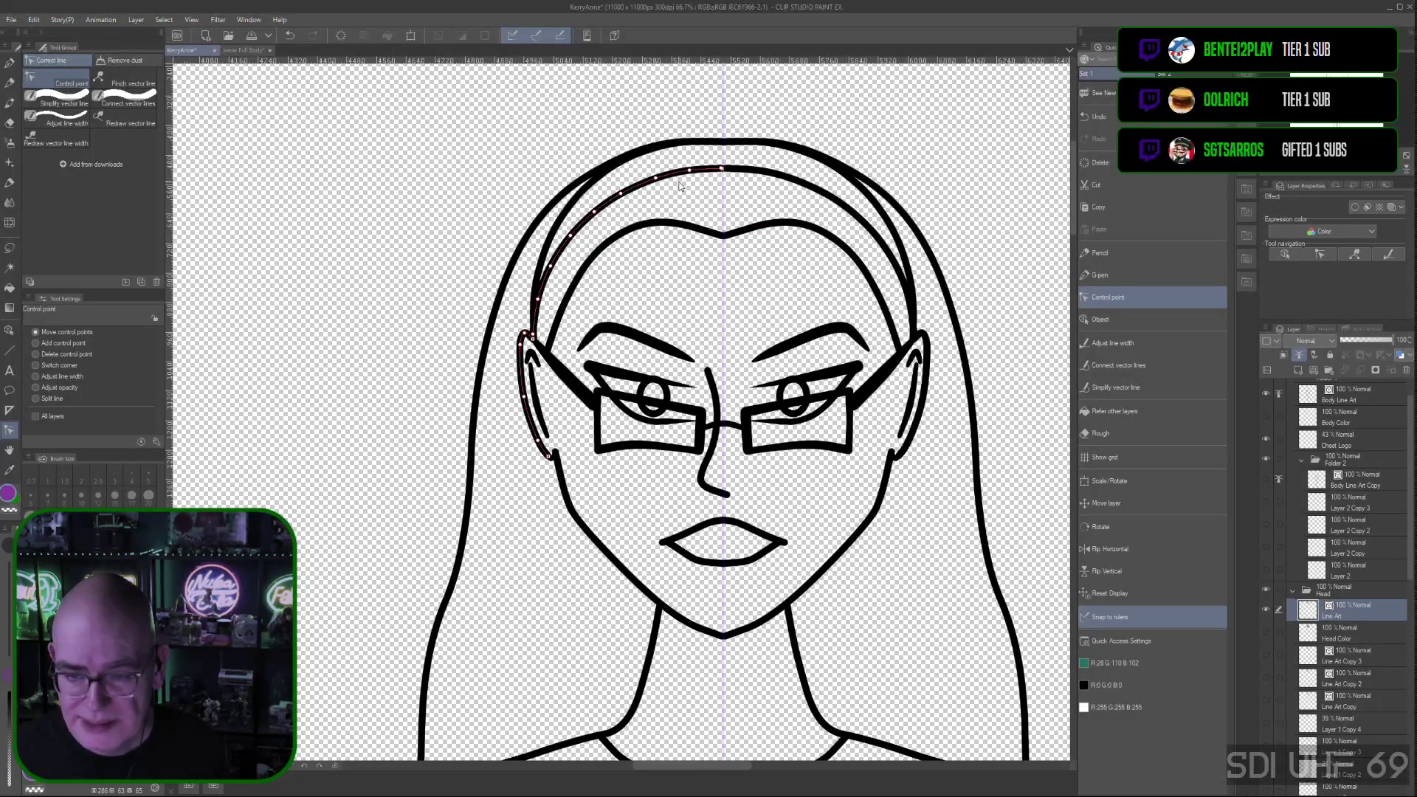
pyautogui.click(37, 354)
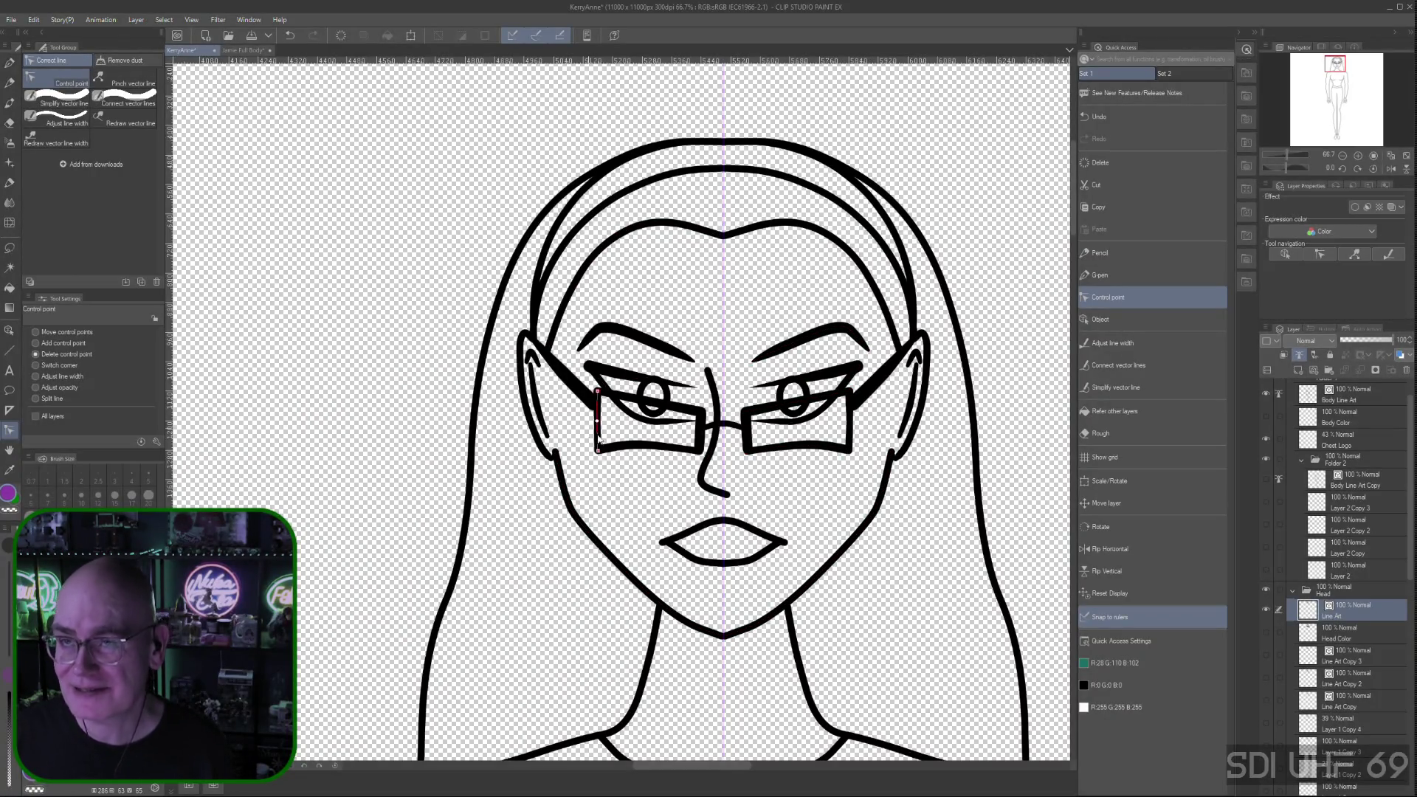
# Pan and zoom out until the complete full-body figure fits on screen
pyautogui.press('space')
pyautogui.moveTo(875, 542); pyautogui.dragTo(804, 499)
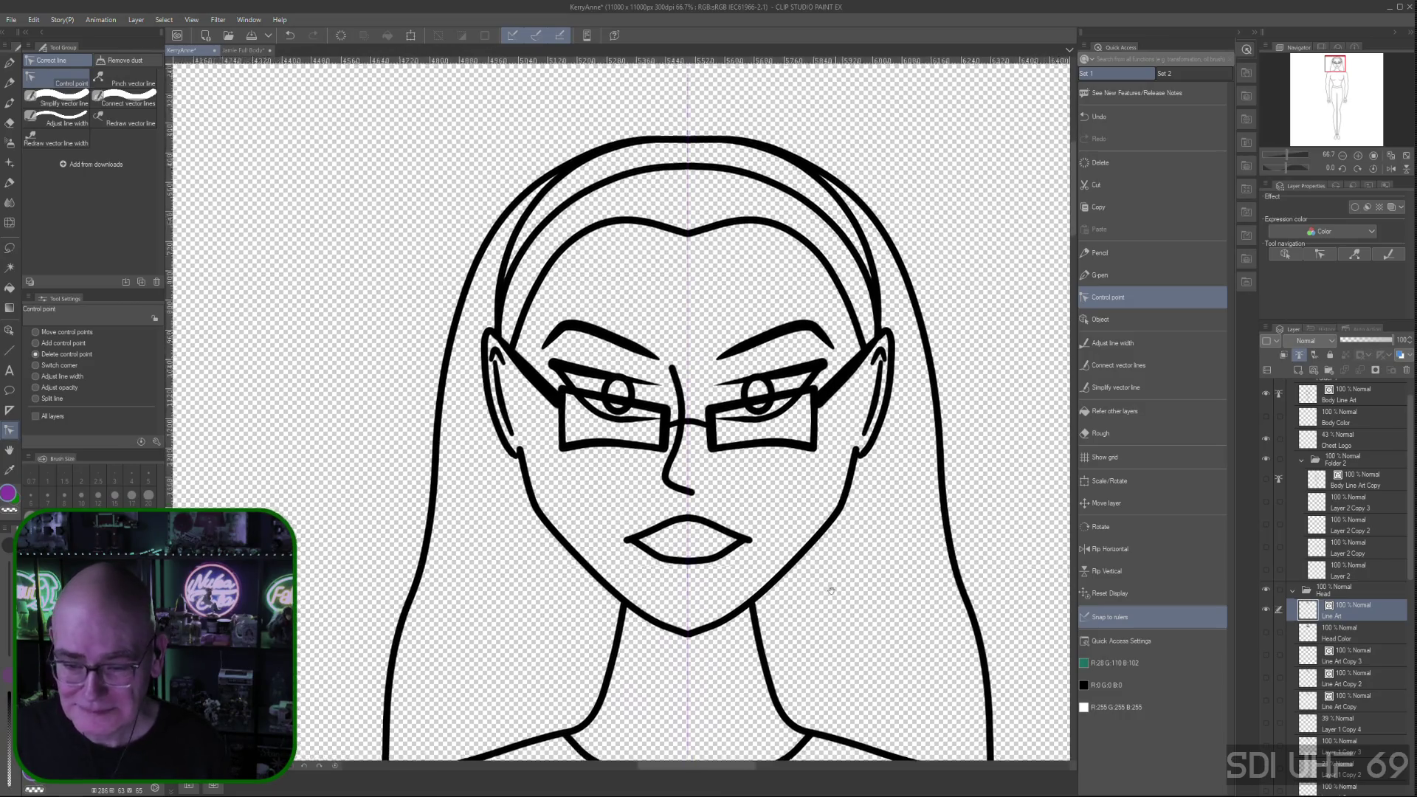
pyautogui.scroll(-1, 804, 499)
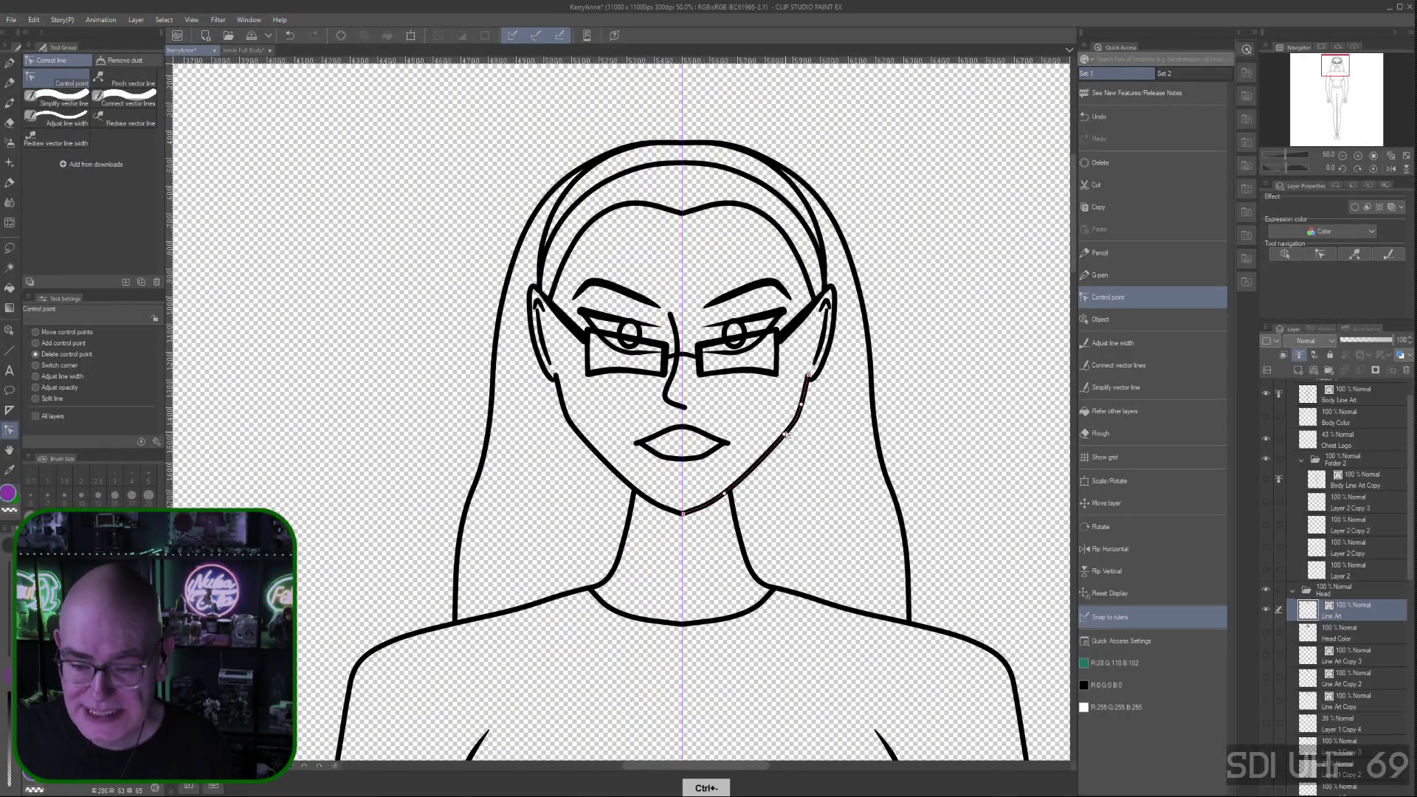
pyautogui.scroll(-1, 803, 499)
pyautogui.moveTo(790, 640); pyautogui.dragTo(709, 475)
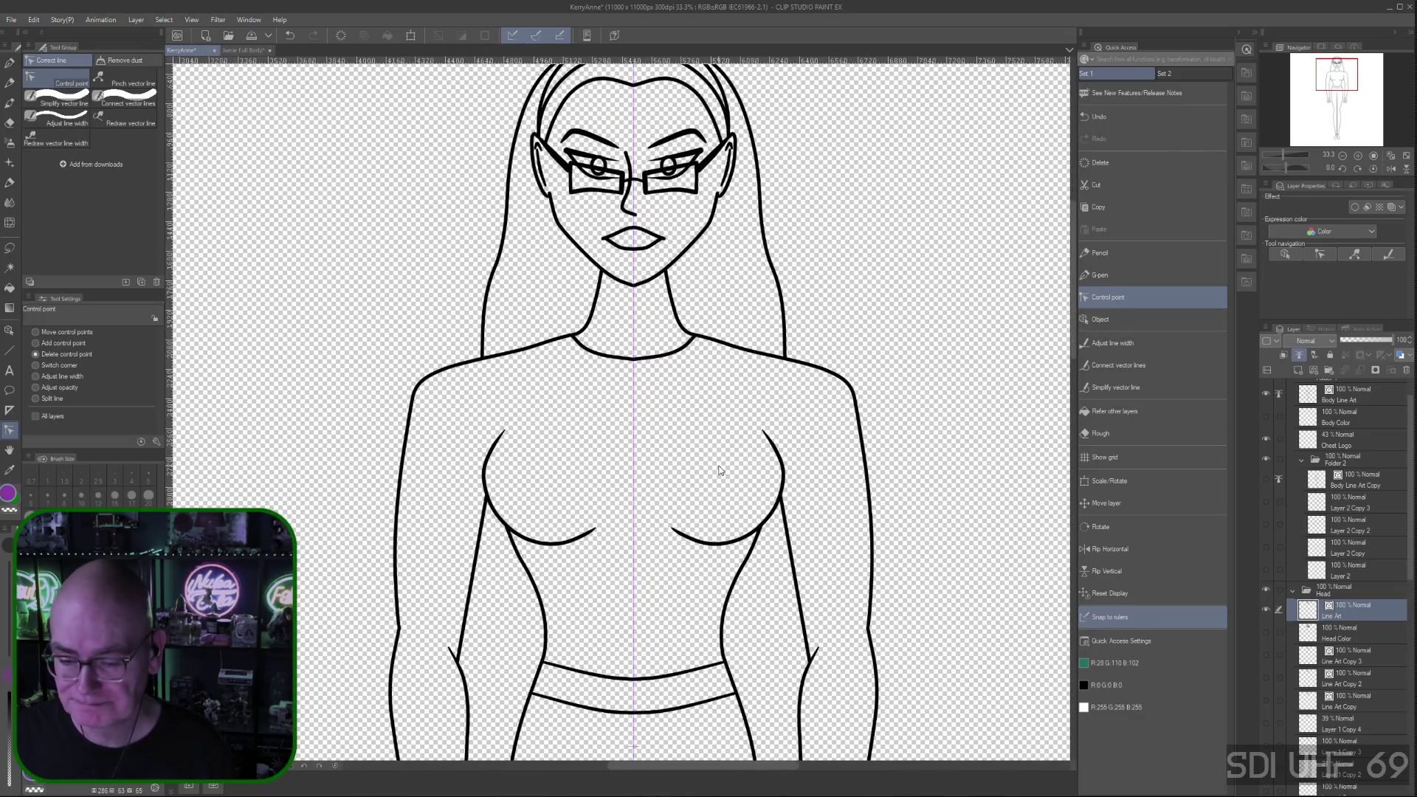
pyautogui.scroll(-3, 721, 475)
pyautogui.moveTo(857, 654); pyautogui.dragTo(782, 465)
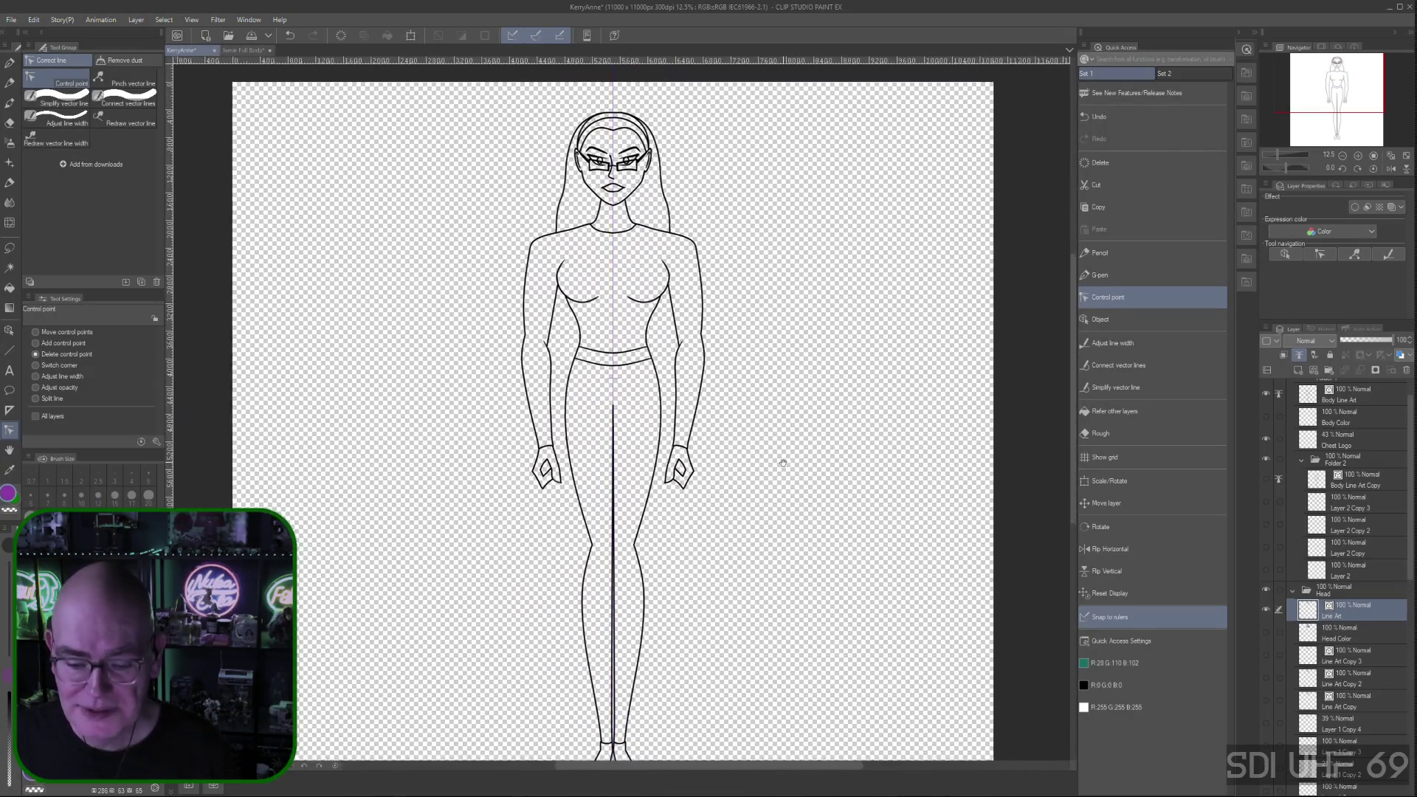
pyautogui.hotkey('ctrl', '-')
pyautogui.scroll(1, 807, 436)
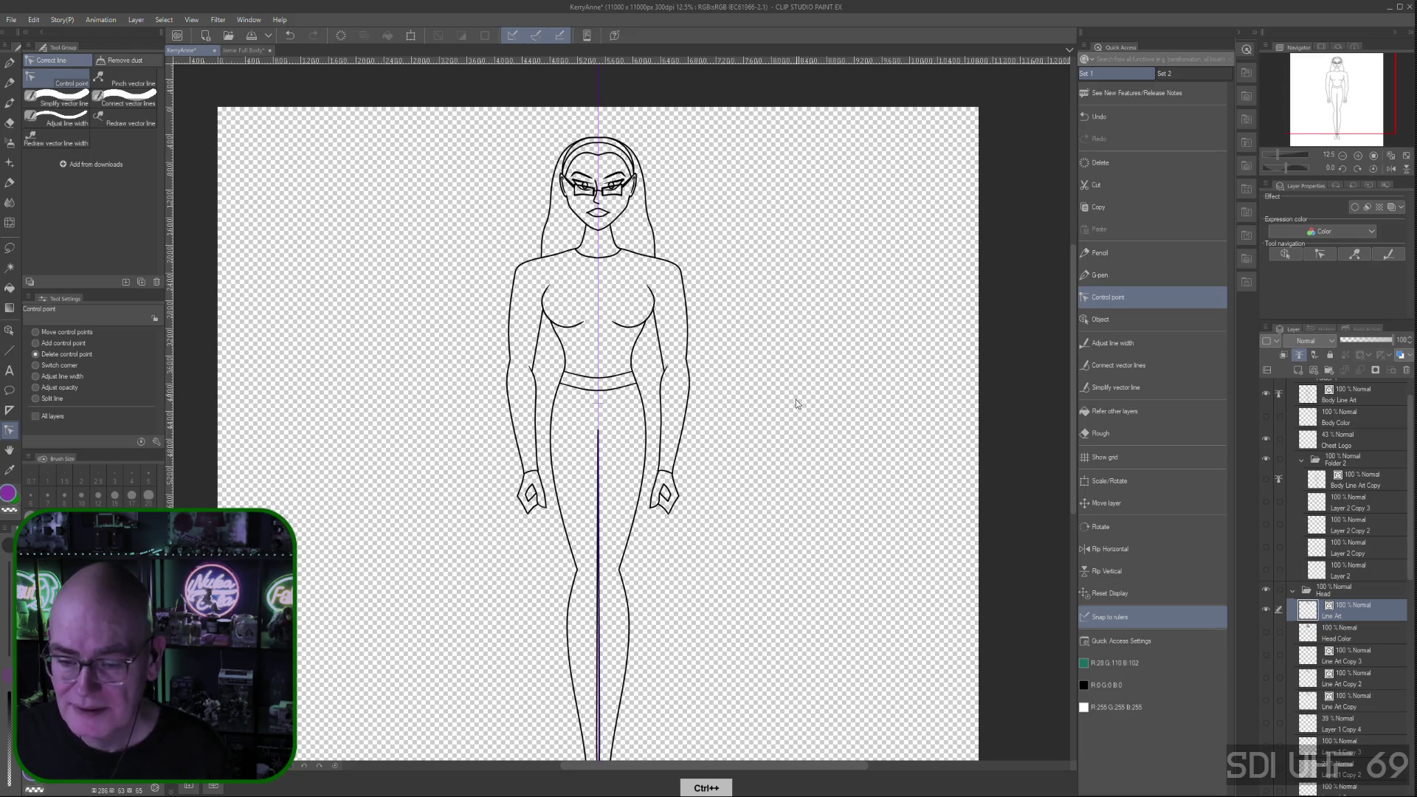
pyautogui.click(245, 50)
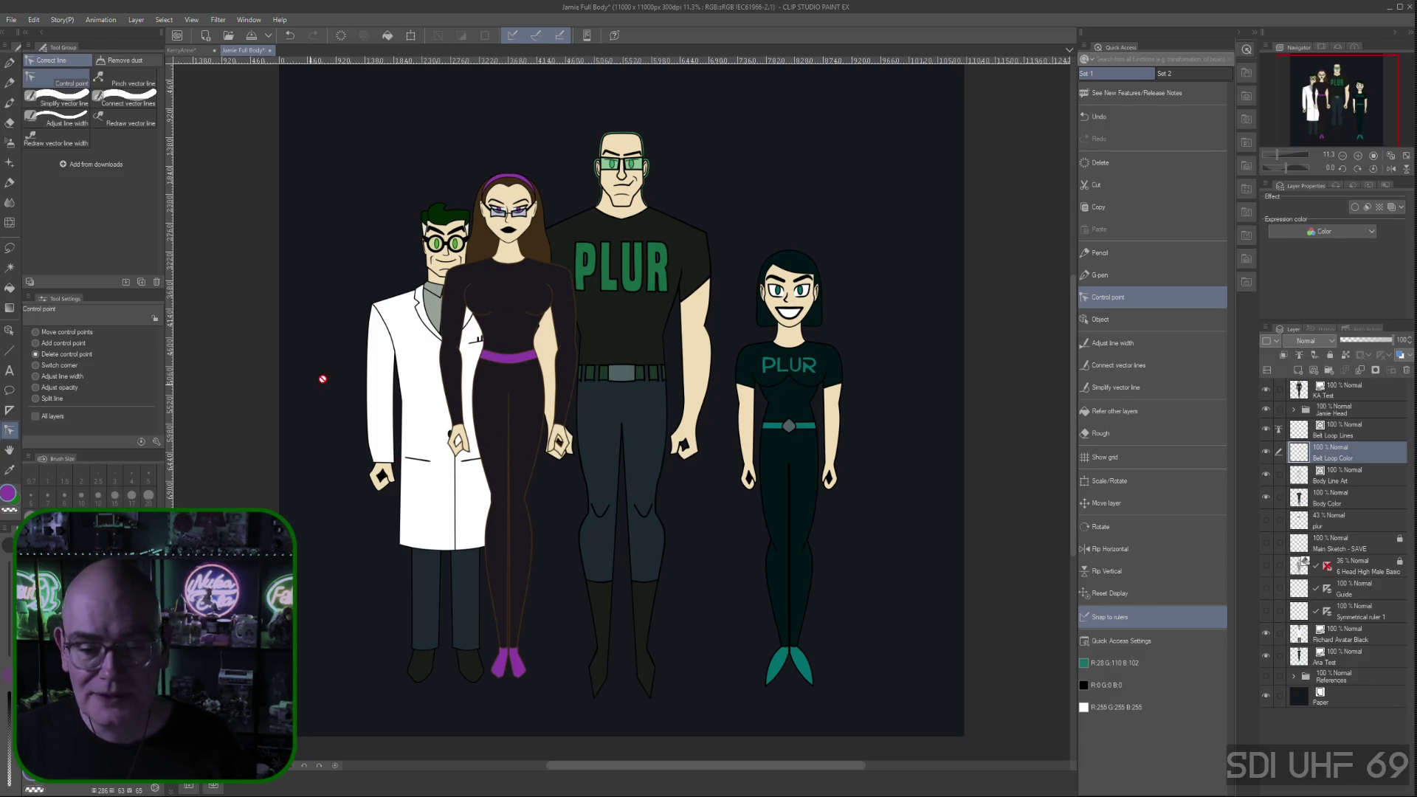
pyautogui.click(184, 50)
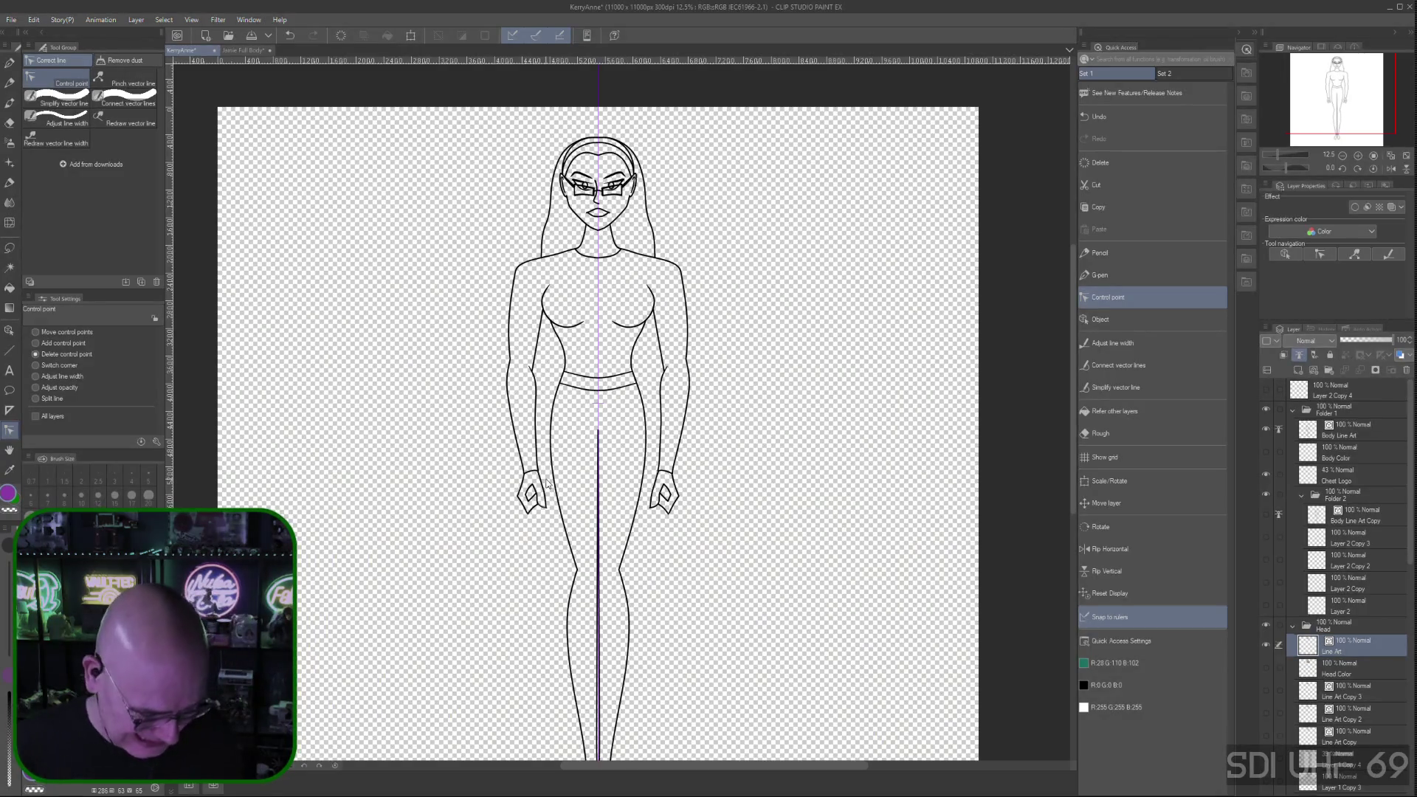
# Zoom in on the waist, make Body Line Art the active layer, and choose Move control points
pyautogui.hotkey('ctrl', '+')
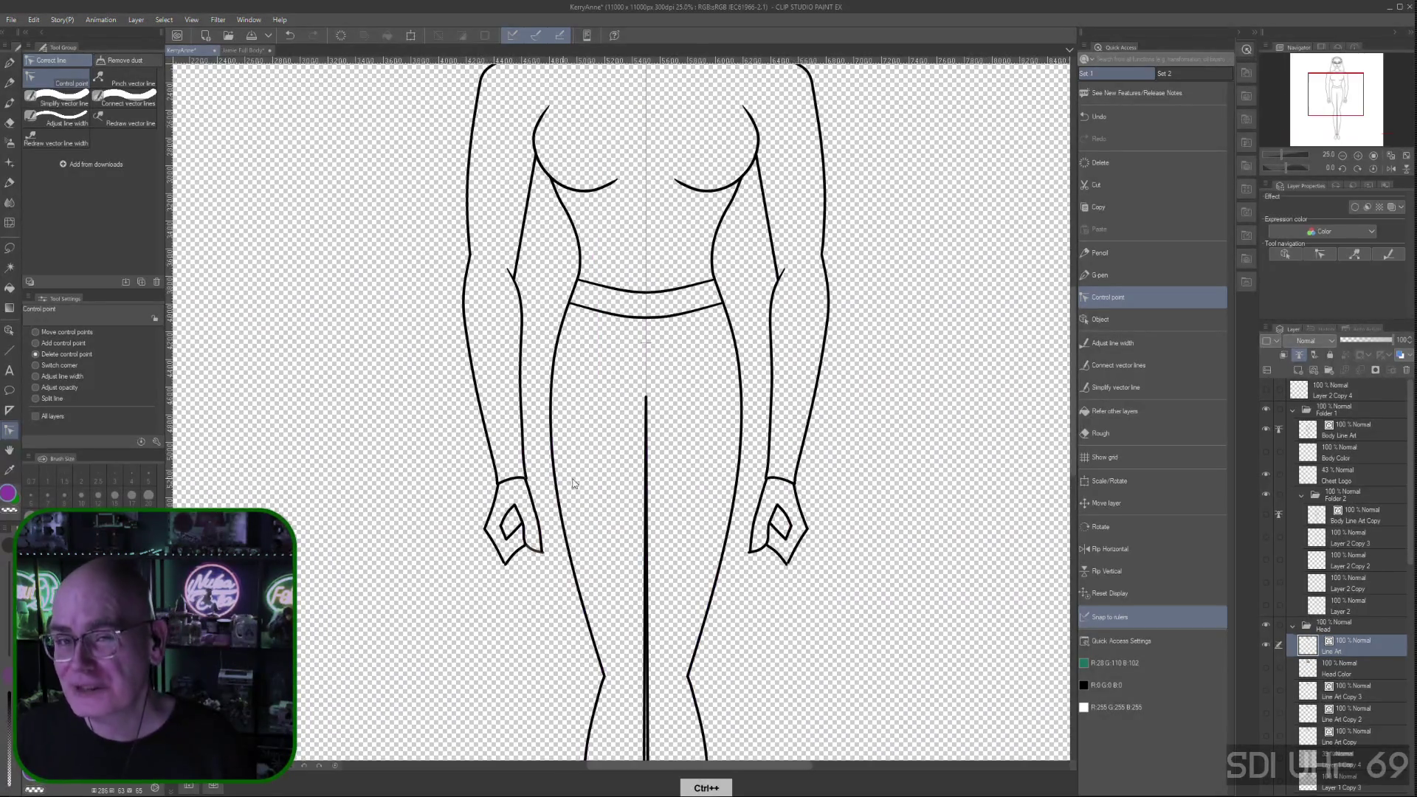
pyautogui.moveTo(421, 589); pyautogui.dragTo(466, 442)
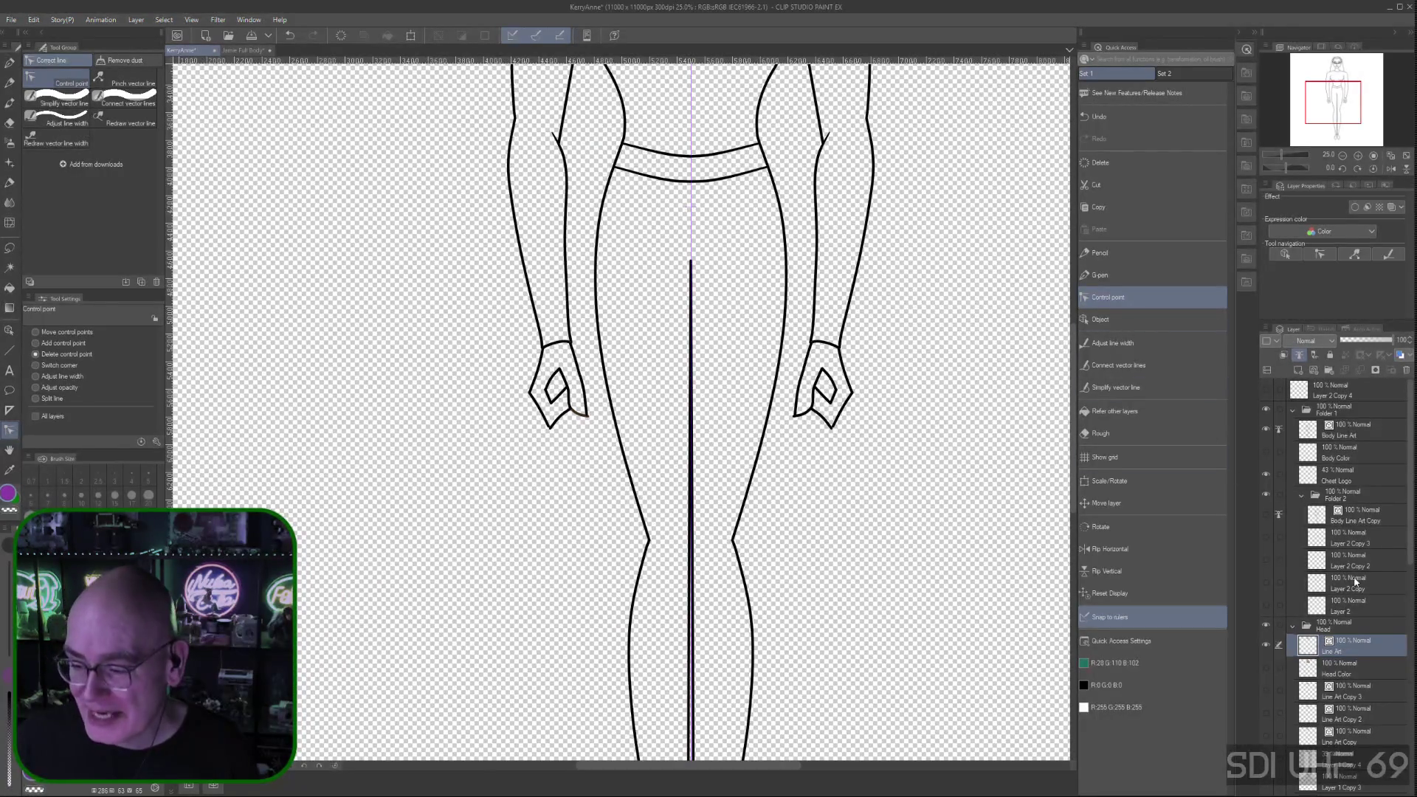
pyautogui.click(1344, 433)
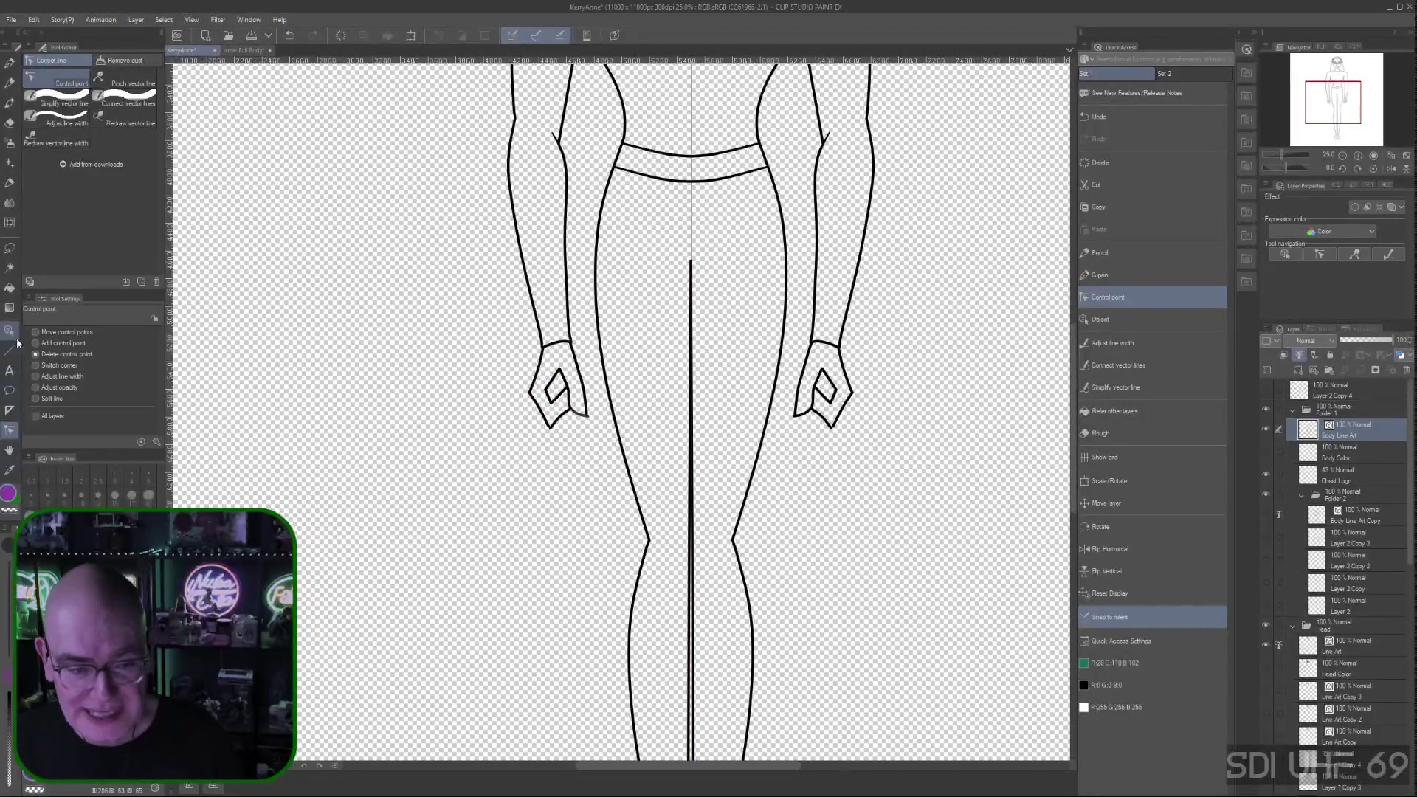
pyautogui.click(59, 332)
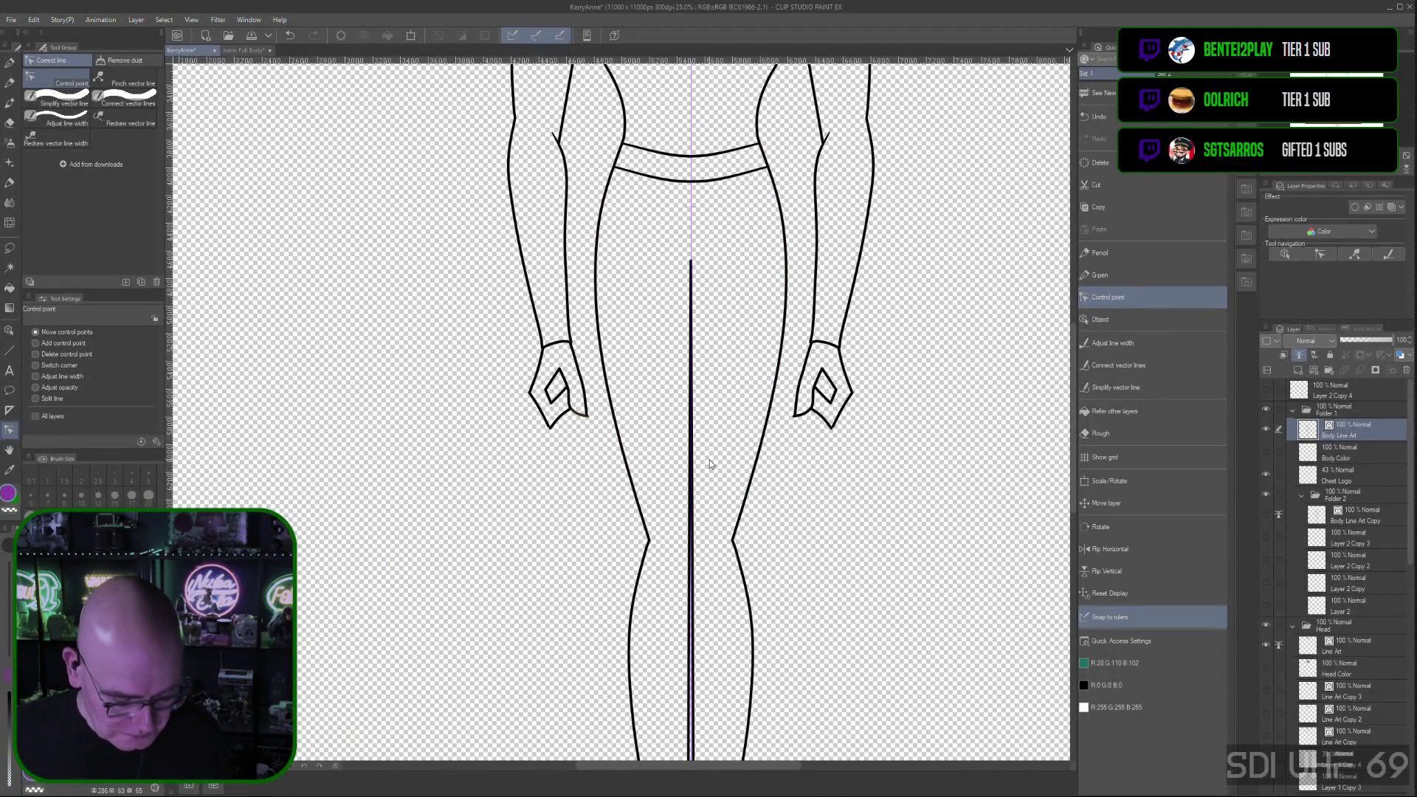
pyautogui.hotkey('ctrl', '-')
pyautogui.press('space')
pyautogui.moveTo(849, 339); pyautogui.dragTo(798, 411)
pyautogui.hotkey('ctrl', '+')
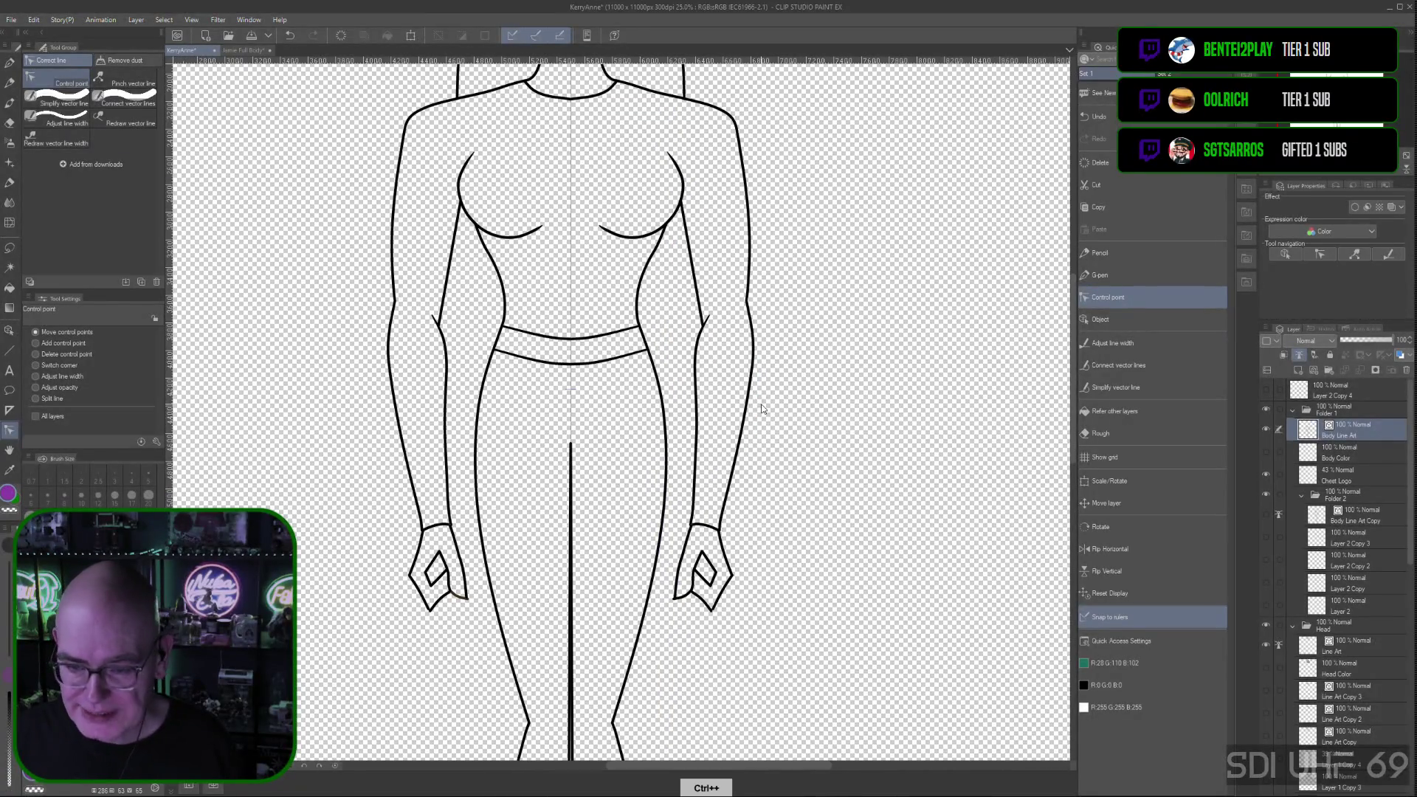
pyautogui.press('space')
pyautogui.moveTo(802, 408)
pyautogui.mouseDown()
pyautogui.moveTo(902, 467)
pyautogui.moveTo(882, 484)
pyautogui.mouseUp()
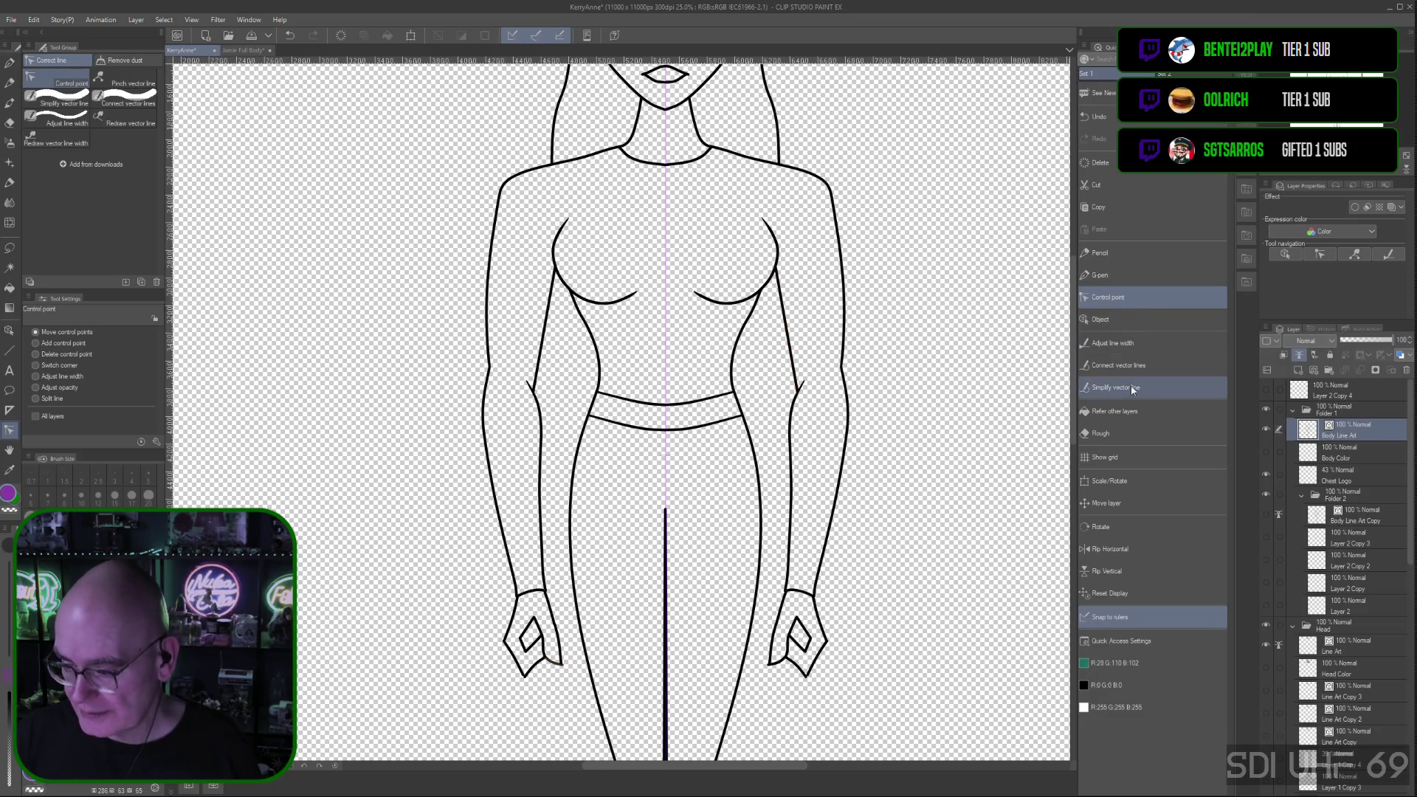
pyautogui.click(1302, 495)
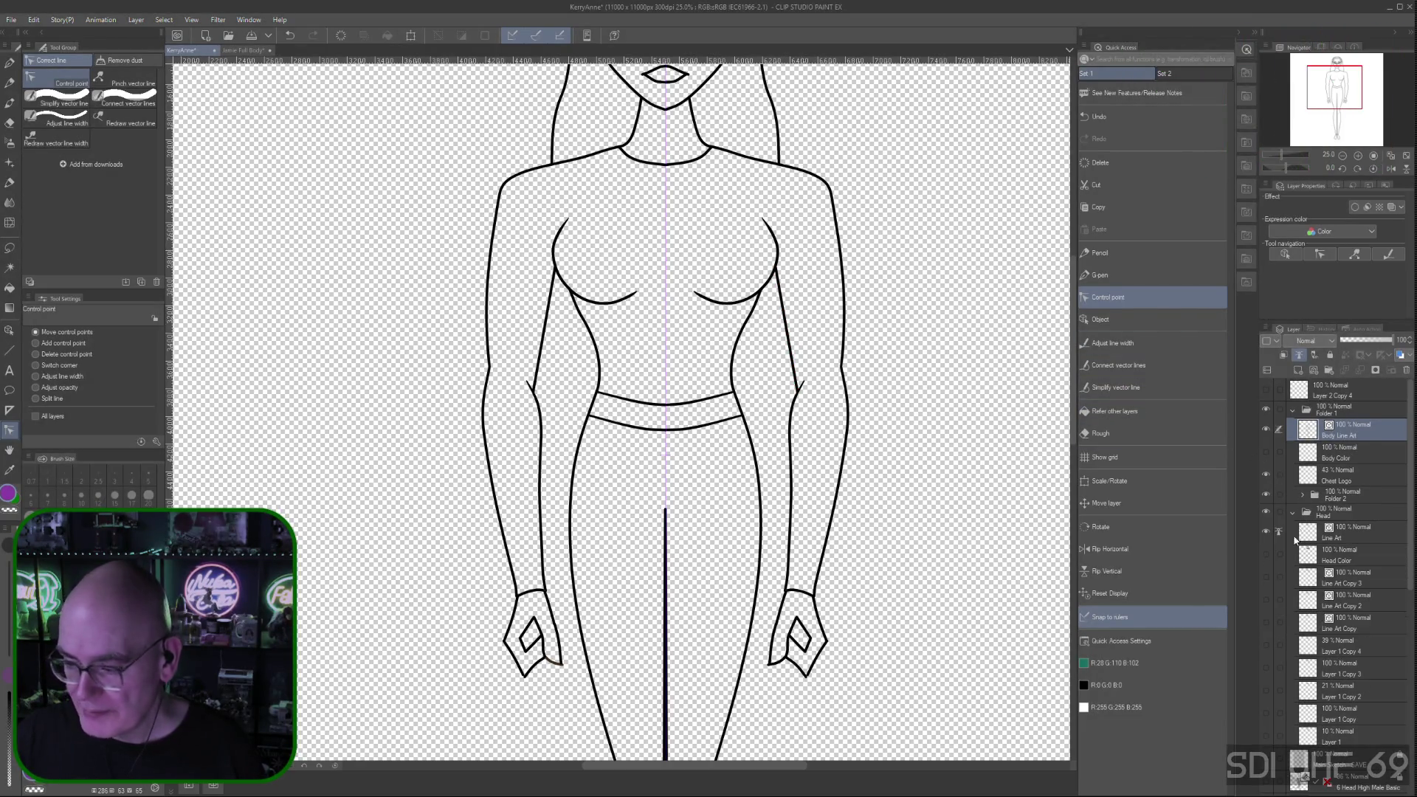
pyautogui.click(1294, 512)
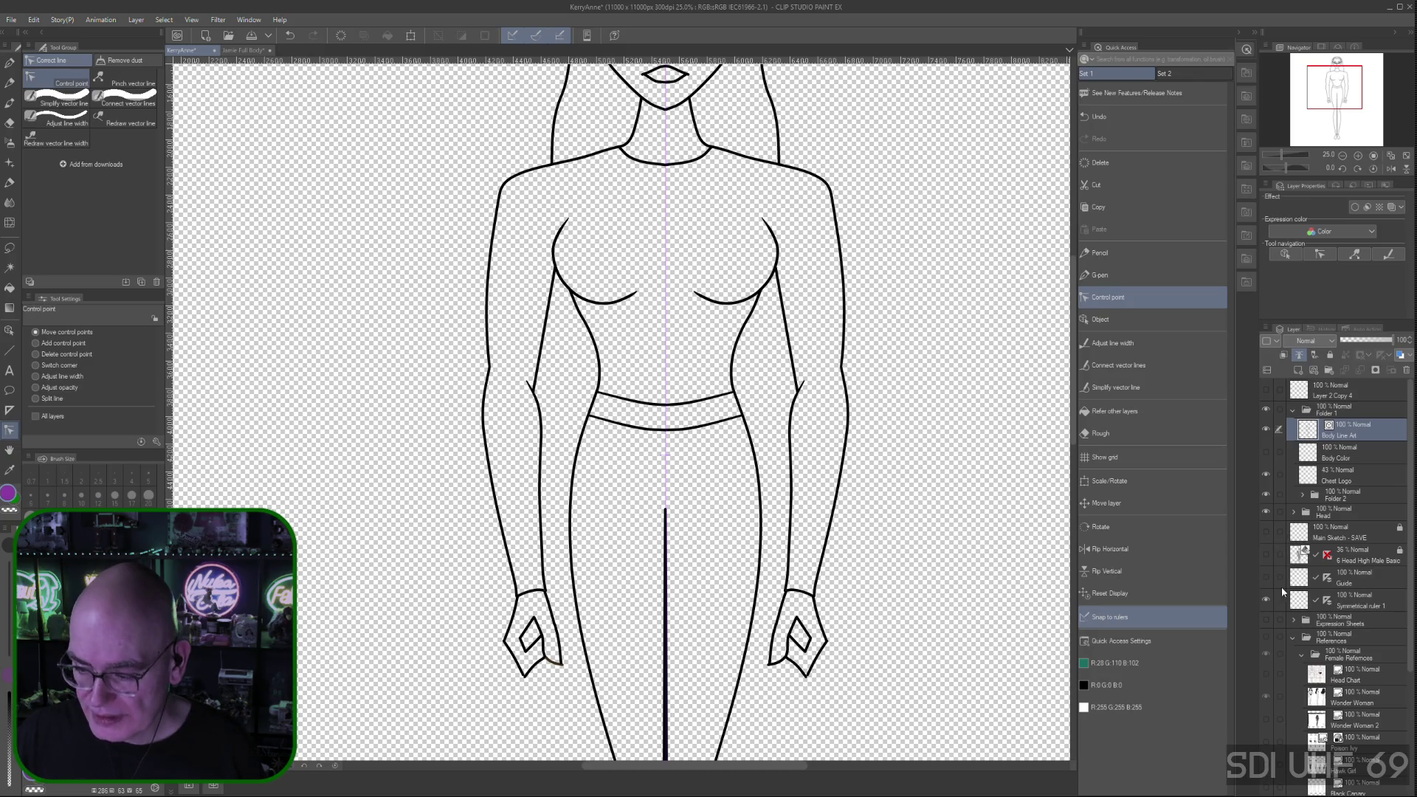
pyautogui.click(1301, 654)
pyautogui.click(1293, 639)
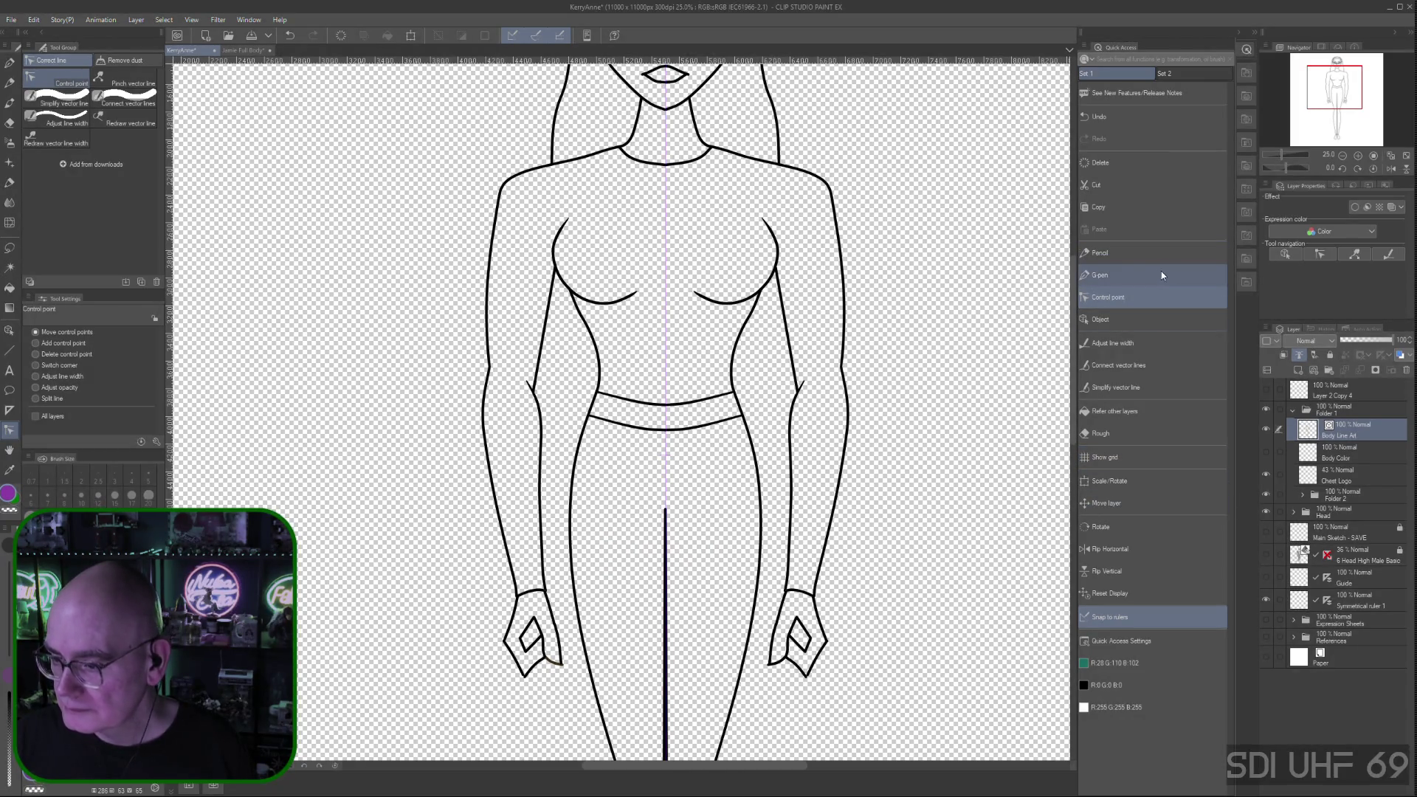
pyautogui.click(1114, 277)
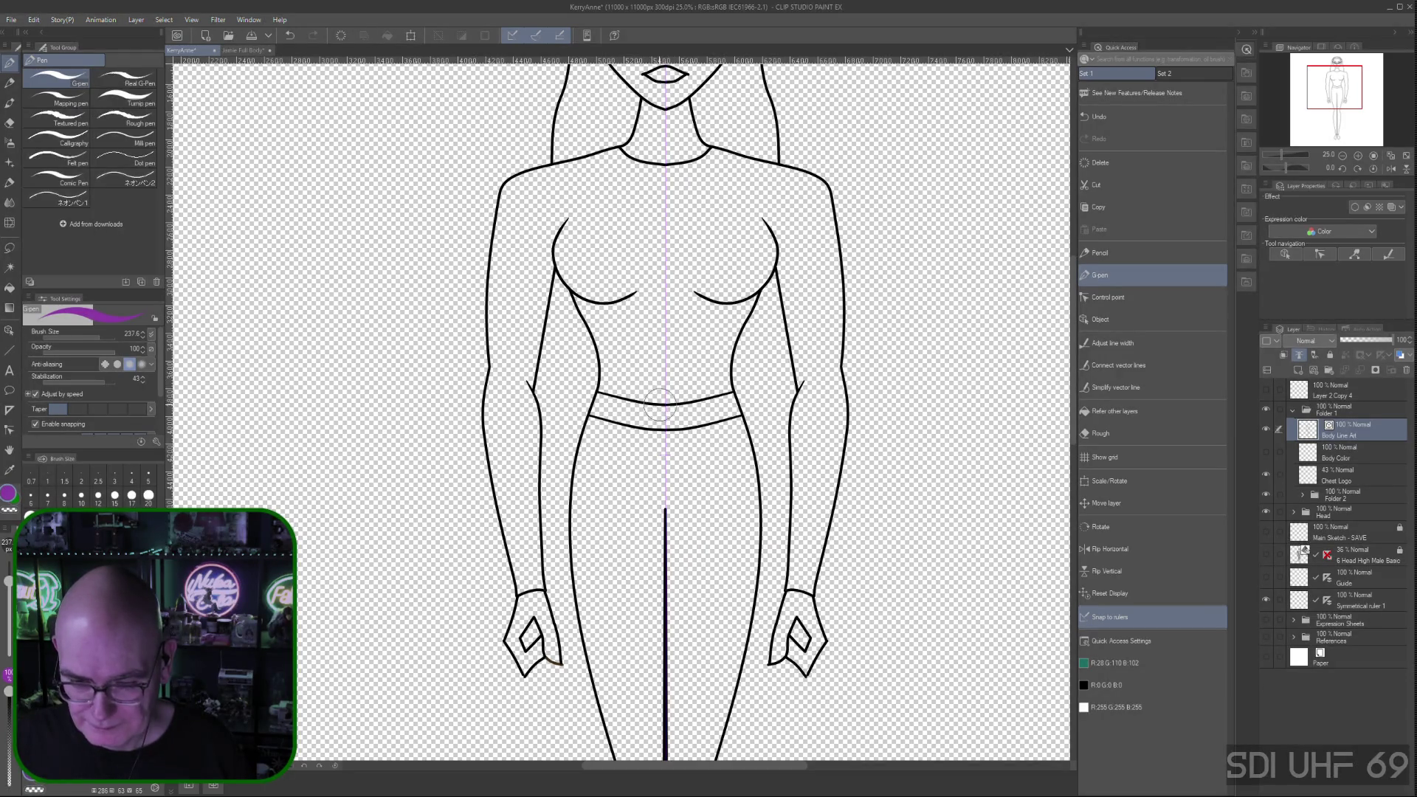
pyautogui.moveTo(653, 398); pyautogui.dragTo(663, 399)
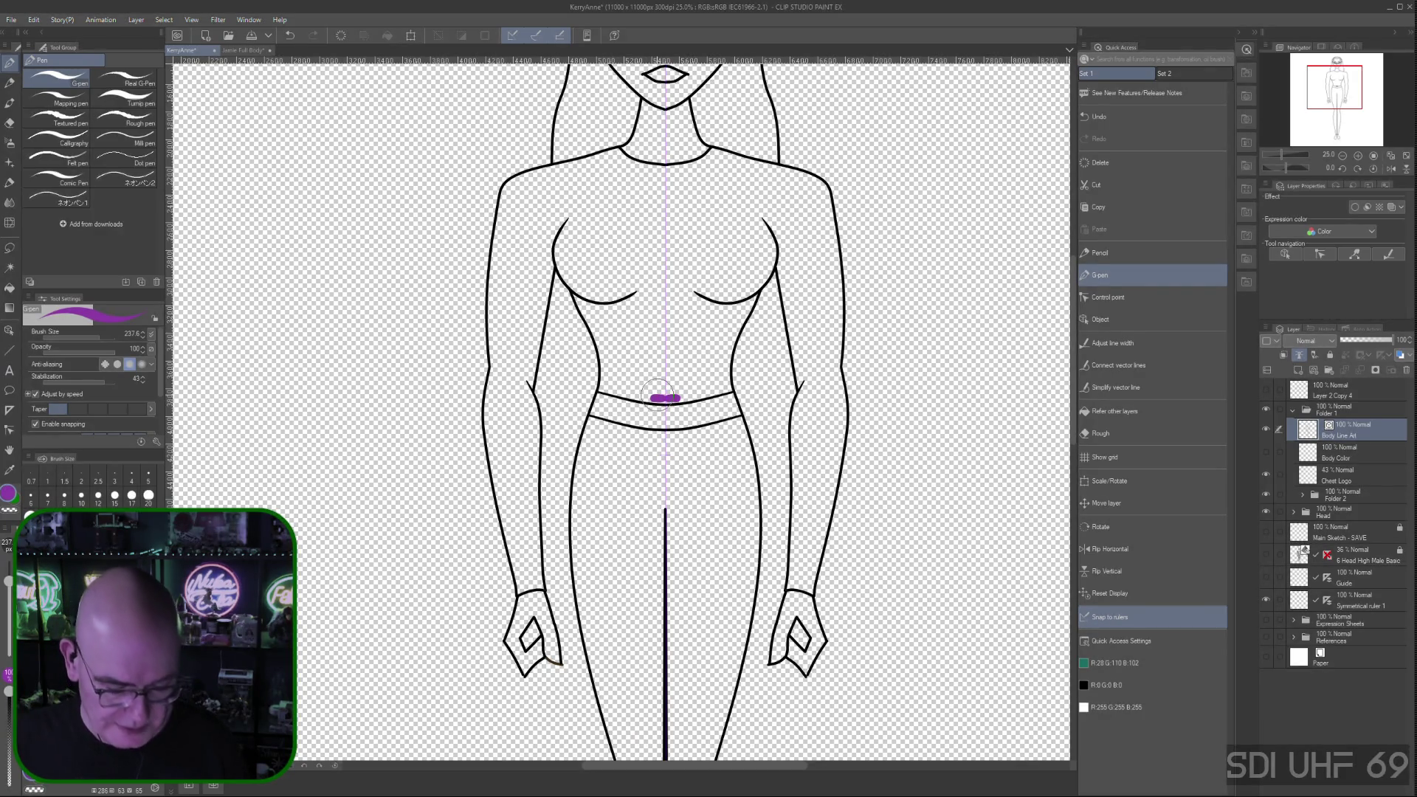
pyautogui.hotkey('ctrl', 'z')
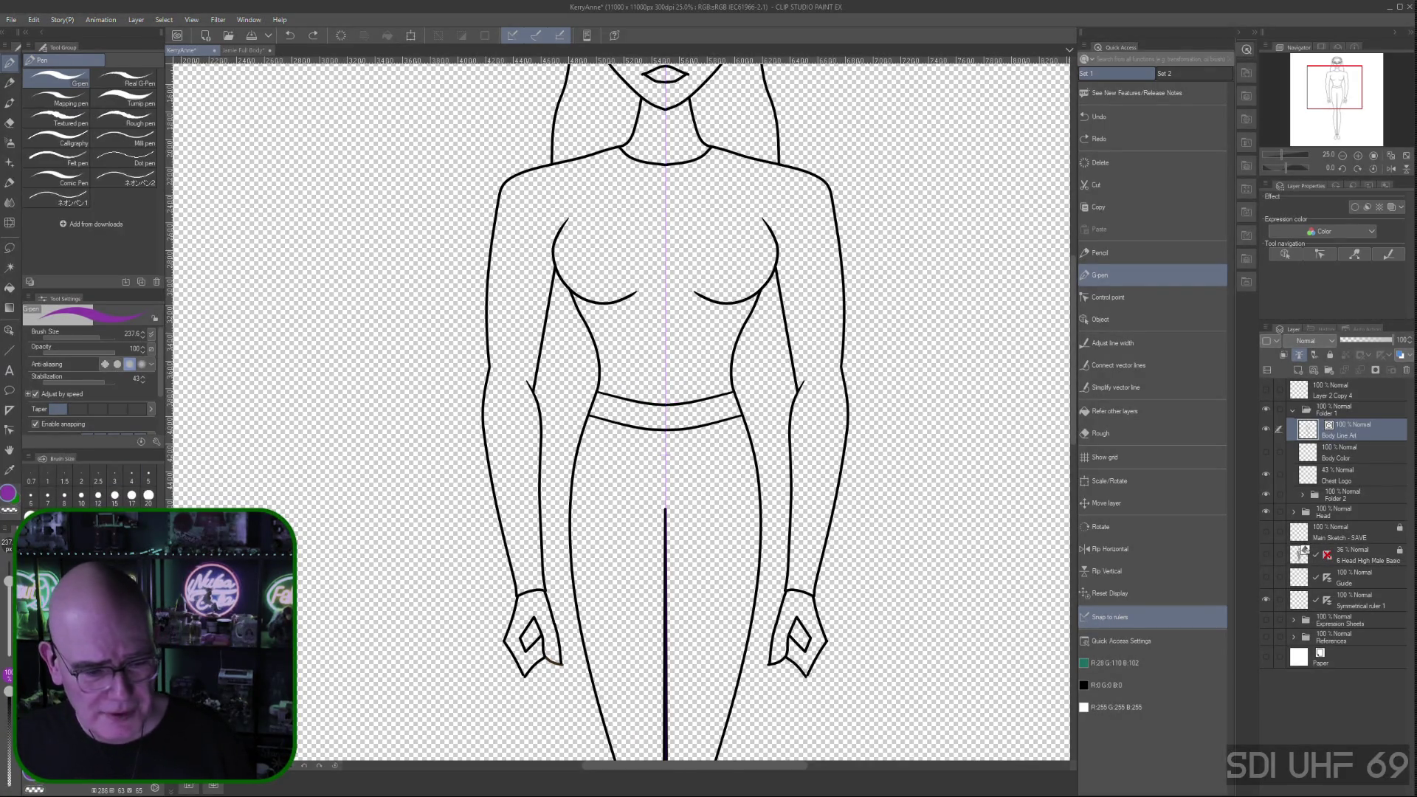
# Using black at pen size about 75, draw a mirrored belt-loop stroke across the waistband
pyautogui.click(1103, 685)
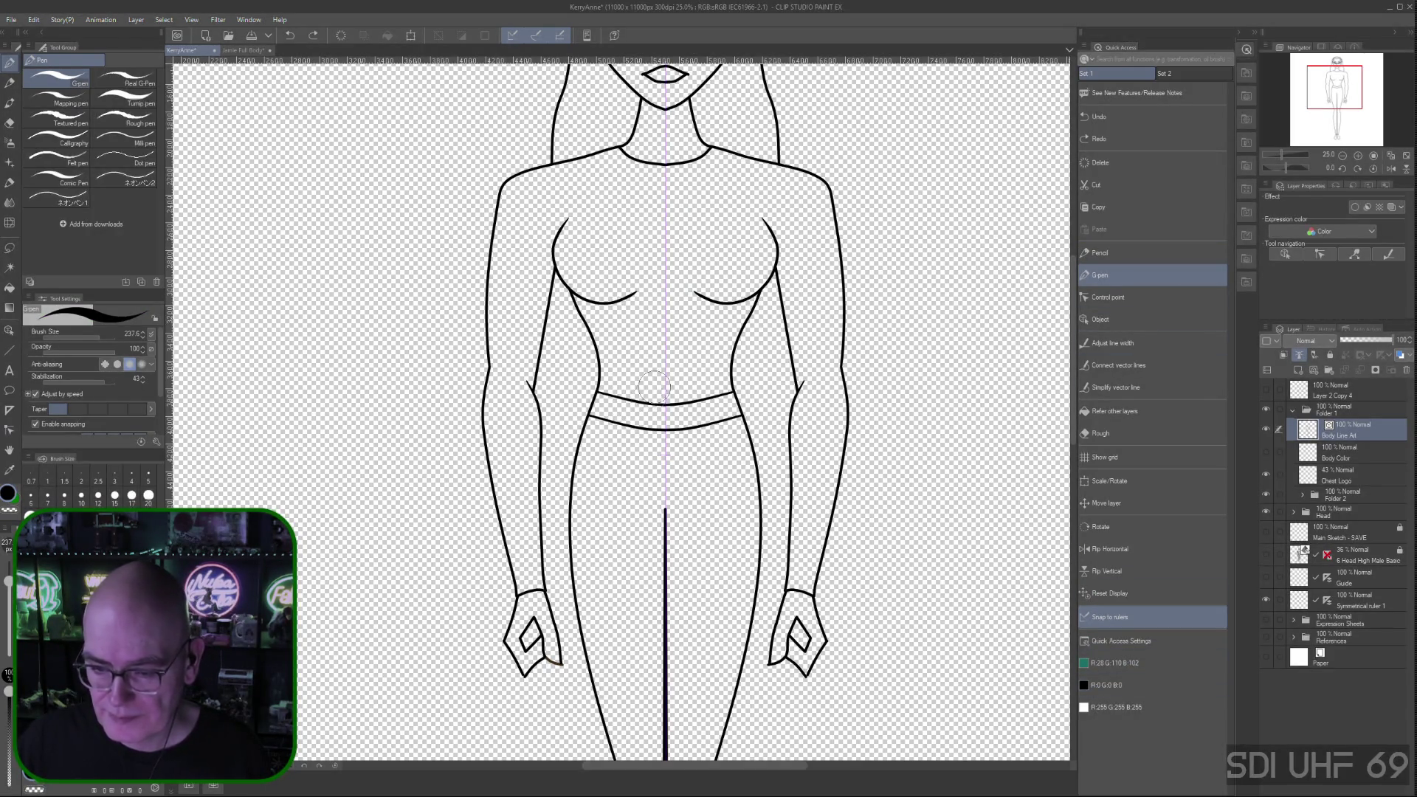
pyautogui.moveTo(1, 582); pyautogui.dragTo(3, 593)
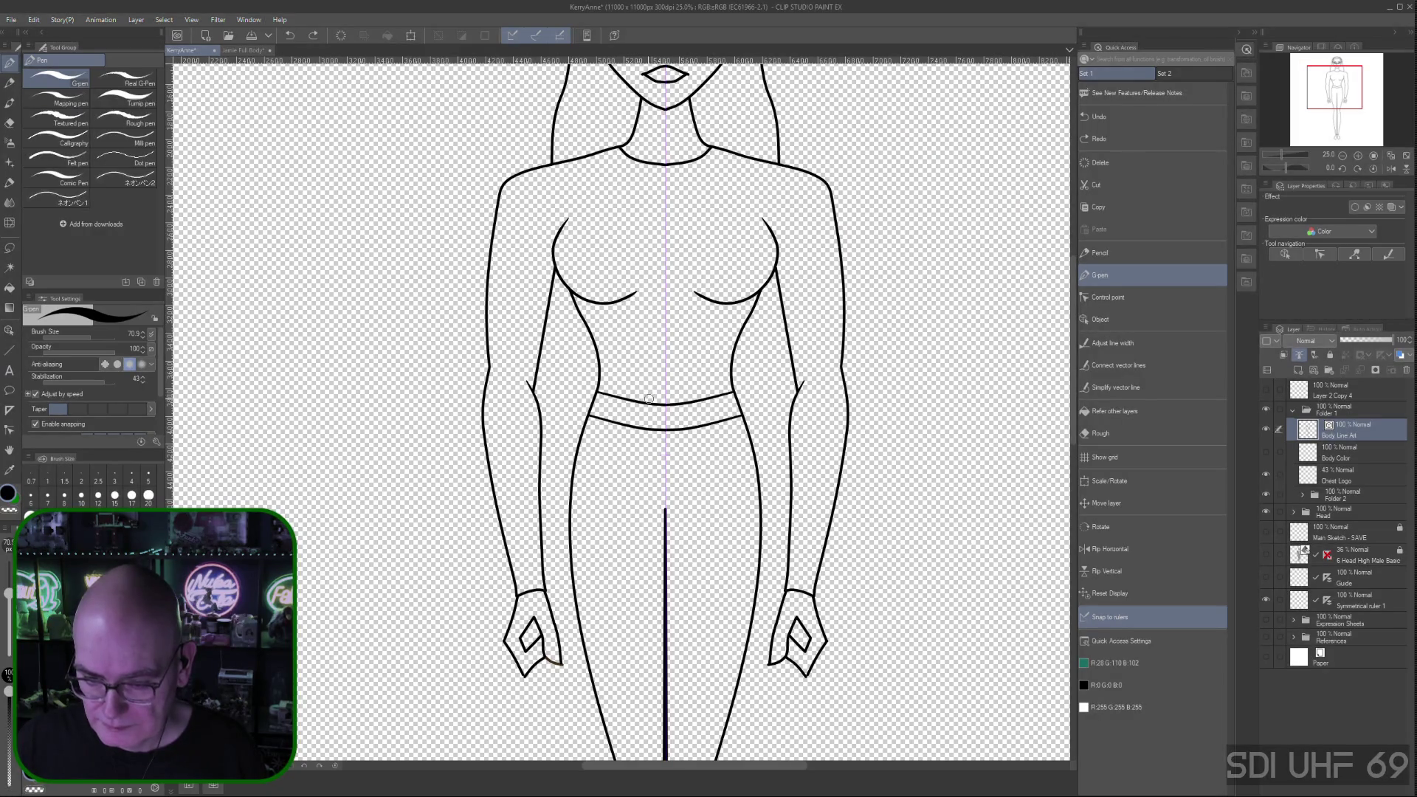
pyautogui.moveTo(649, 398); pyautogui.dragTo(644, 437)
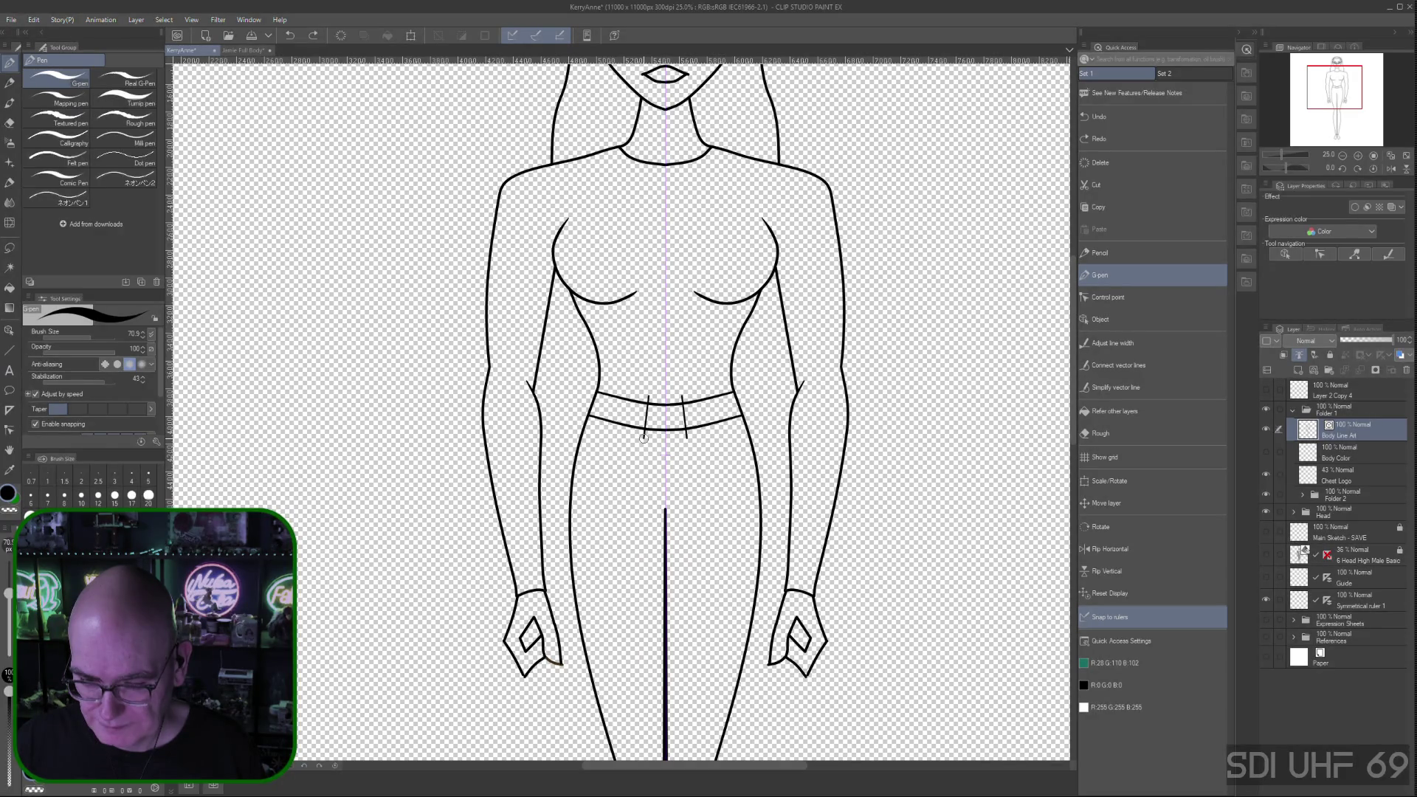
pyautogui.moveTo(644, 437); pyautogui.dragTo(649, 397)
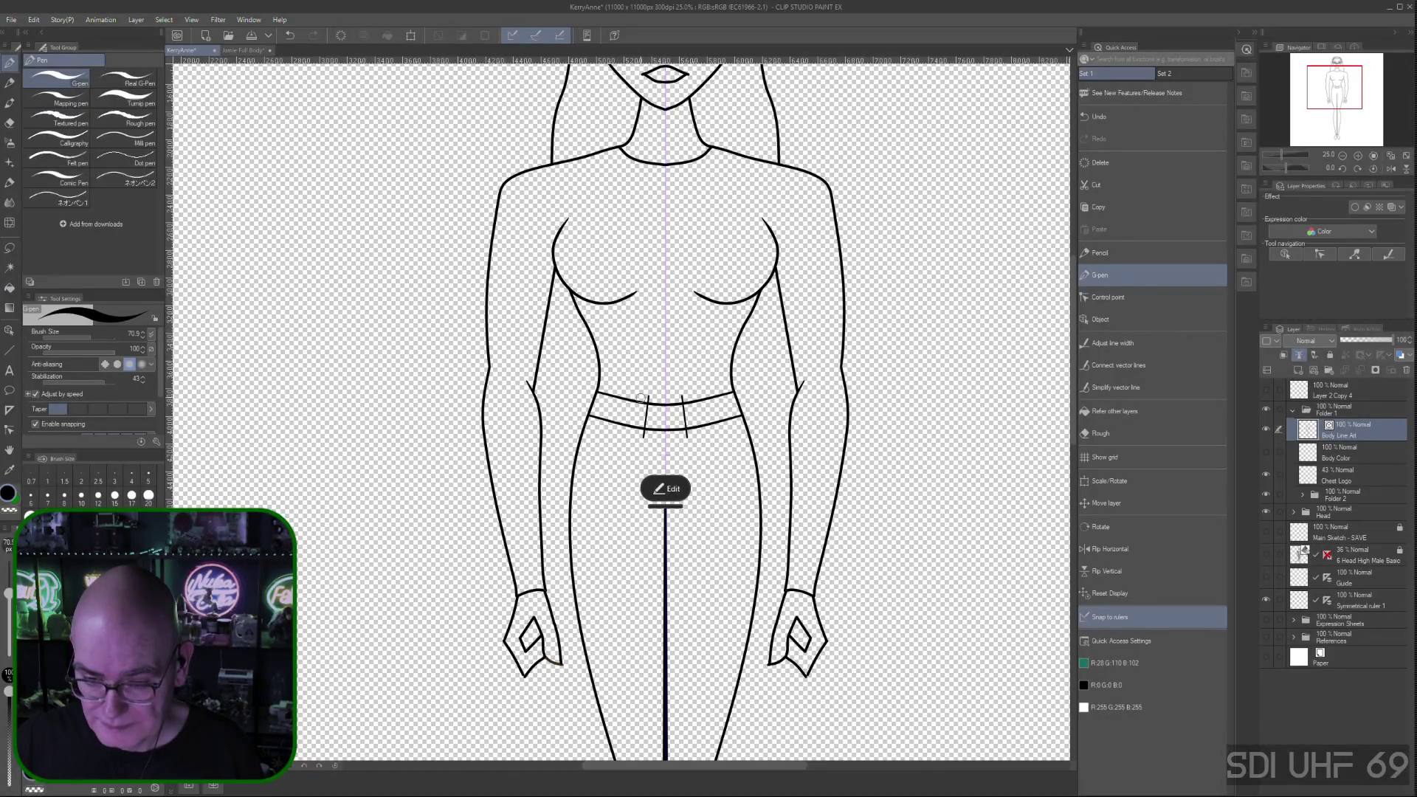
# Add a second mirrored belt-loop stroke beside the first, redrawing it more neatly
pyautogui.moveTo(640, 397); pyautogui.dragTo(631, 432)
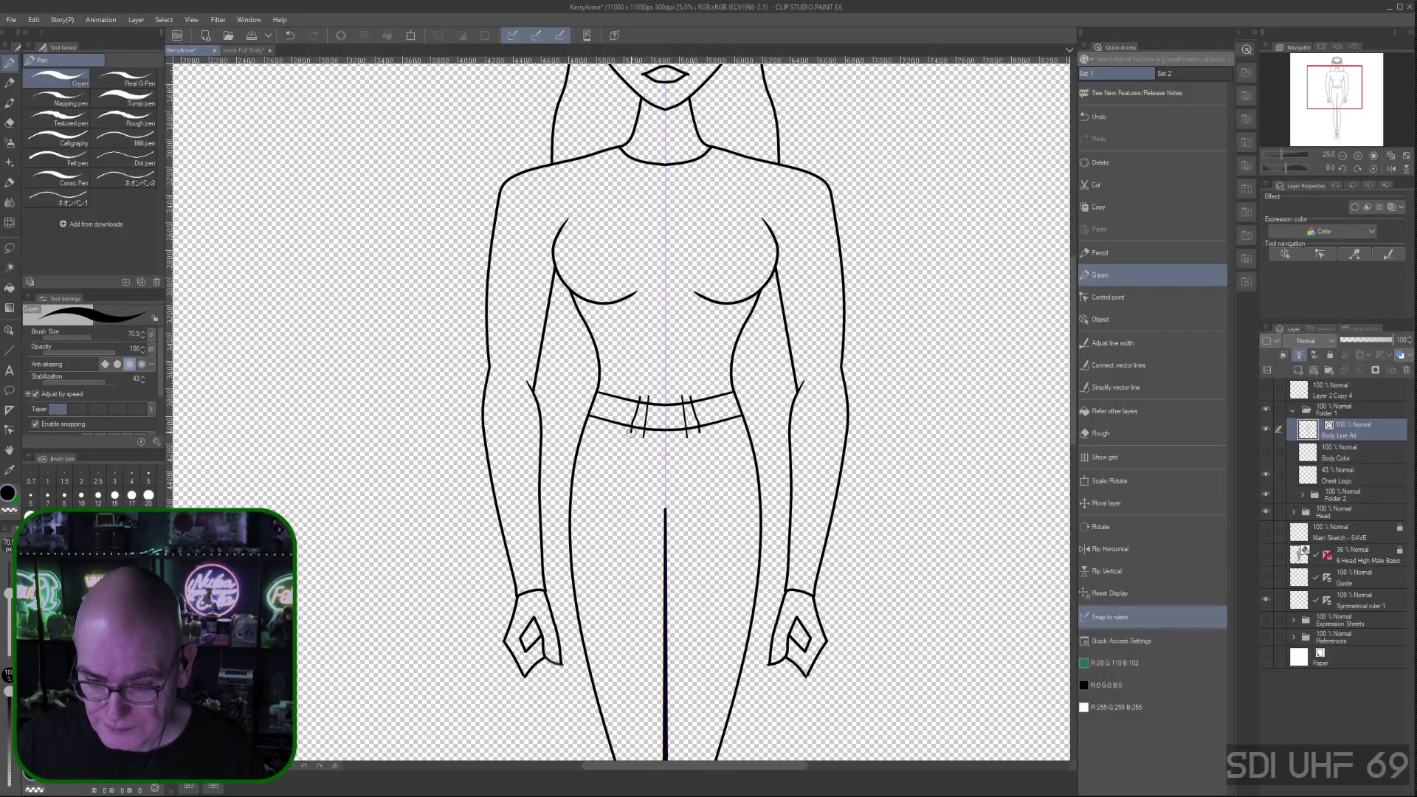
pyautogui.moveTo(639, 406); pyautogui.dragTo(633, 437)
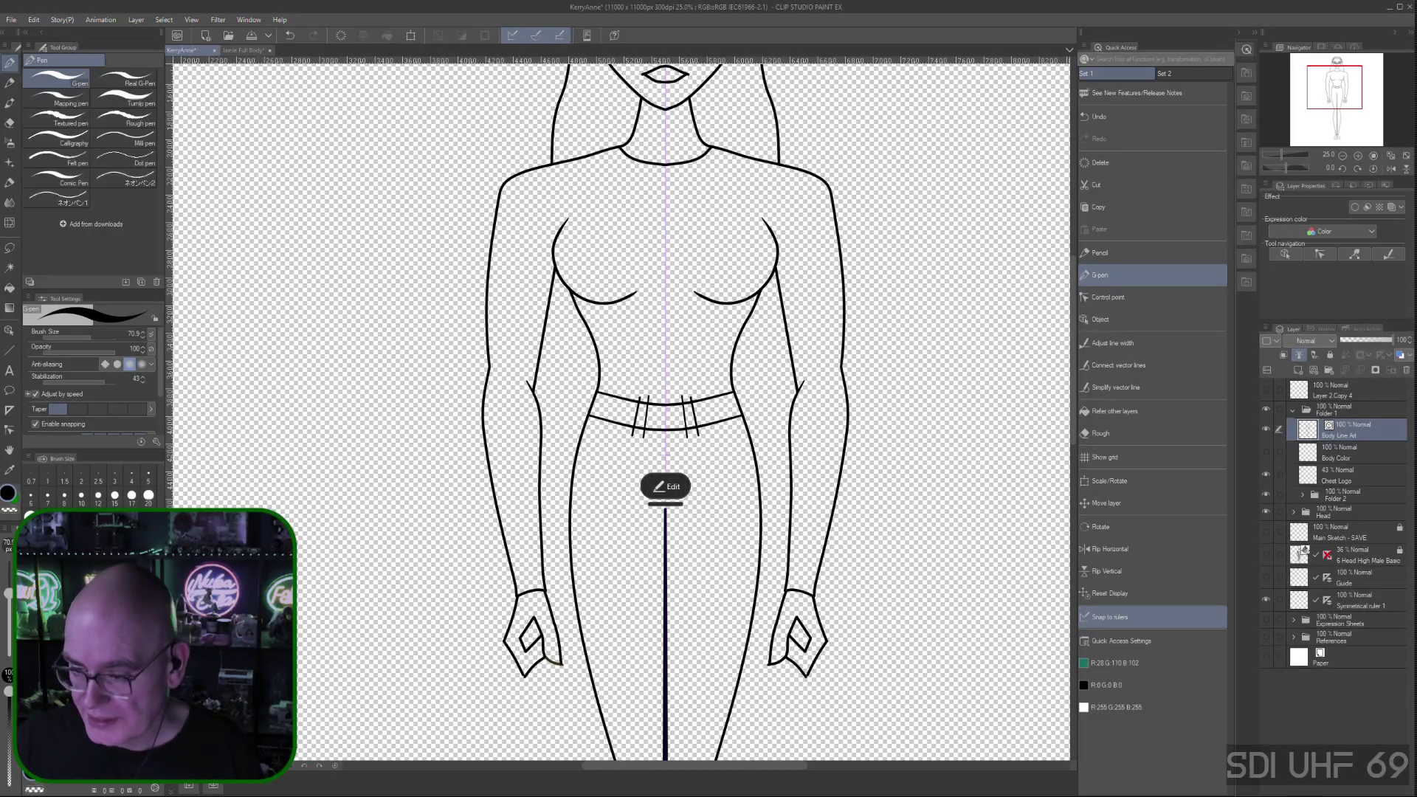
pyautogui.click(1119, 297)
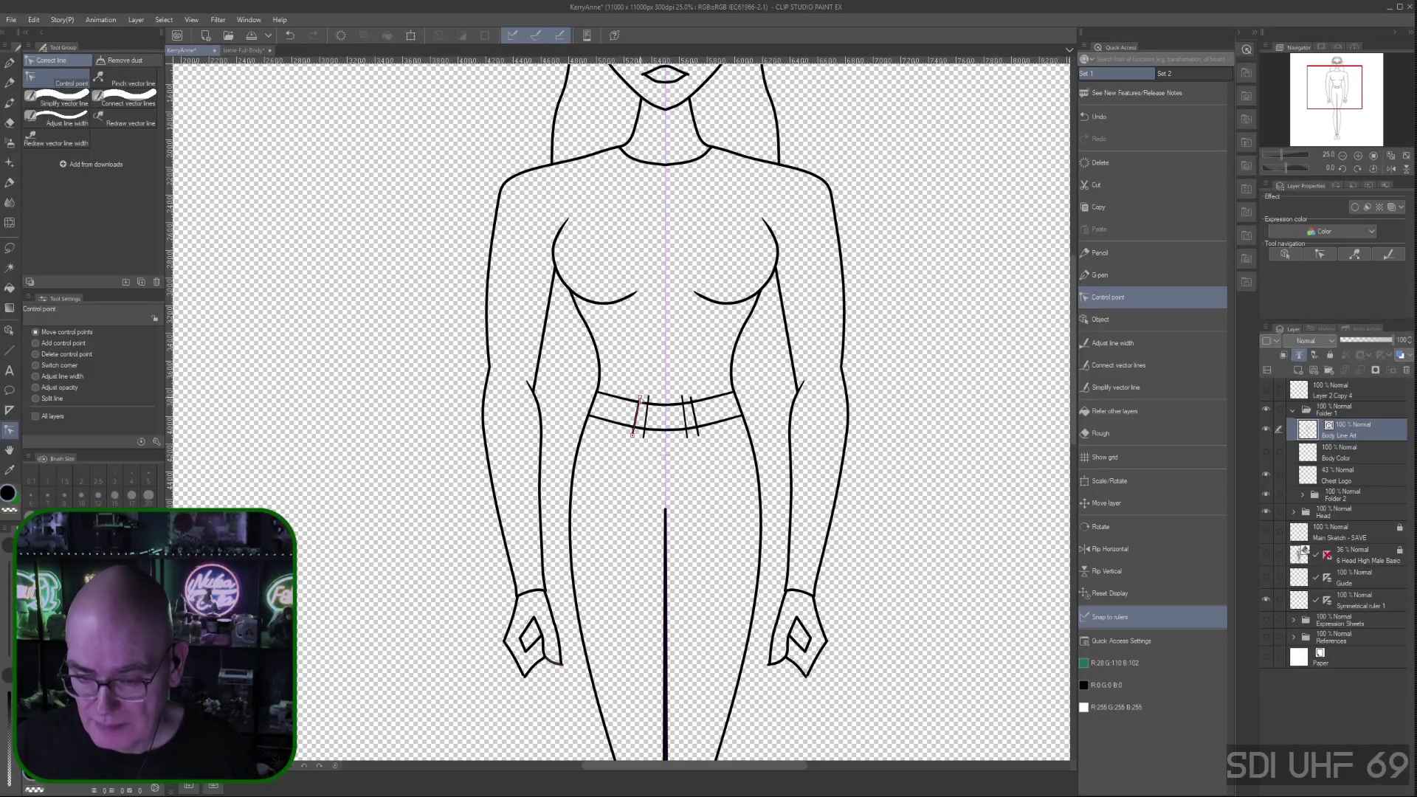
# Choose Delete control point mode and save the drawing with Ctrl+S
pyautogui.click(36, 354)
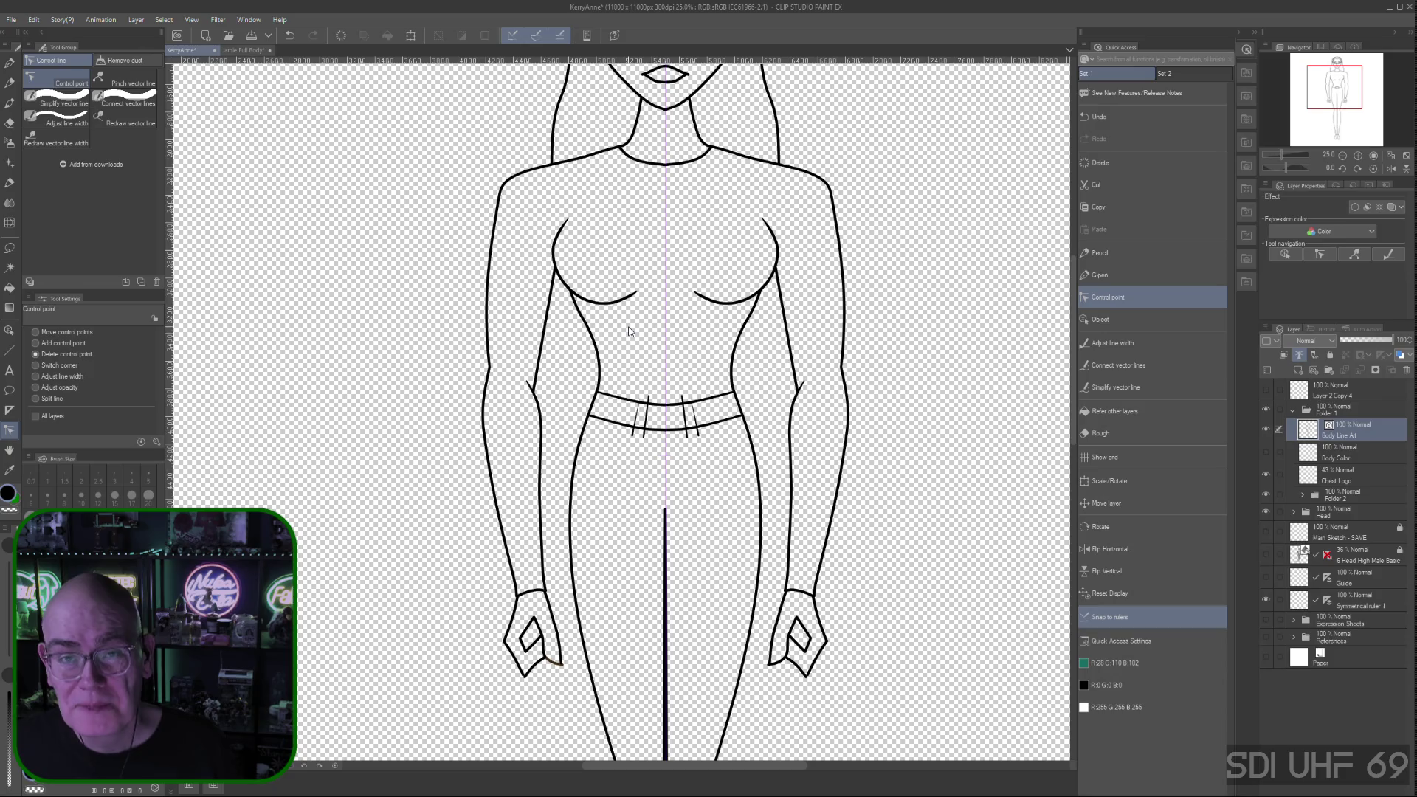
pyautogui.hotkey('ctrl', 's')
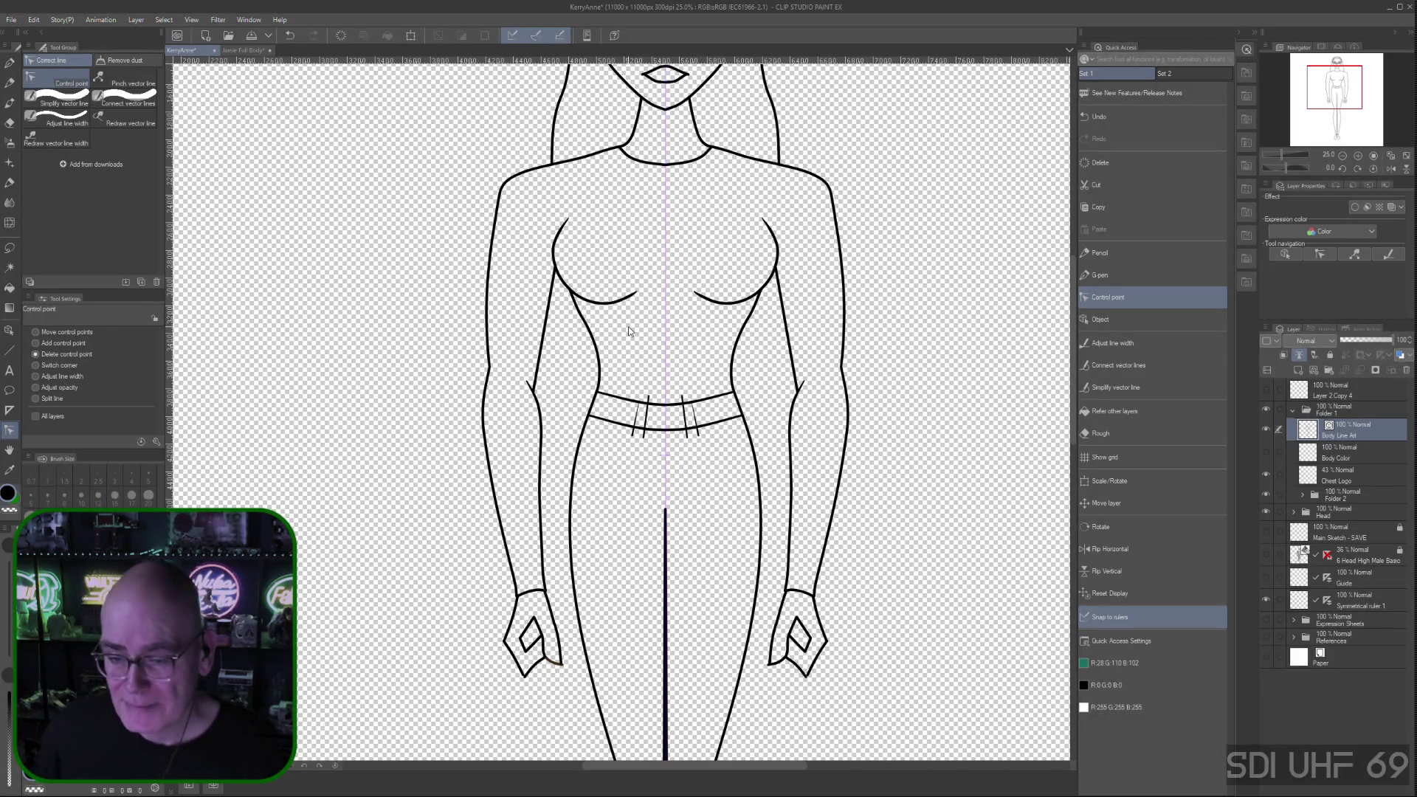
# Delete a pair of waistband tick lines, undo the deletion, and return to the G-pen
pyautogui.click(641, 401)
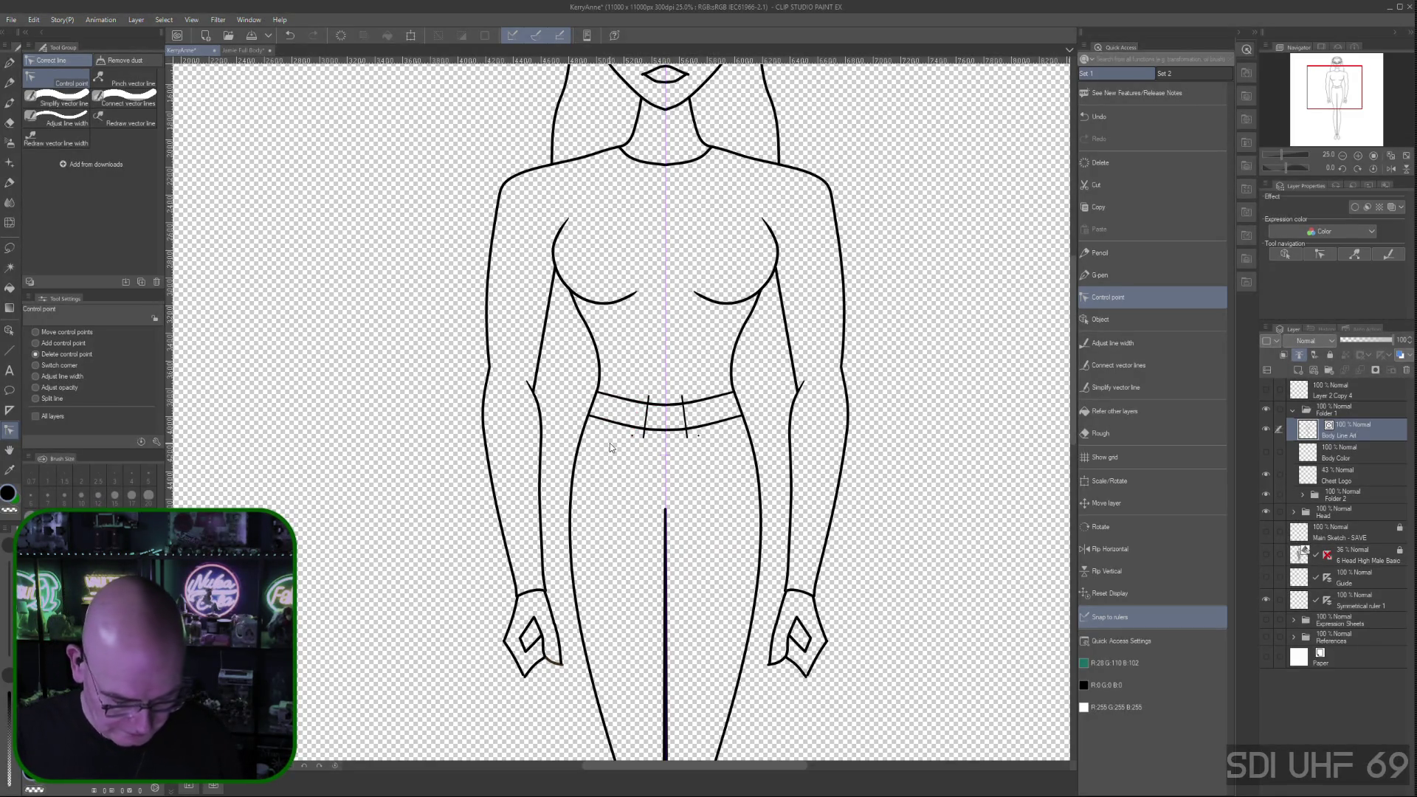
pyautogui.hotkey('ctrl', 'z')
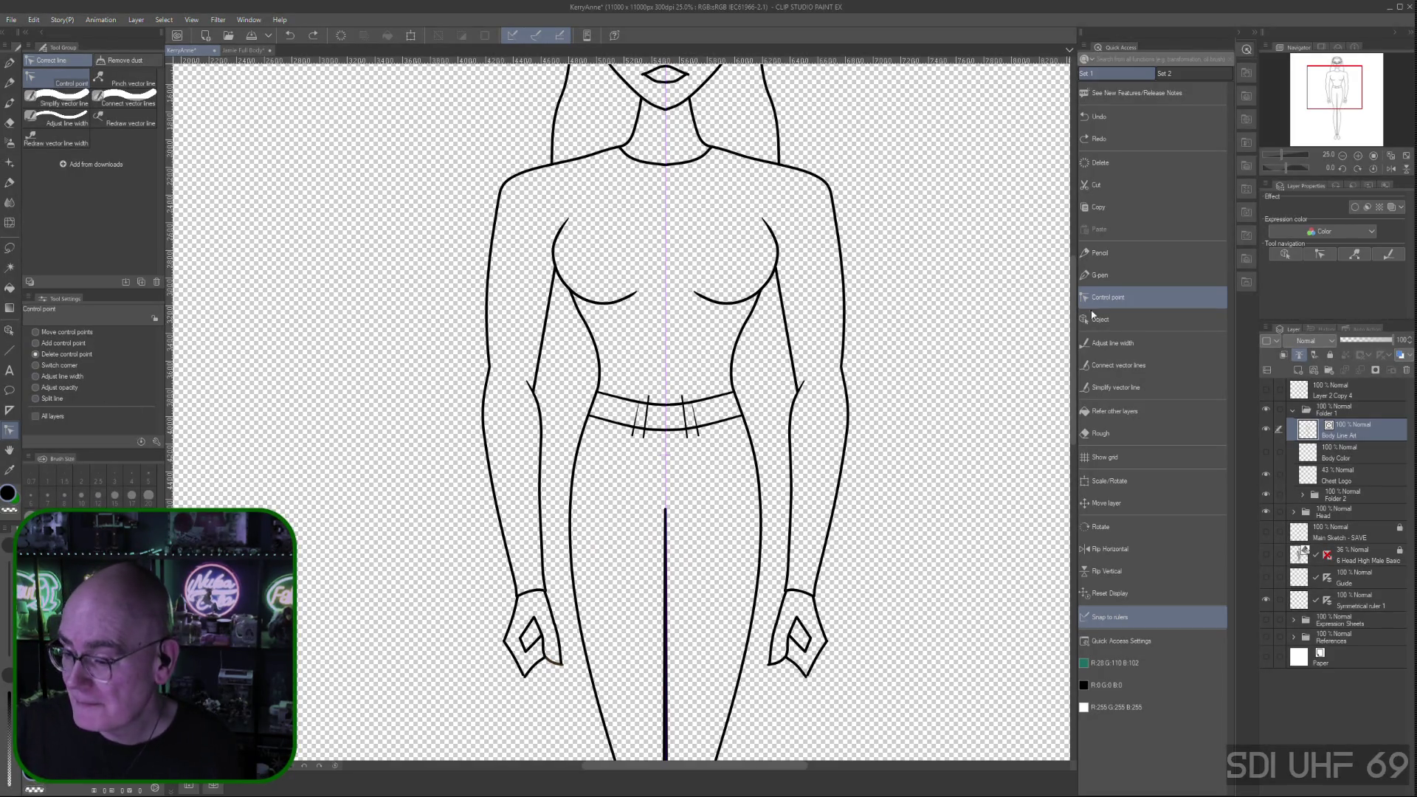
pyautogui.click(1100, 274)
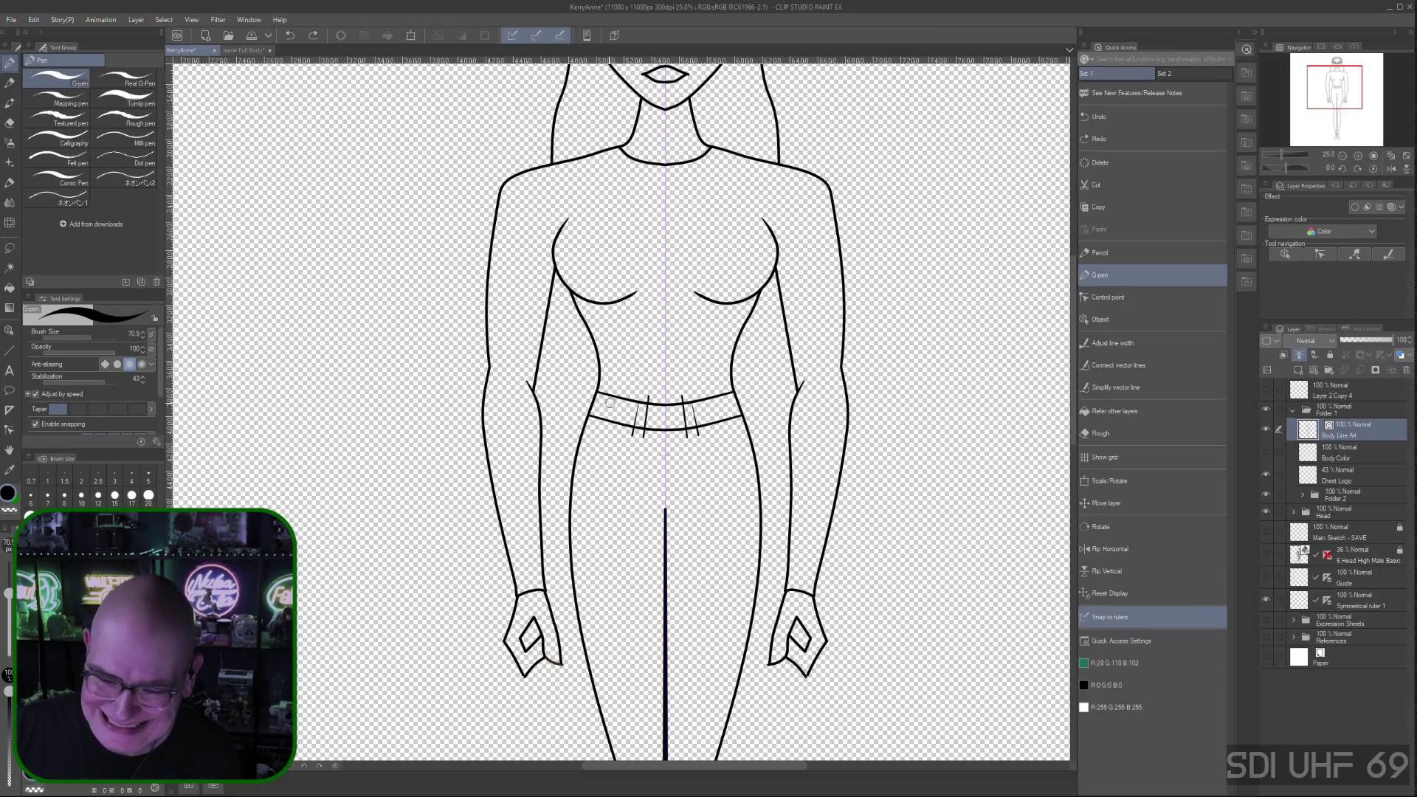
# Draw a short mirrored belt-loop stroke on the waistband, undoing and redrawing the first attempt
pyautogui.moveTo(613, 397); pyautogui.dragTo(599, 427)
pyautogui.hotkey('ctrl', 'z')
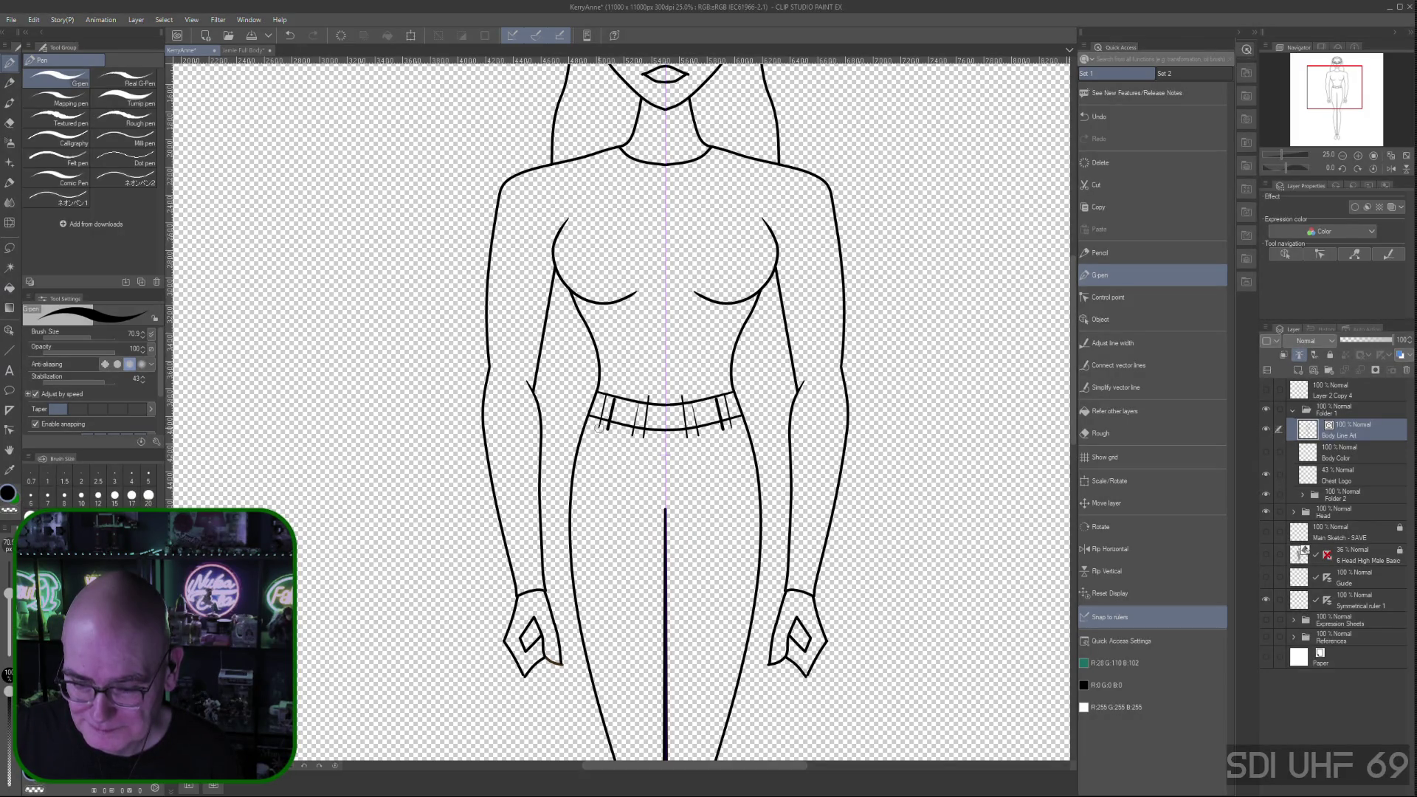
pyautogui.moveTo(601, 411); pyautogui.dragTo(597, 434)
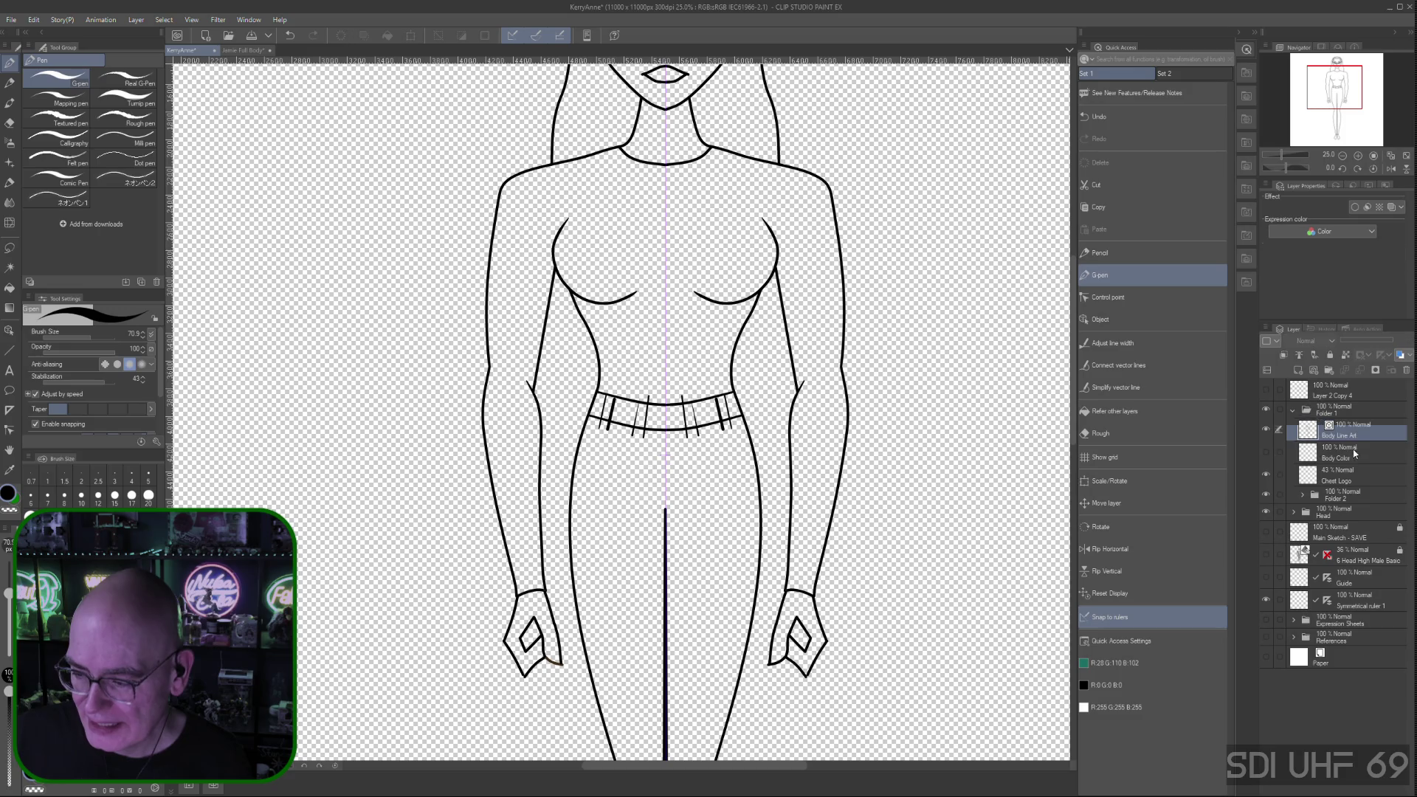
pyautogui.click(1100, 300)
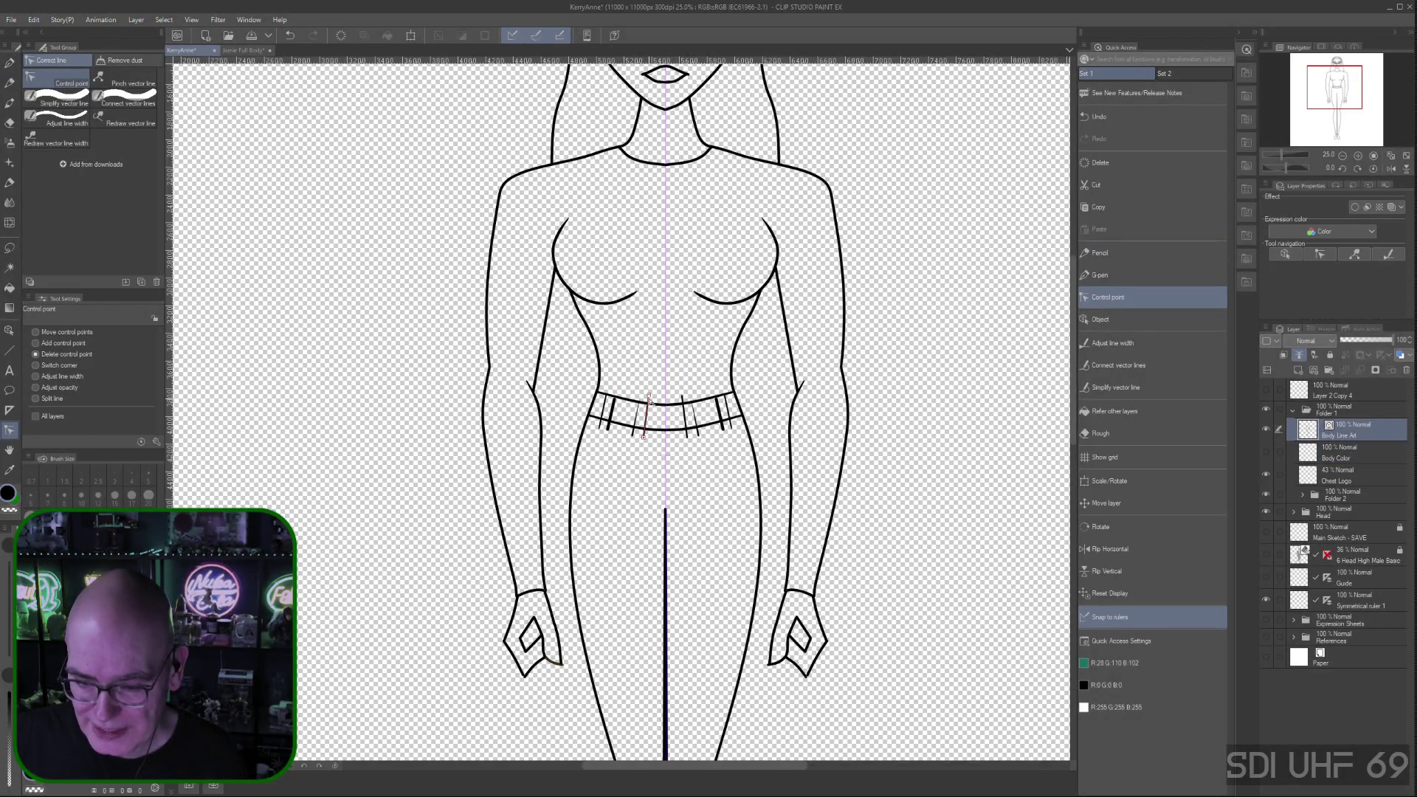
# Nudge a belt-loop stroke up and left, then delete a stray control point from the left belt-loop stroke
pyautogui.click(36, 333)
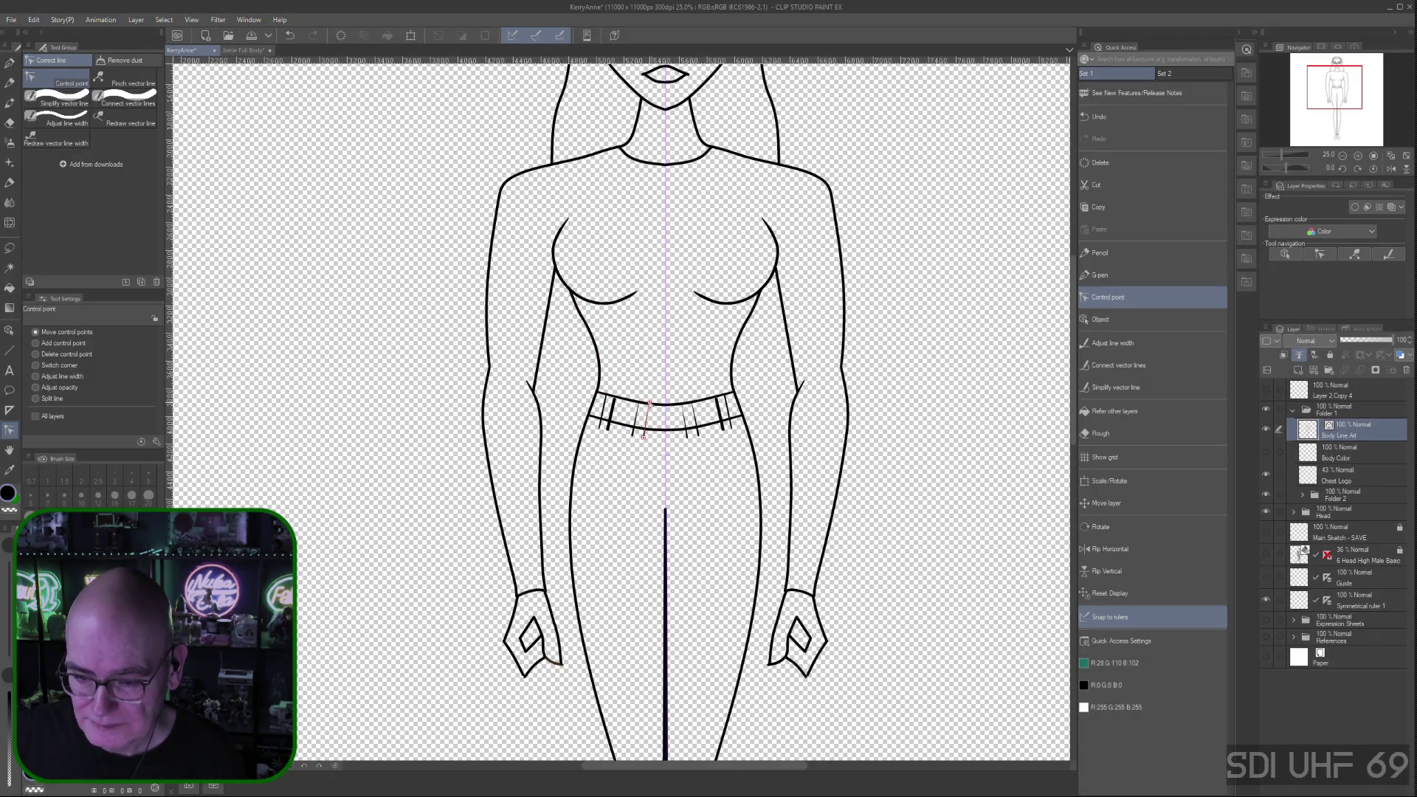
pyautogui.moveTo(645, 424); pyautogui.dragTo(638, 417)
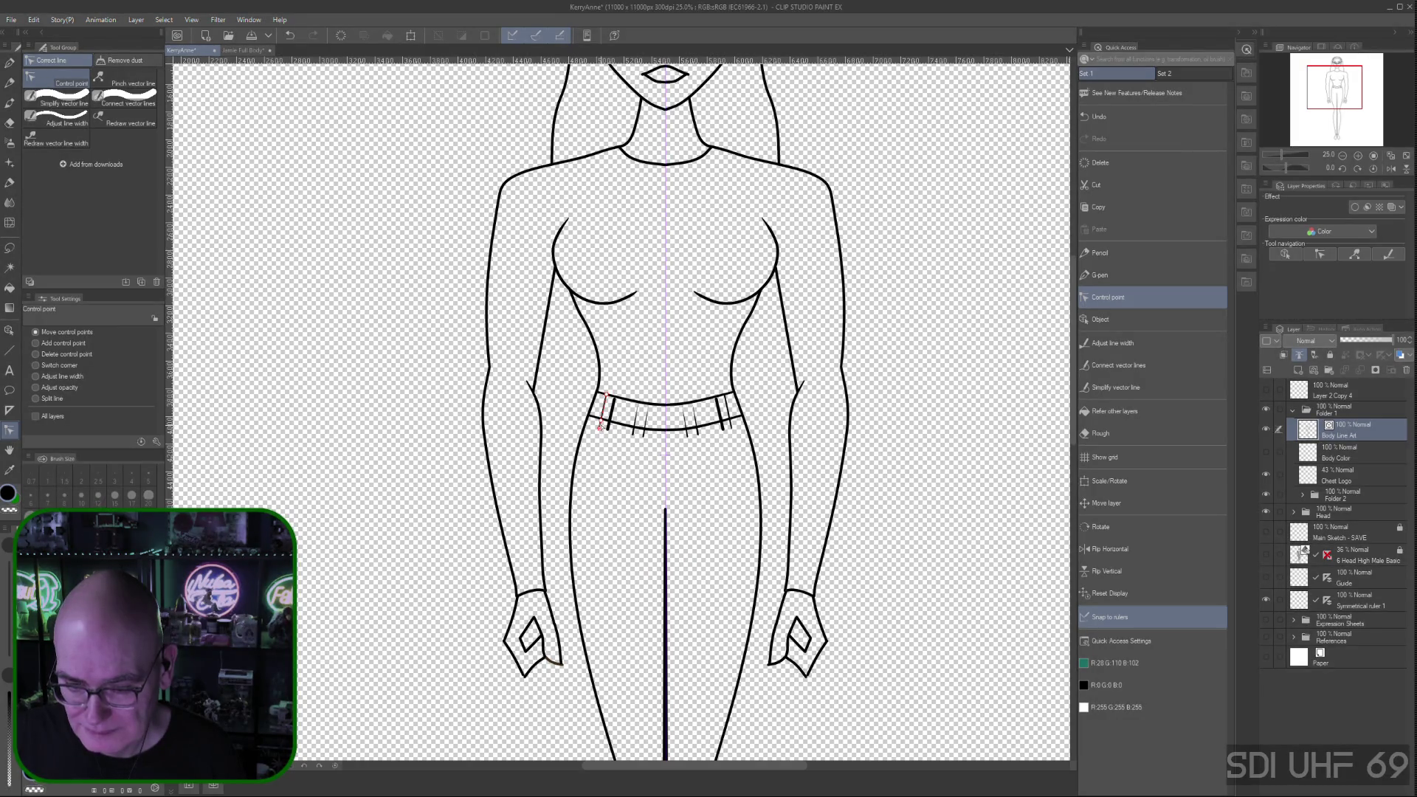
pyautogui.click(36, 355)
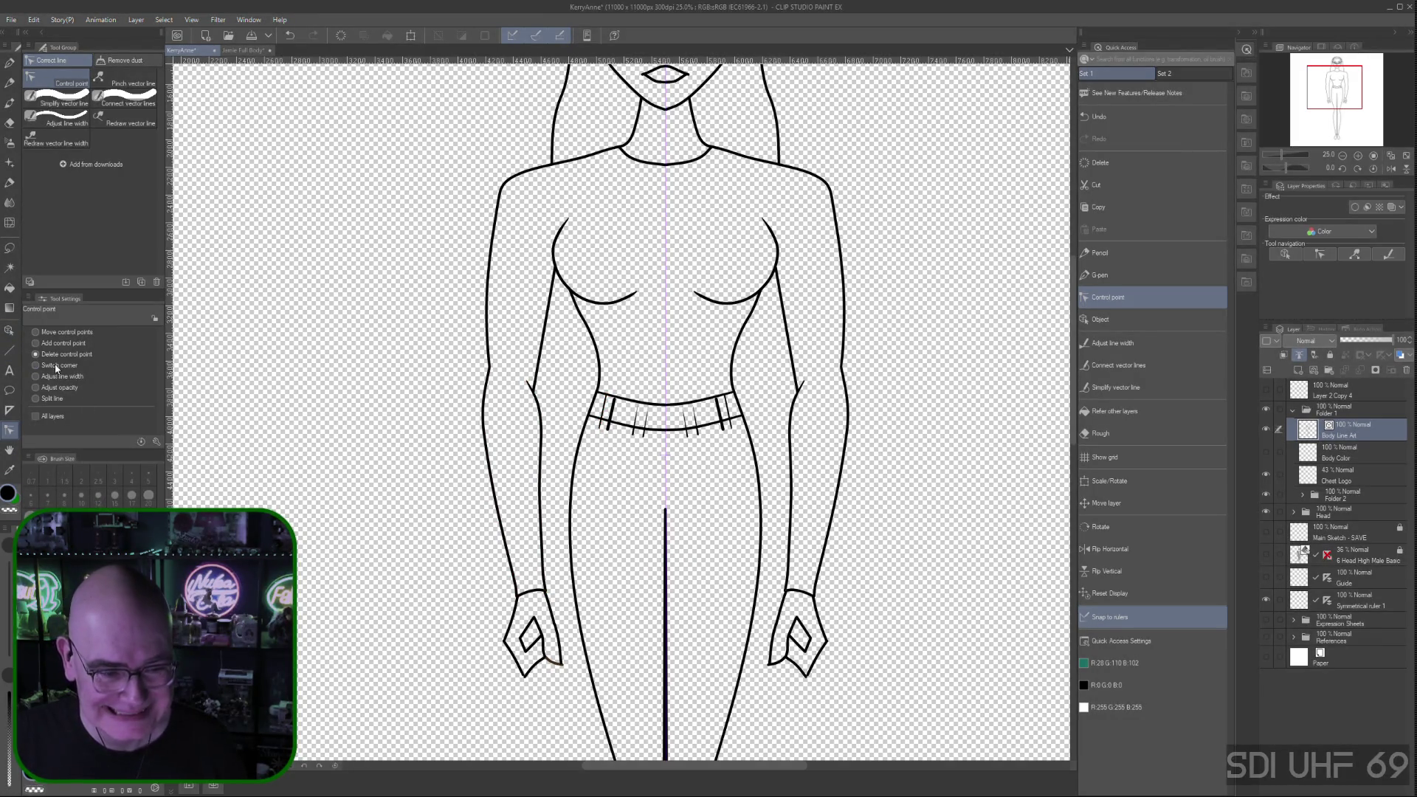
pyautogui.click(603, 399)
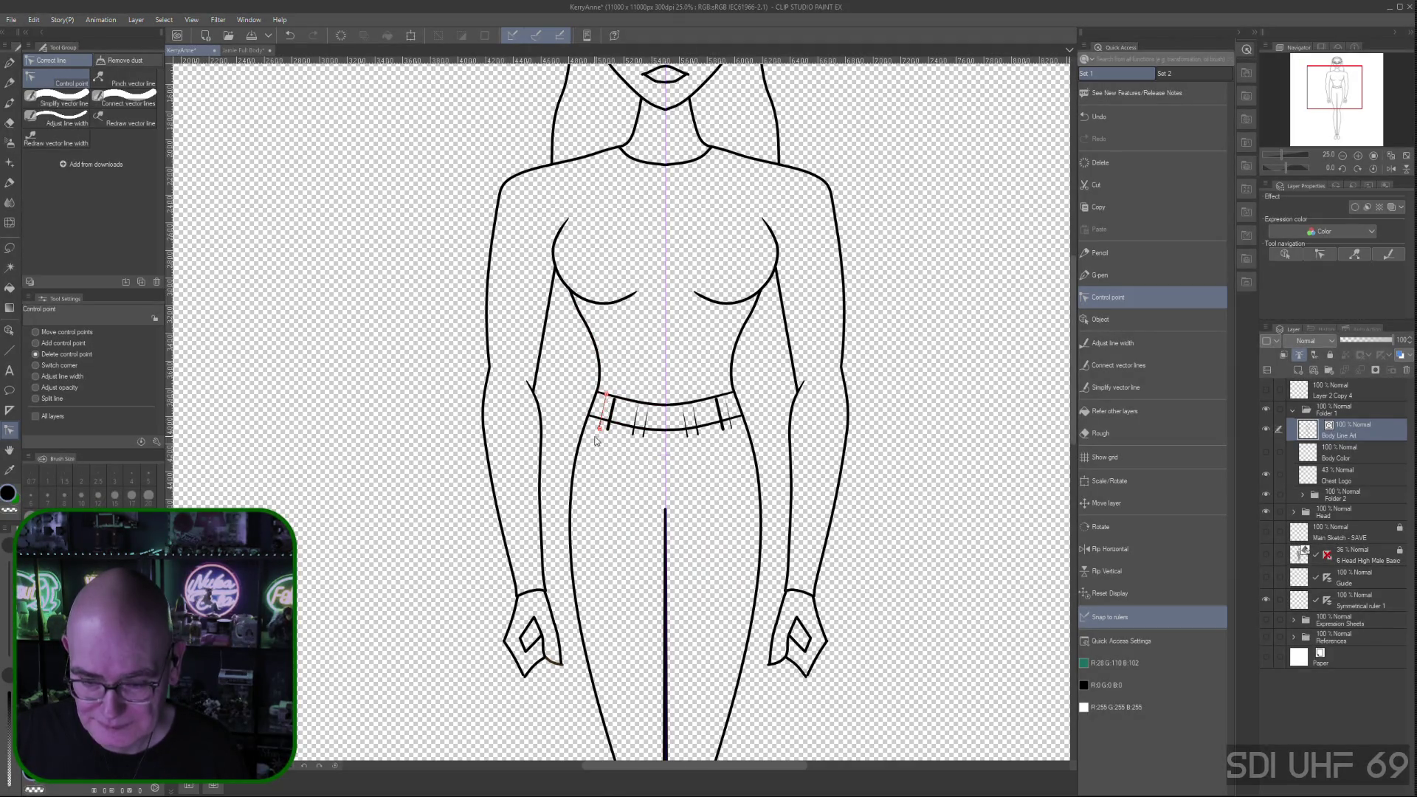
pyautogui.click(35, 332)
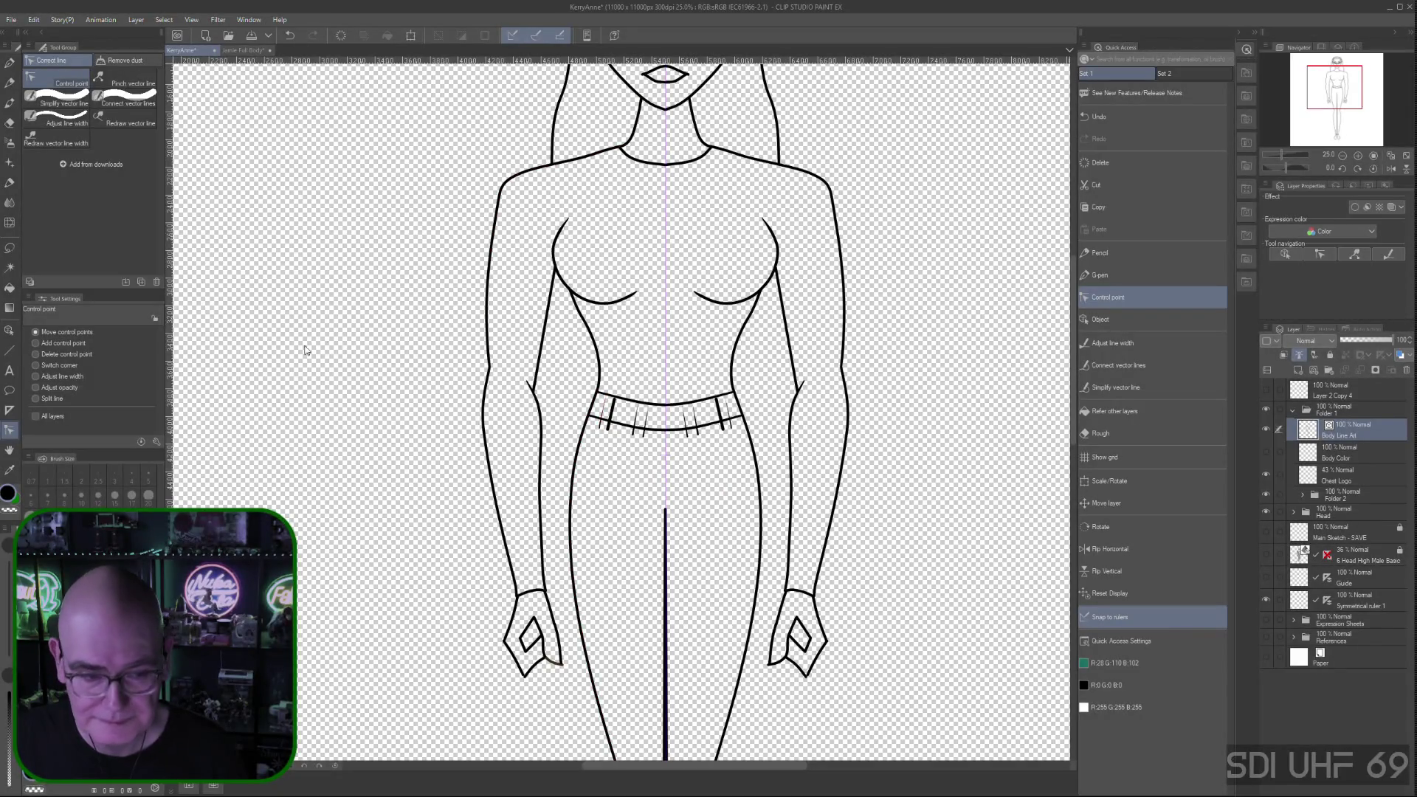
pyautogui.click(36, 355)
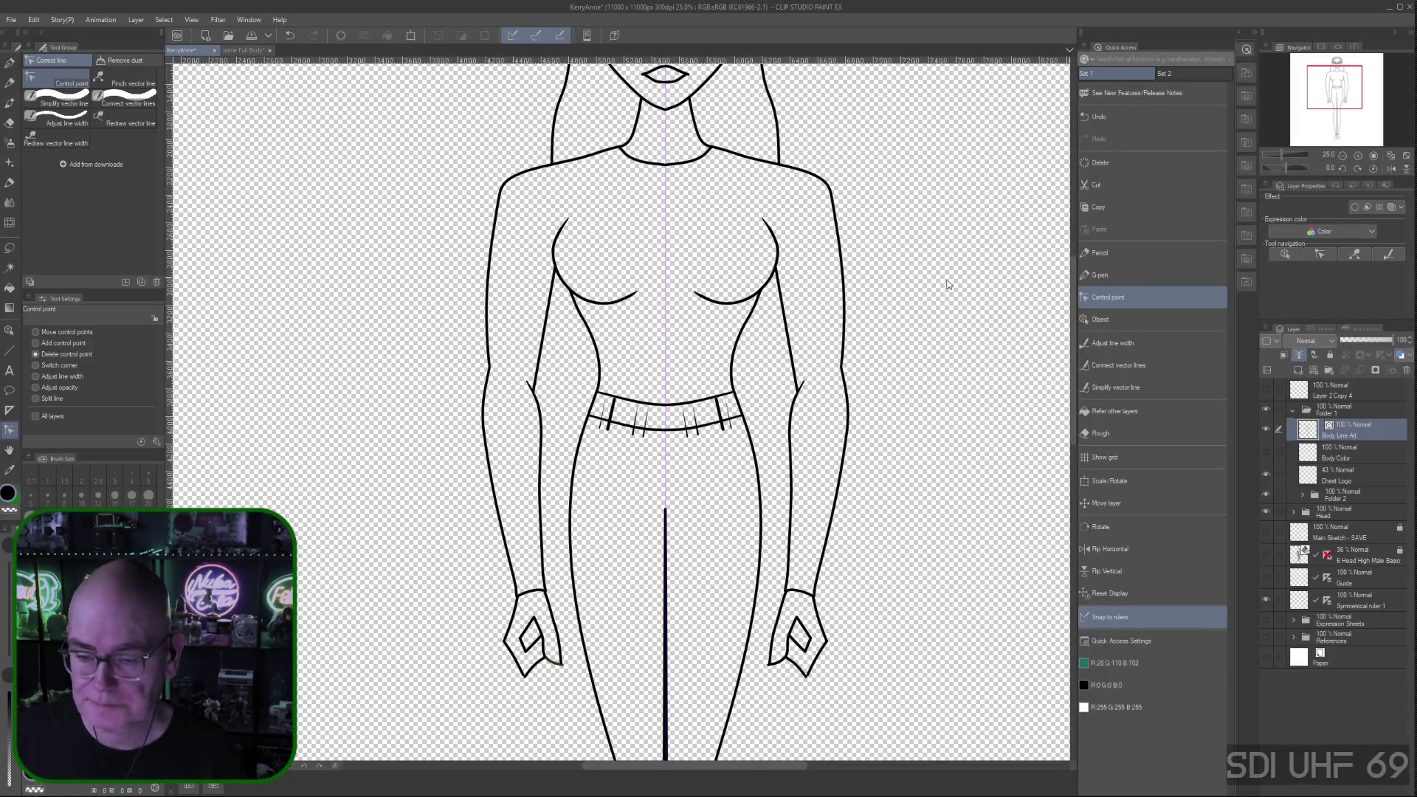
pyautogui.click(1152, 343)
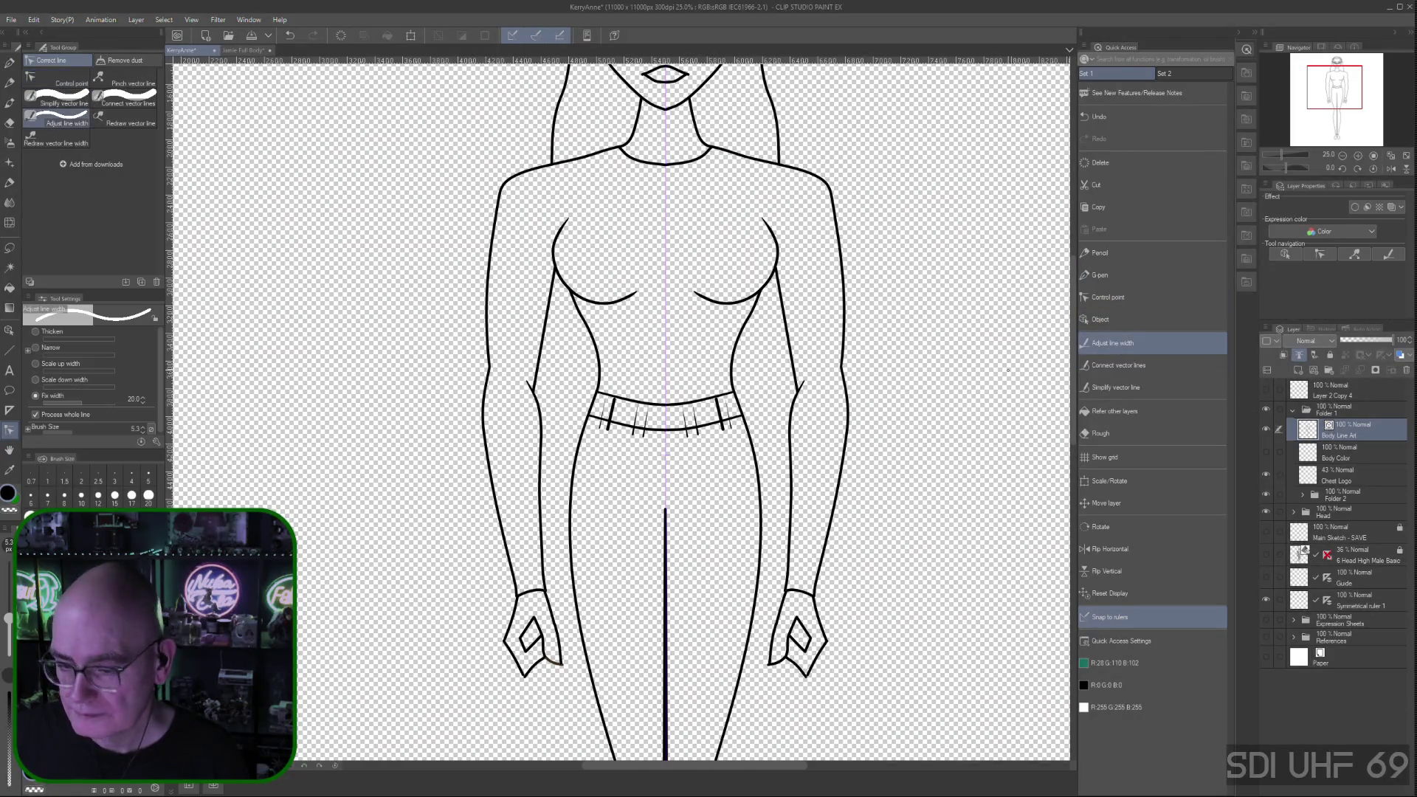
# Thicken every thin belt-loop tick on the waistband to match the outline, then return to Control point
pyautogui.click(609, 410)
pyautogui.click(637, 415)
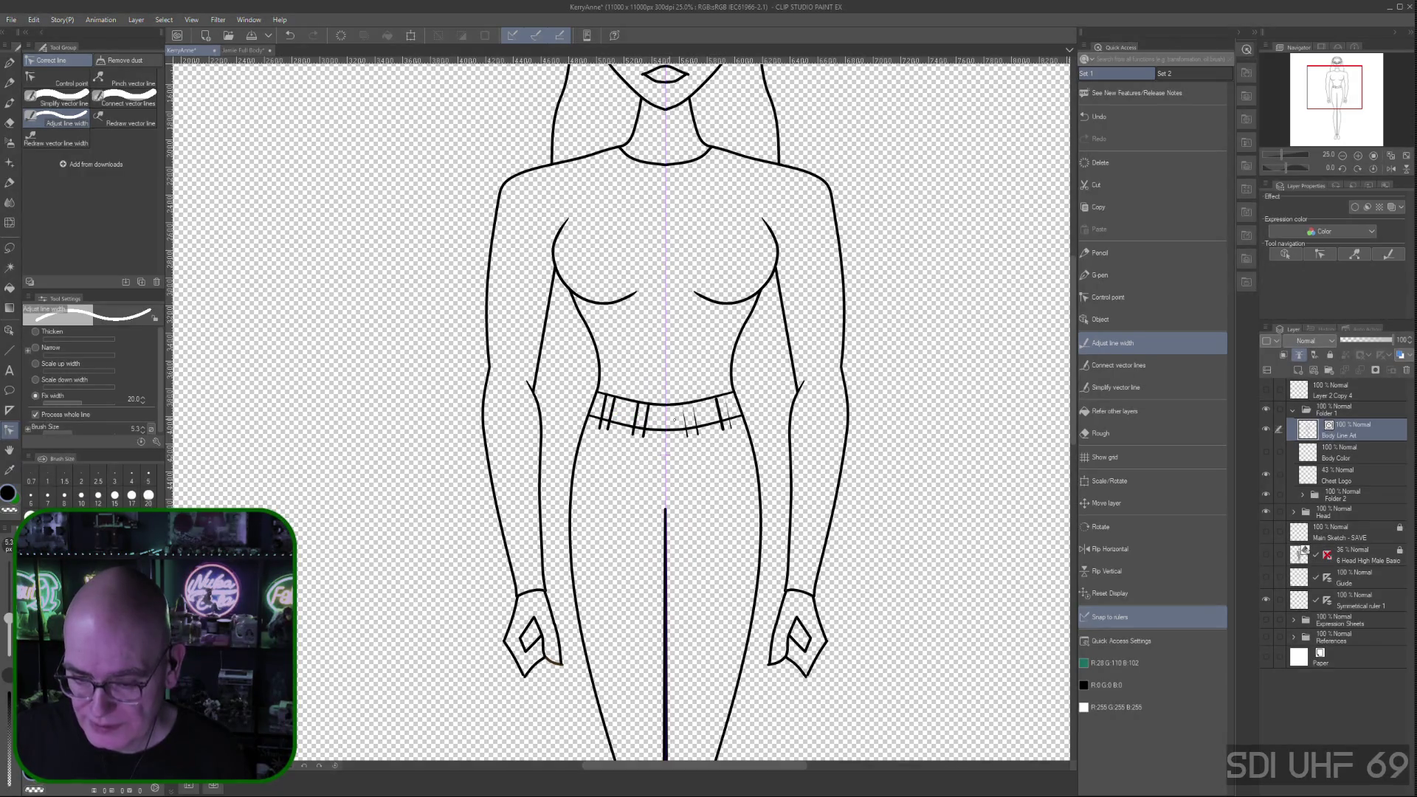
pyautogui.moveTo(682, 417); pyautogui.dragTo(734, 412)
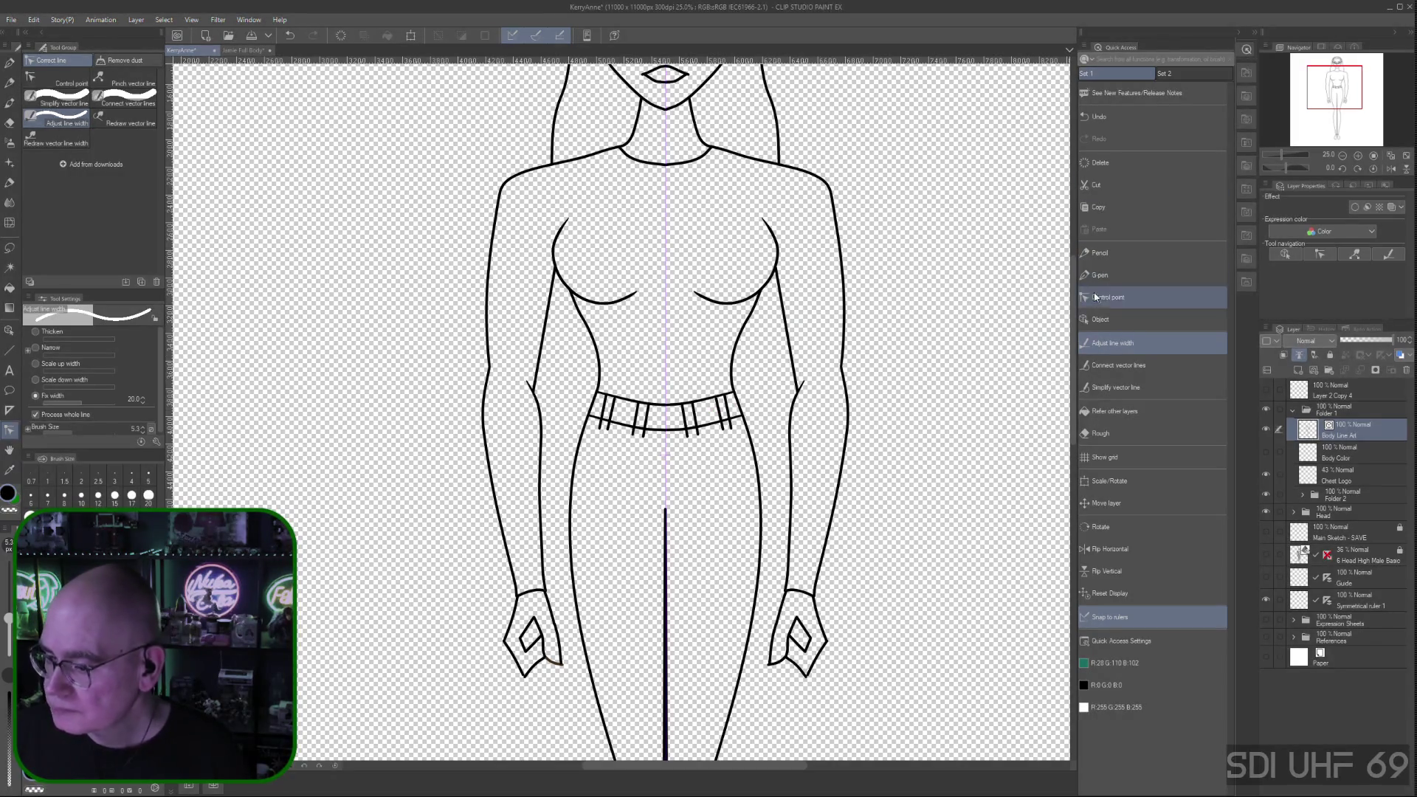
pyautogui.click(1112, 298)
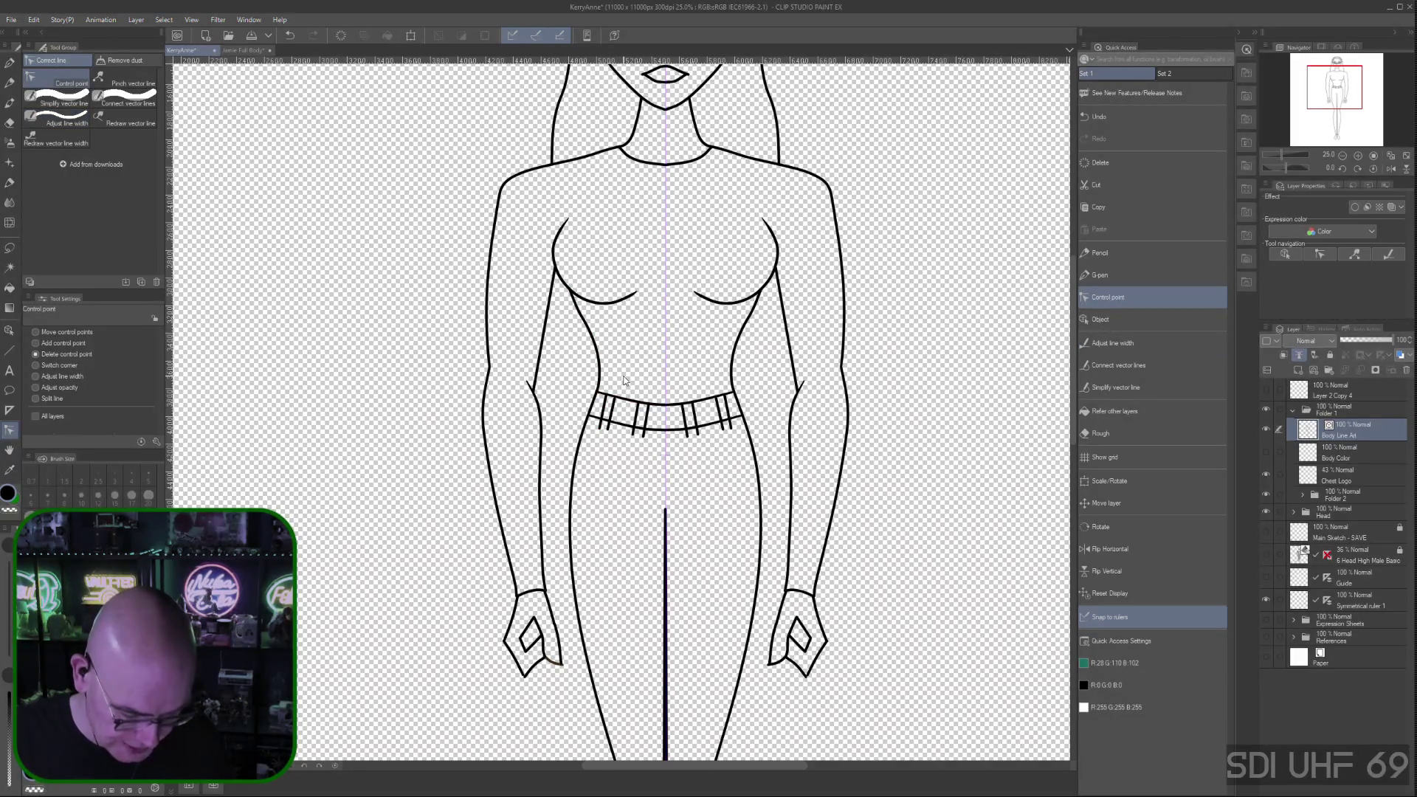
# Zoom in on the waistband and set the Control point tool to Move control points
pyautogui.scroll(1, 623, 375)
pyautogui.scroll(1, 640, 339)
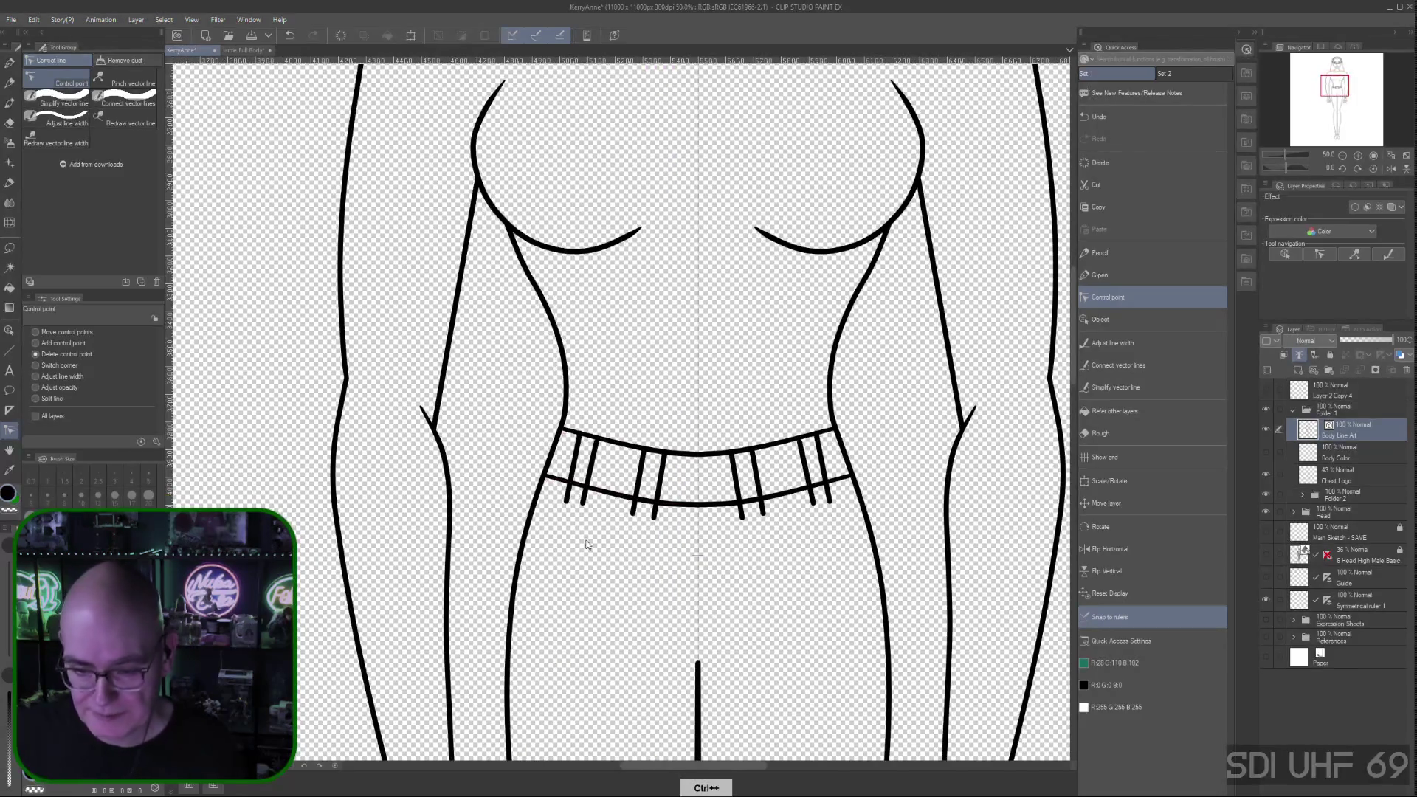
pyautogui.moveTo(589, 561); pyautogui.dragTo(601, 490)
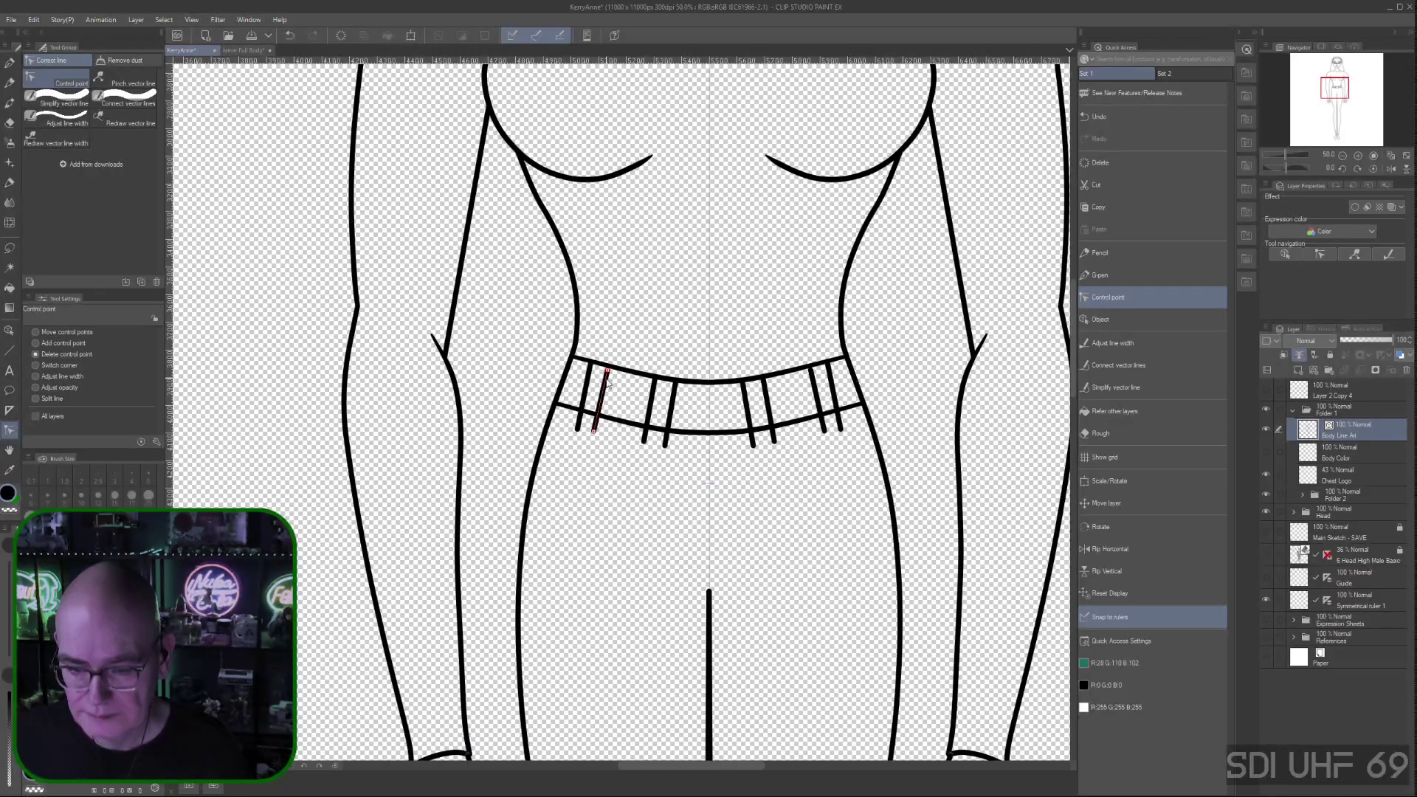
pyautogui.click(35, 332)
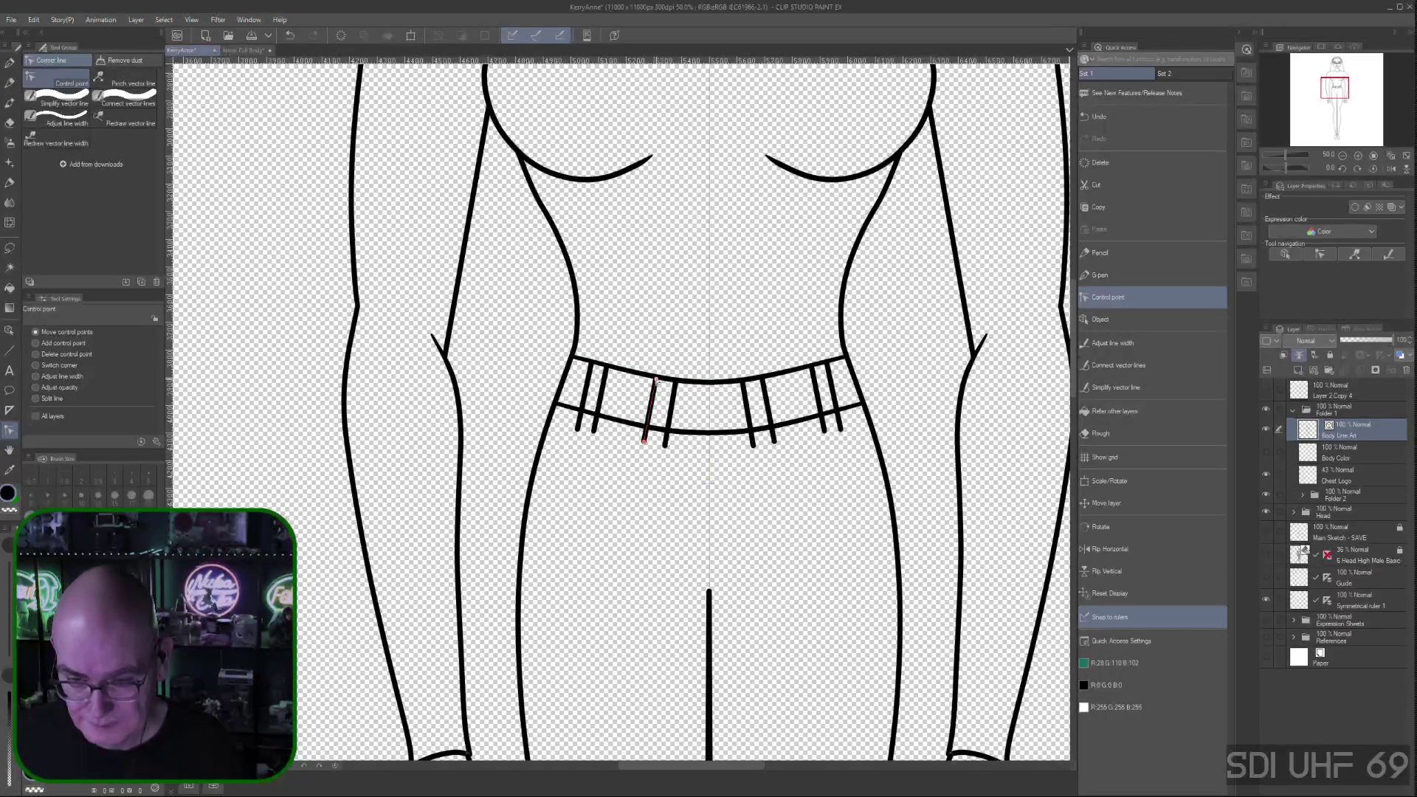
# Align the leftmost belt-loop straps' top and bottom ends between the waistband edges
pyautogui.moveTo(655, 380); pyautogui.dragTo(670, 381)
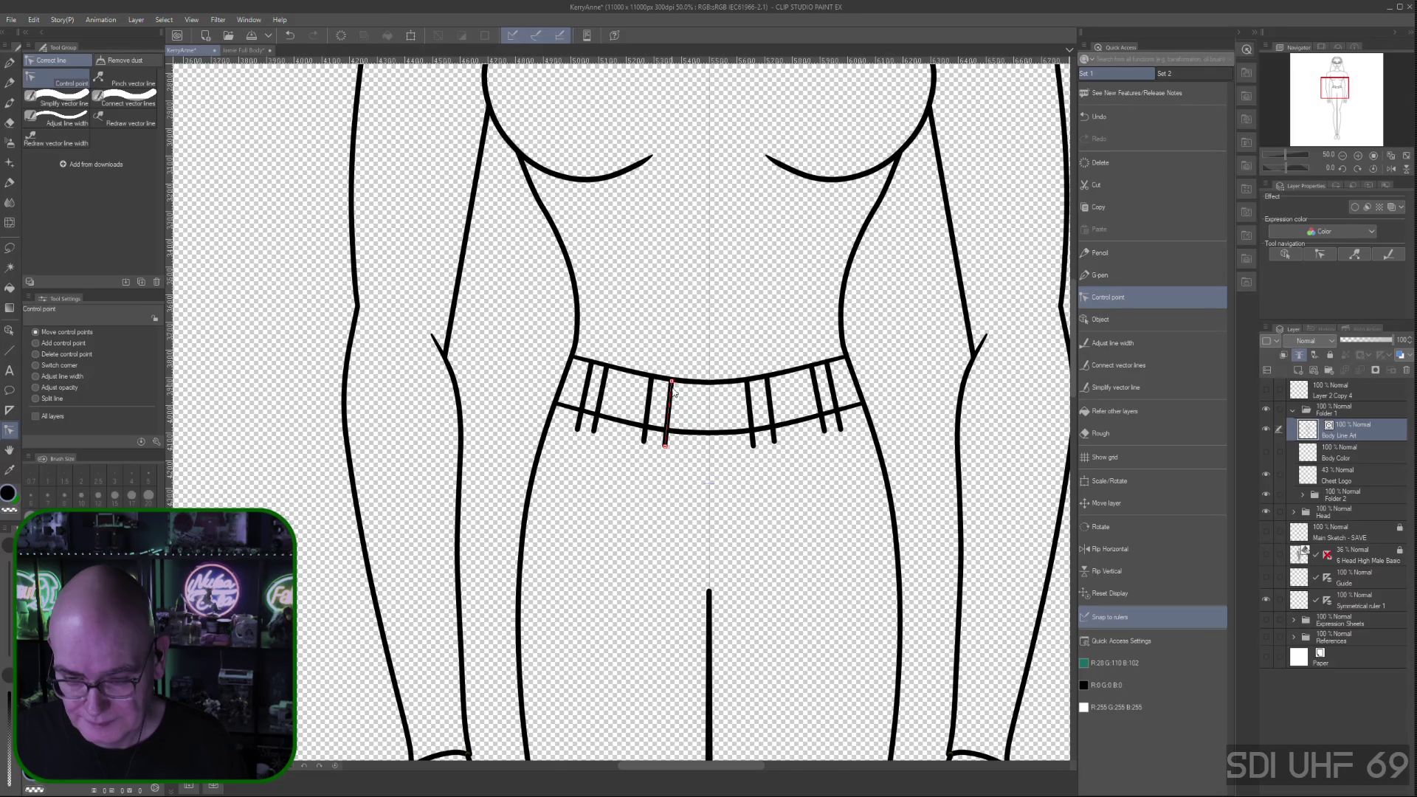
pyautogui.moveTo(665, 445)
pyautogui.mouseDown()
pyautogui.moveTo(580, 423)
pyautogui.moveTo(597, 426)
pyautogui.mouseUp()
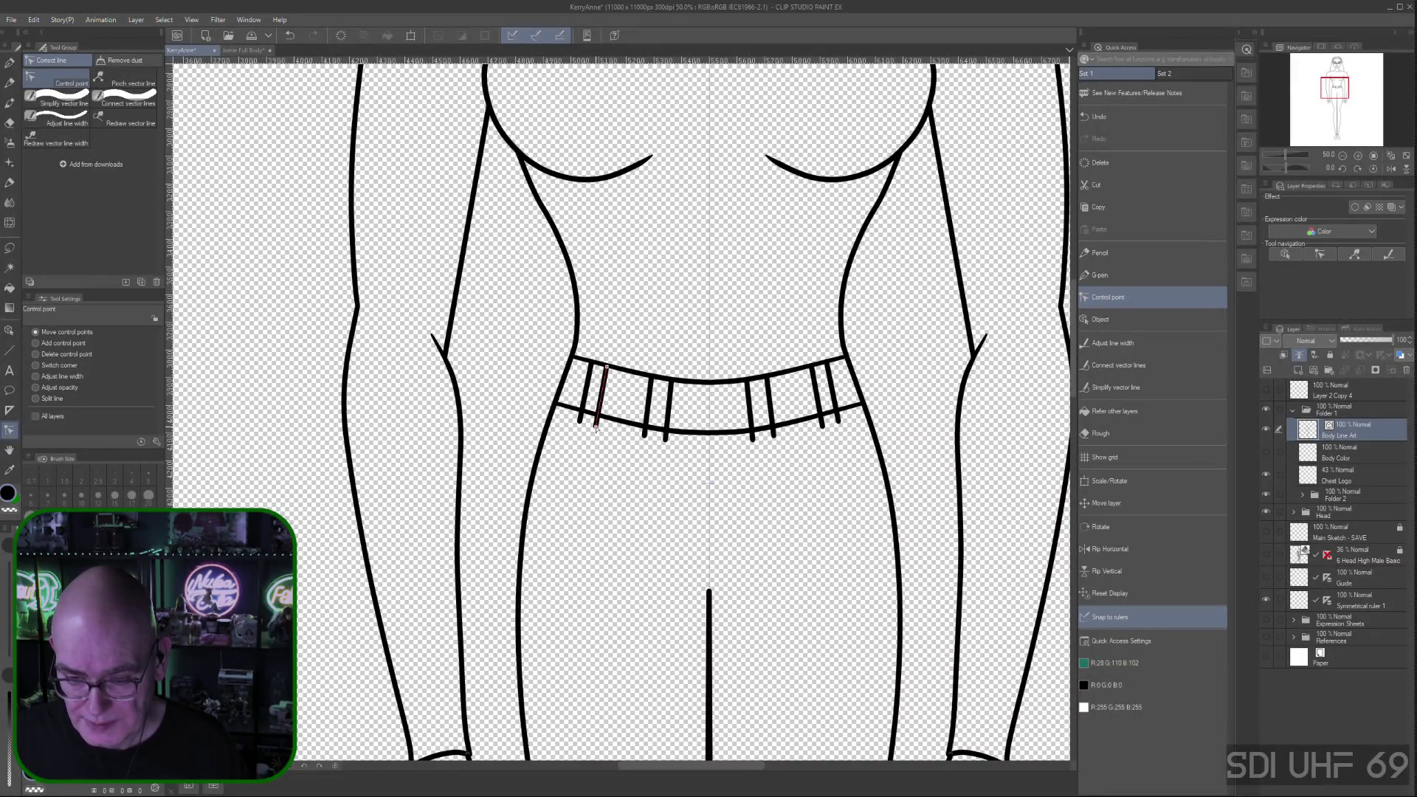
pyautogui.moveTo(579, 423); pyautogui.dragTo(665, 437)
pyautogui.click(597, 427)
# Raise the third and fourth straps' bottom ends so all straps sit evenly
pyautogui.click(645, 437)
pyautogui.click(665, 442)
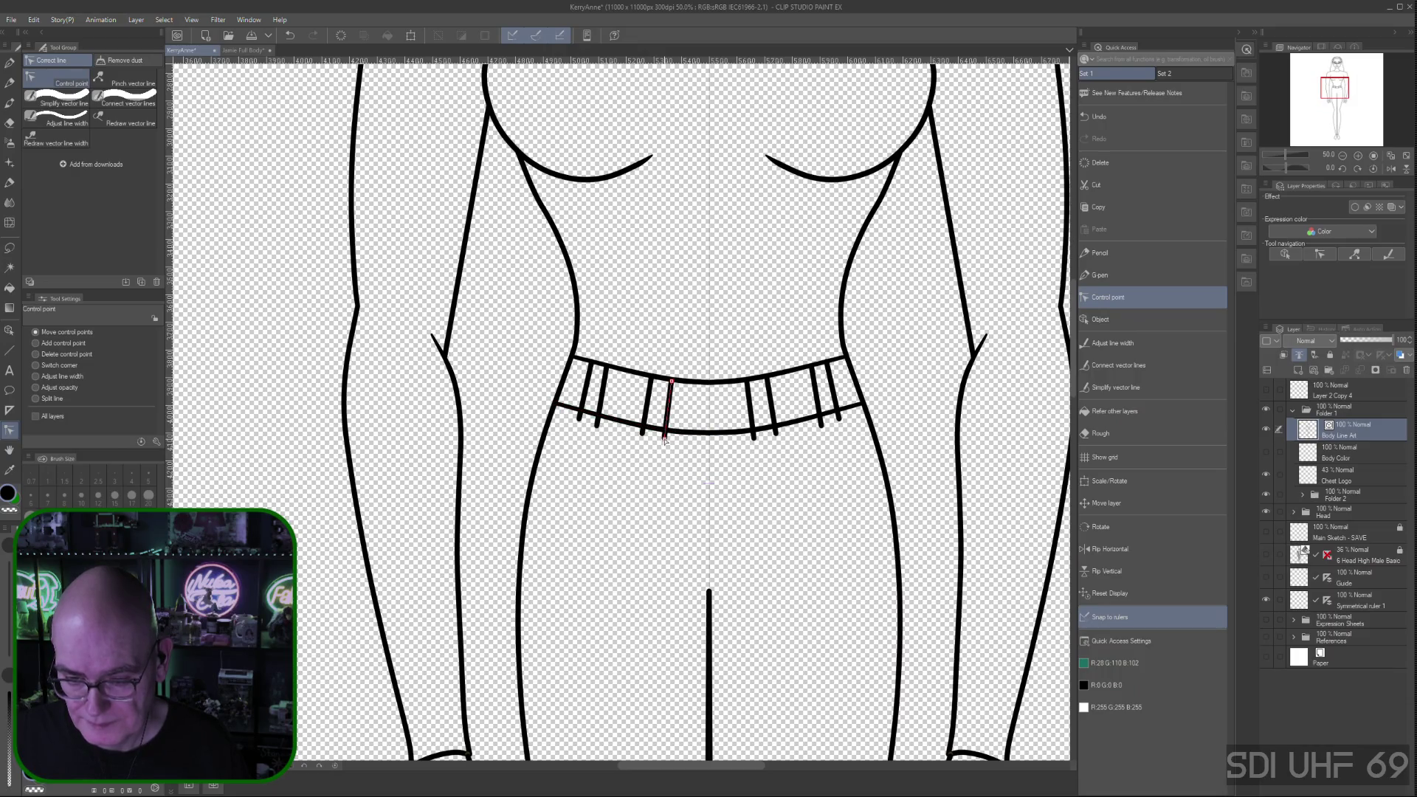
pyautogui.click(643, 434)
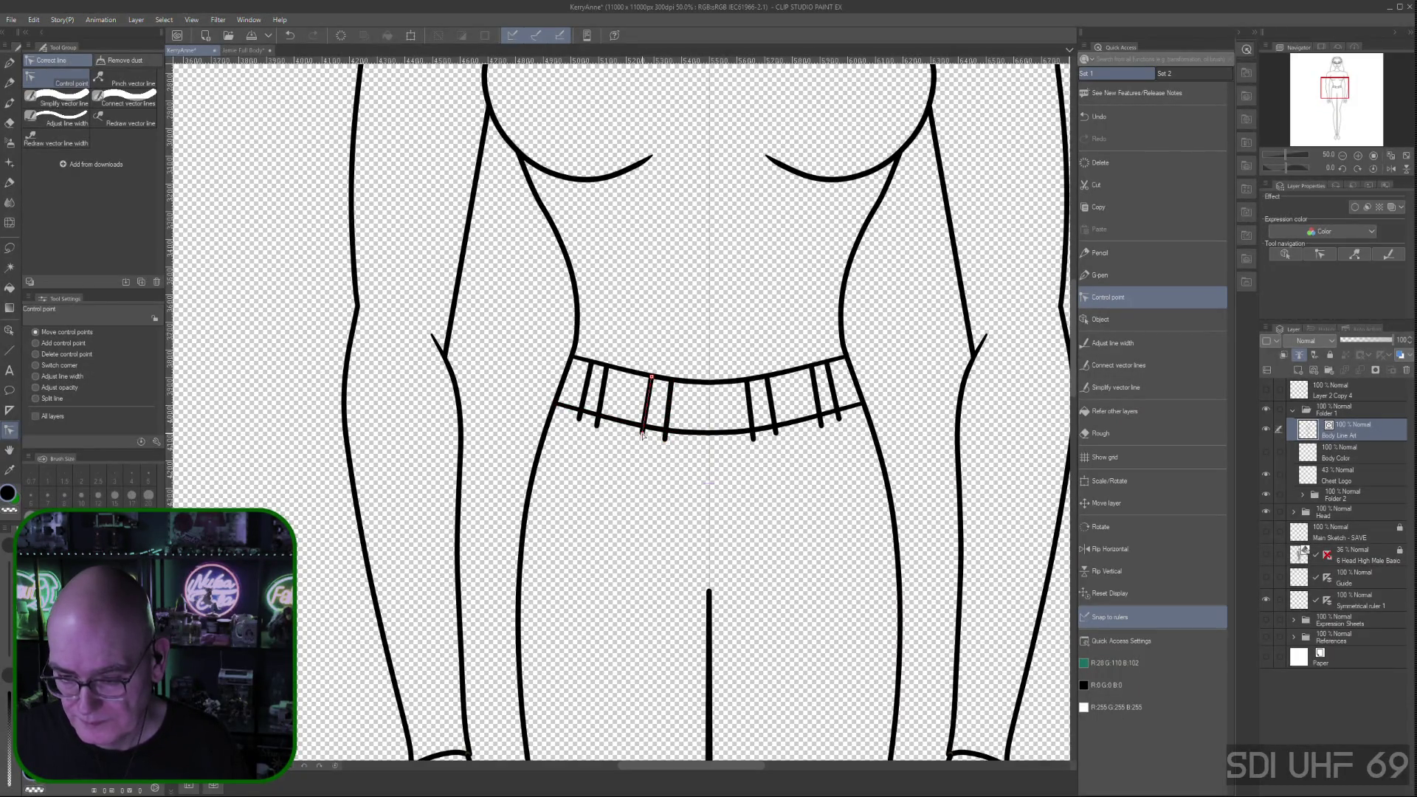
pyautogui.click(663, 440)
pyautogui.moveTo(665, 440); pyautogui.dragTo(666, 438)
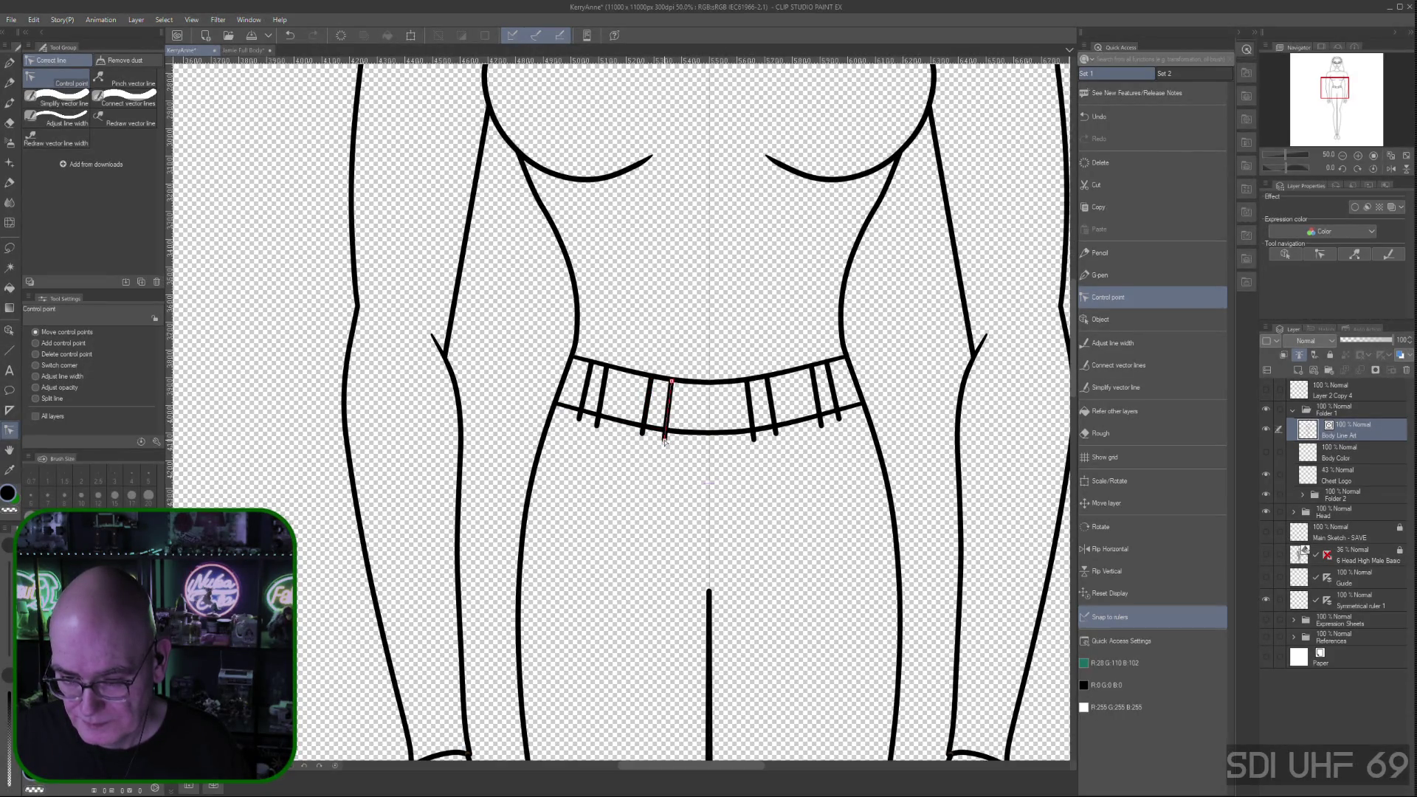
pyautogui.click(720, 394)
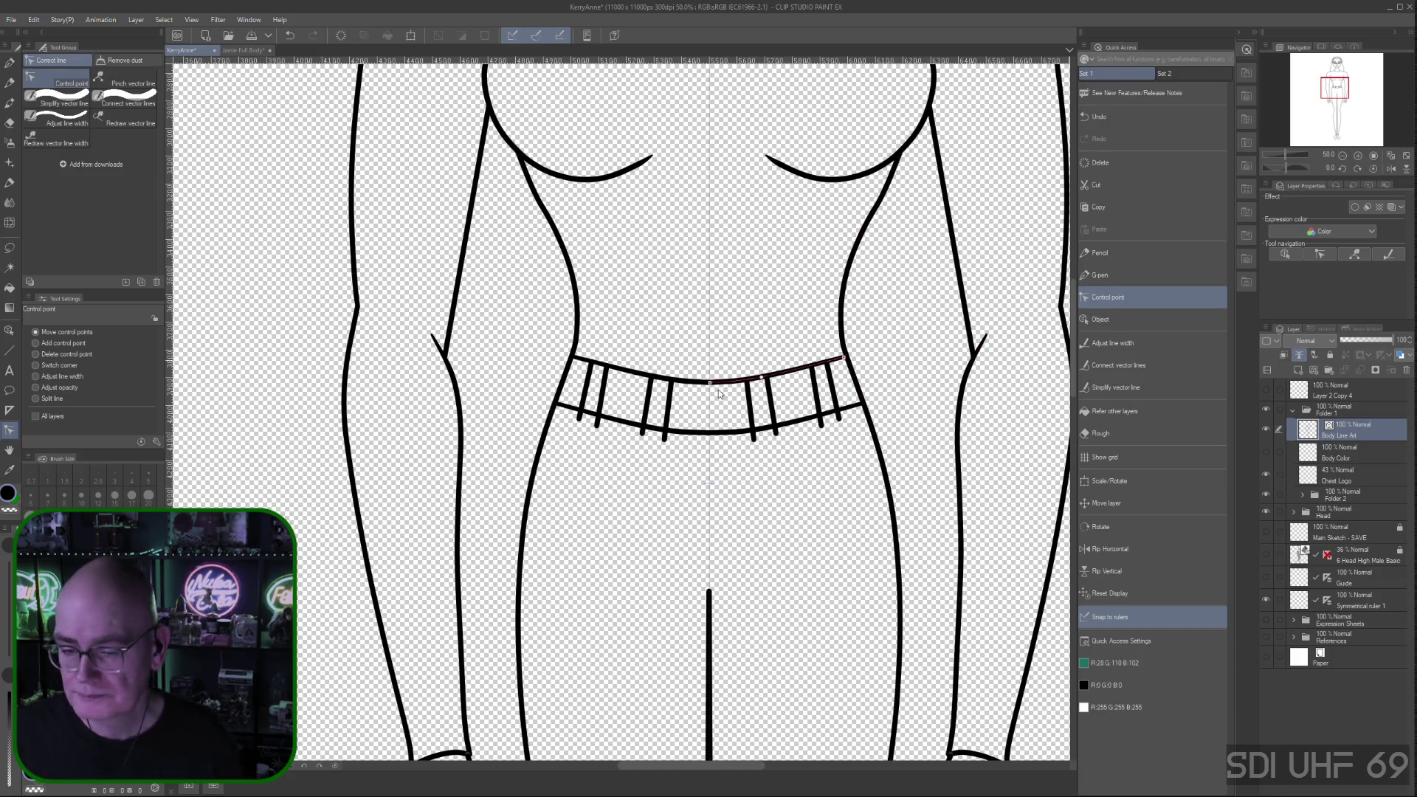
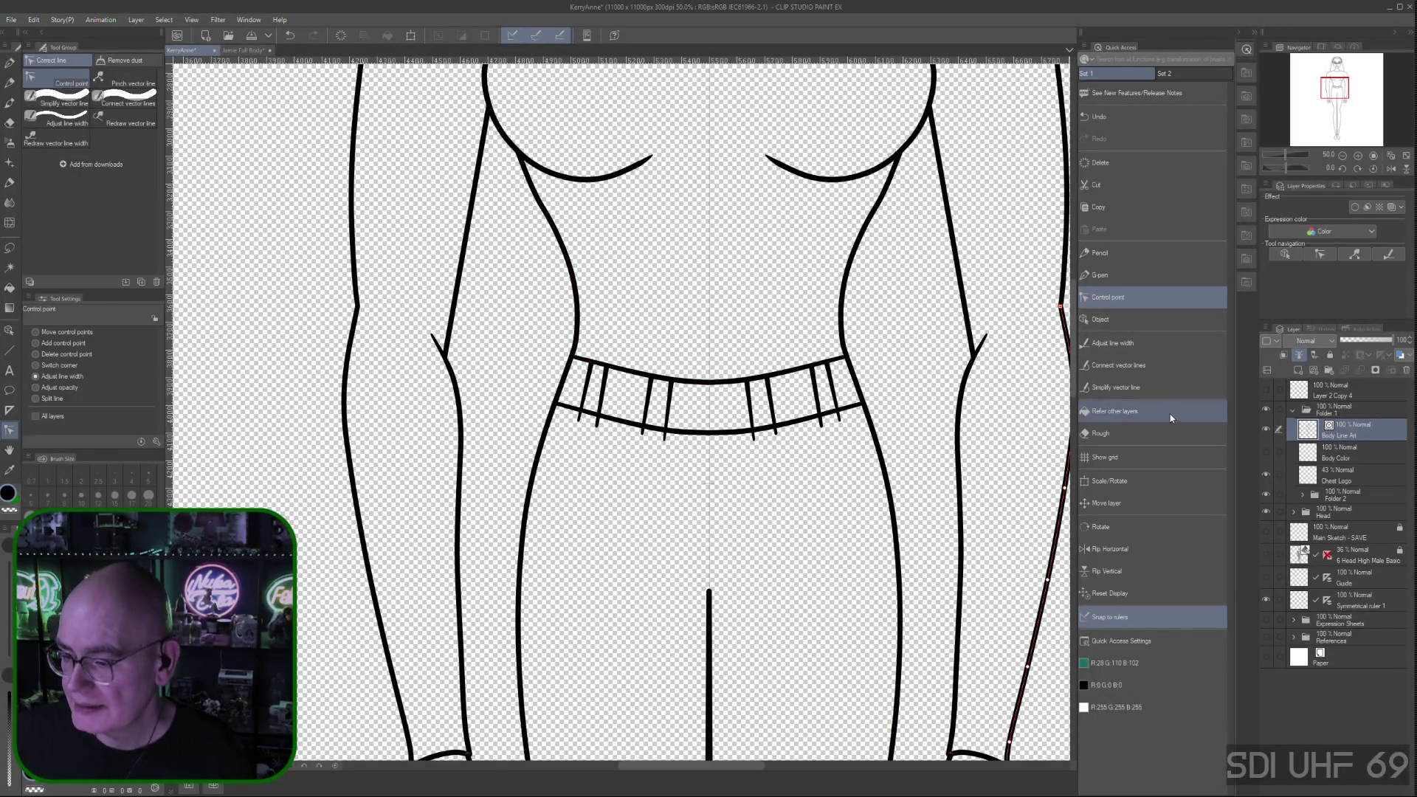
# Apply a fixed line width of about 22 to the waistband's lower curved line
pyautogui.click(1122, 344)
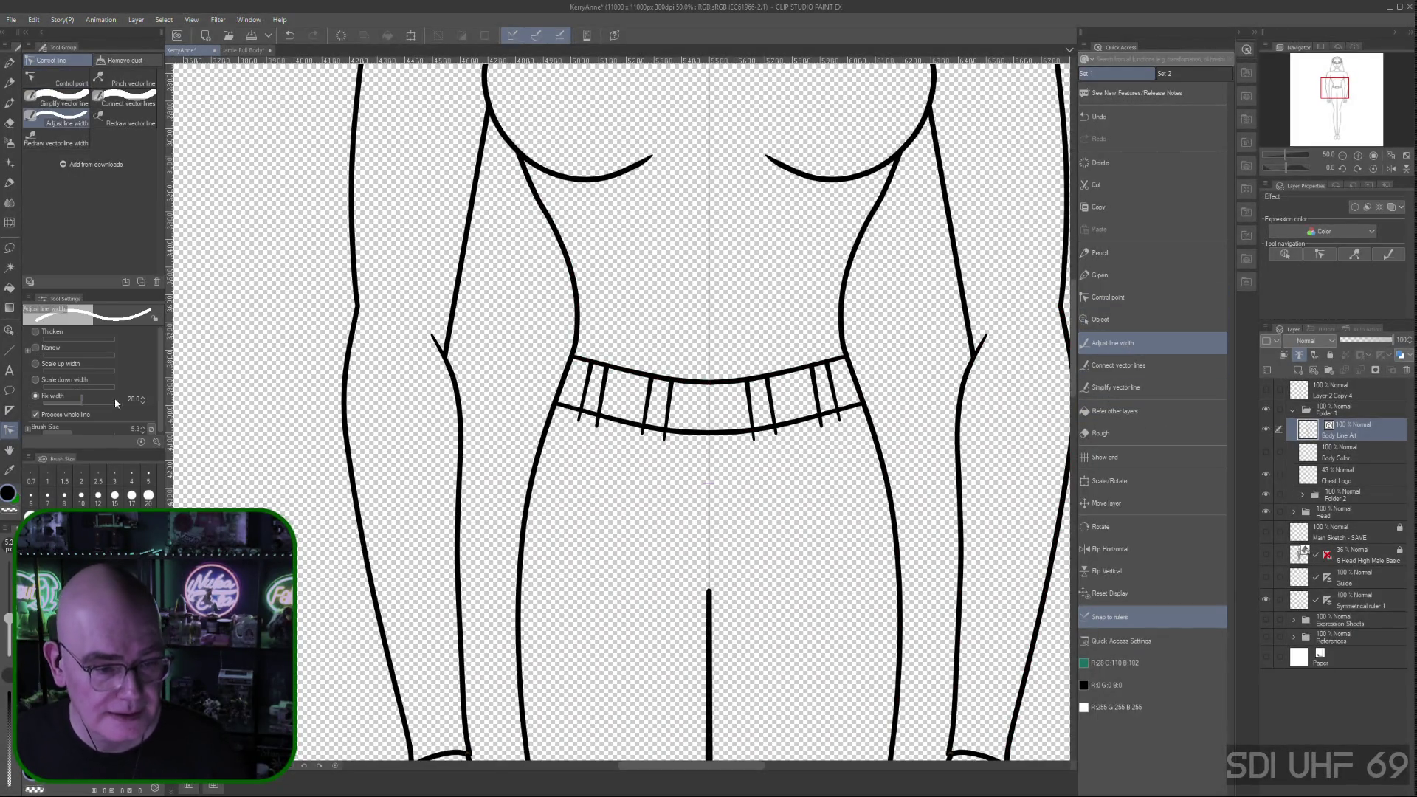
pyautogui.click(143, 398)
pyautogui.click(142, 398)
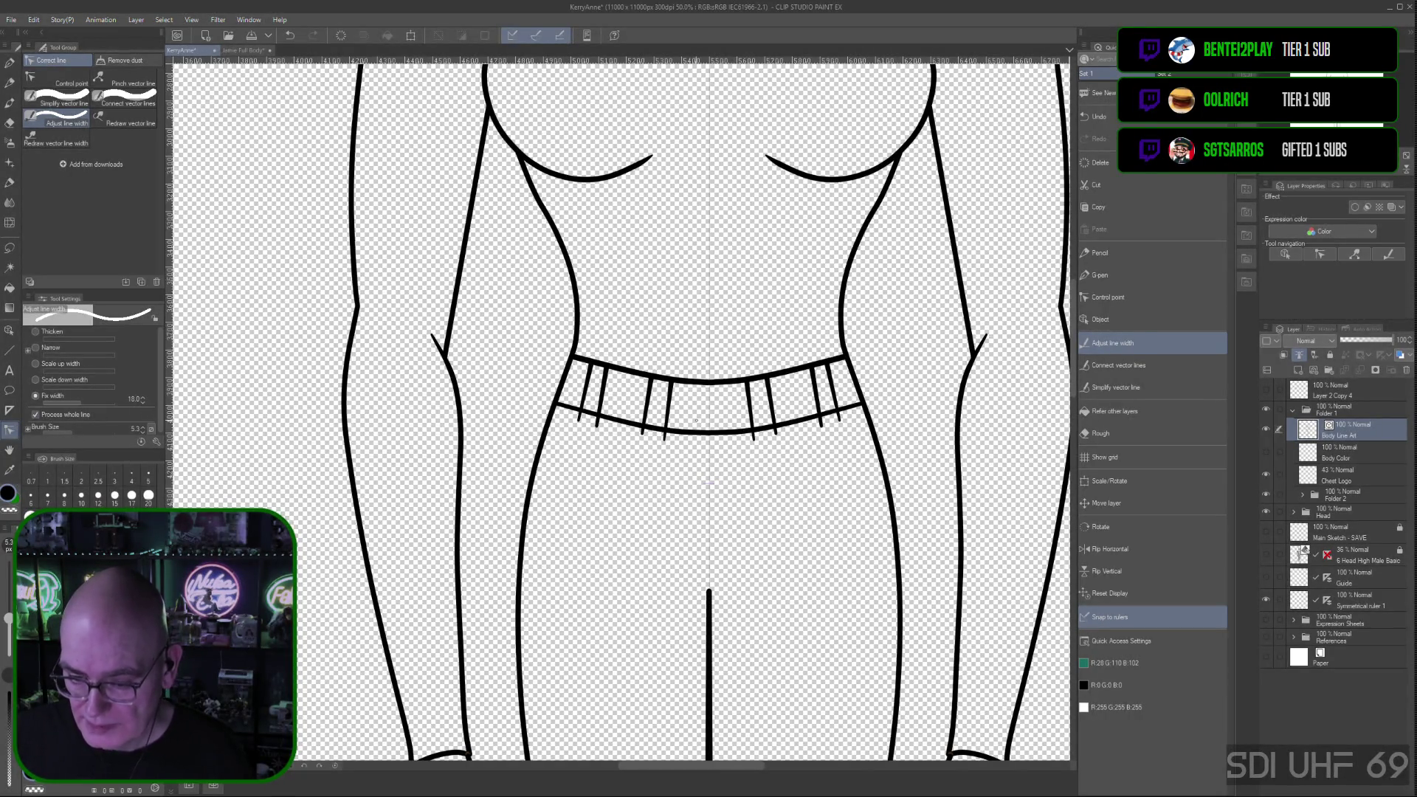
pyautogui.click(693, 424)
pyautogui.click(734, 426)
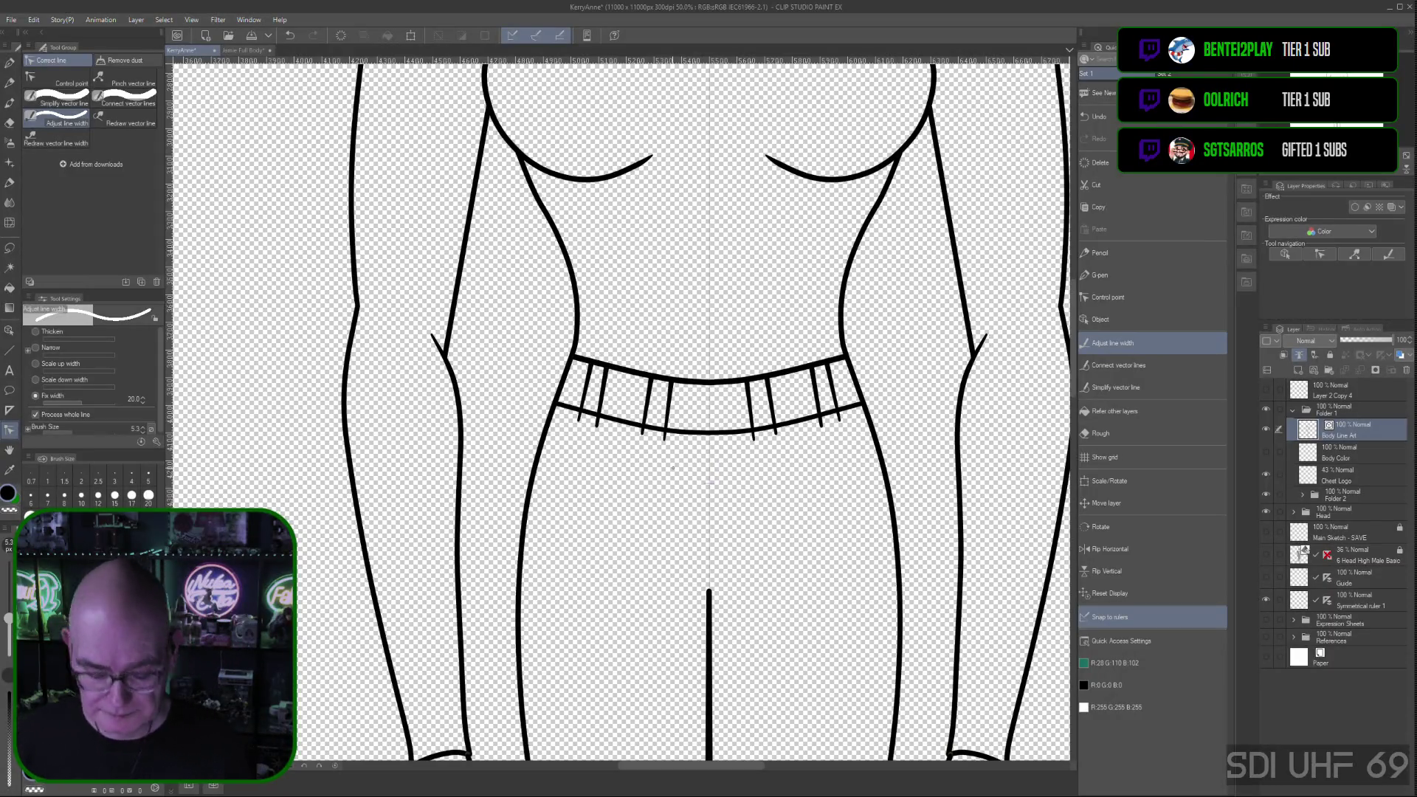
pyautogui.scroll(-1, 673, 467)
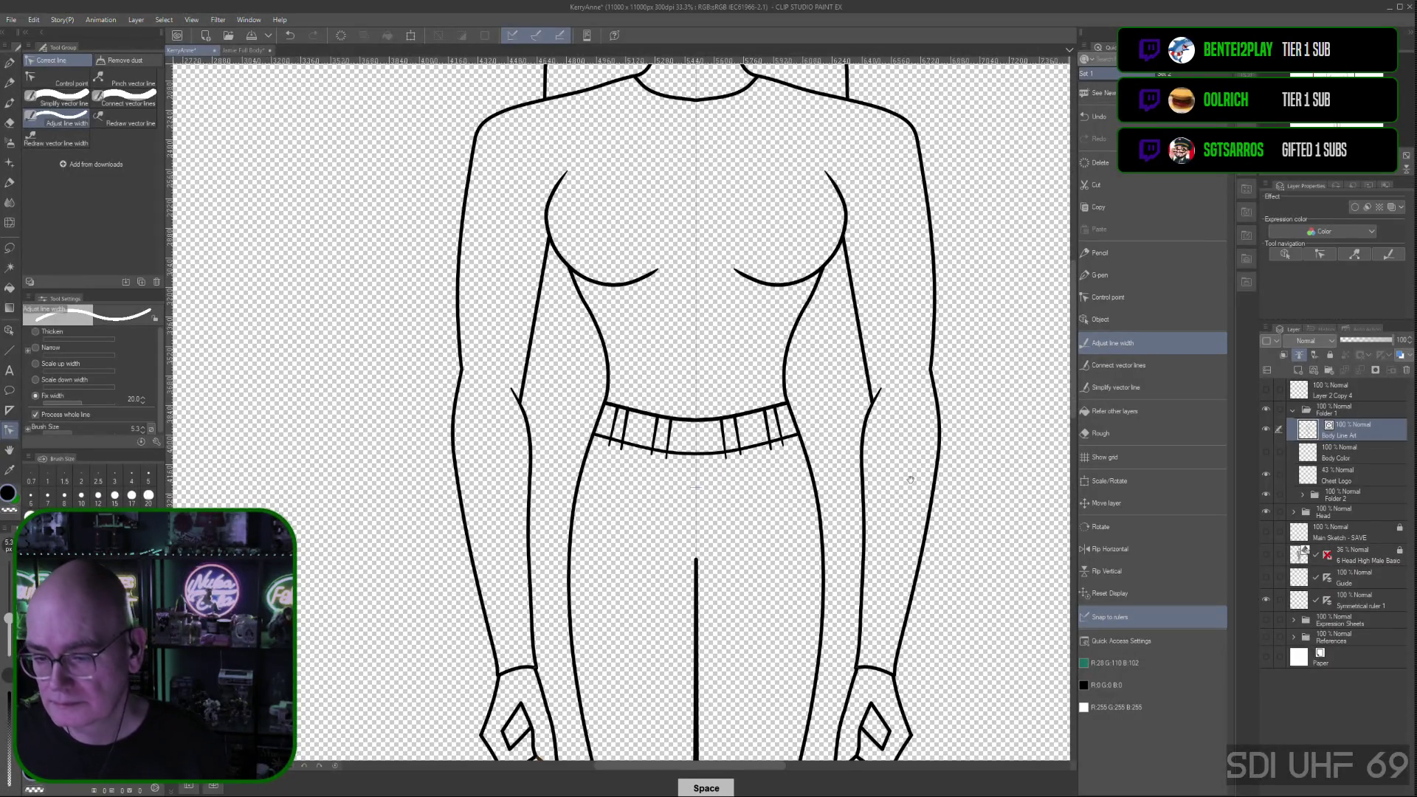
# Drag the neck line's lower point and the left shoulder endpoint together so they meet cleanly
pyautogui.hotkey('ctrl', '-')
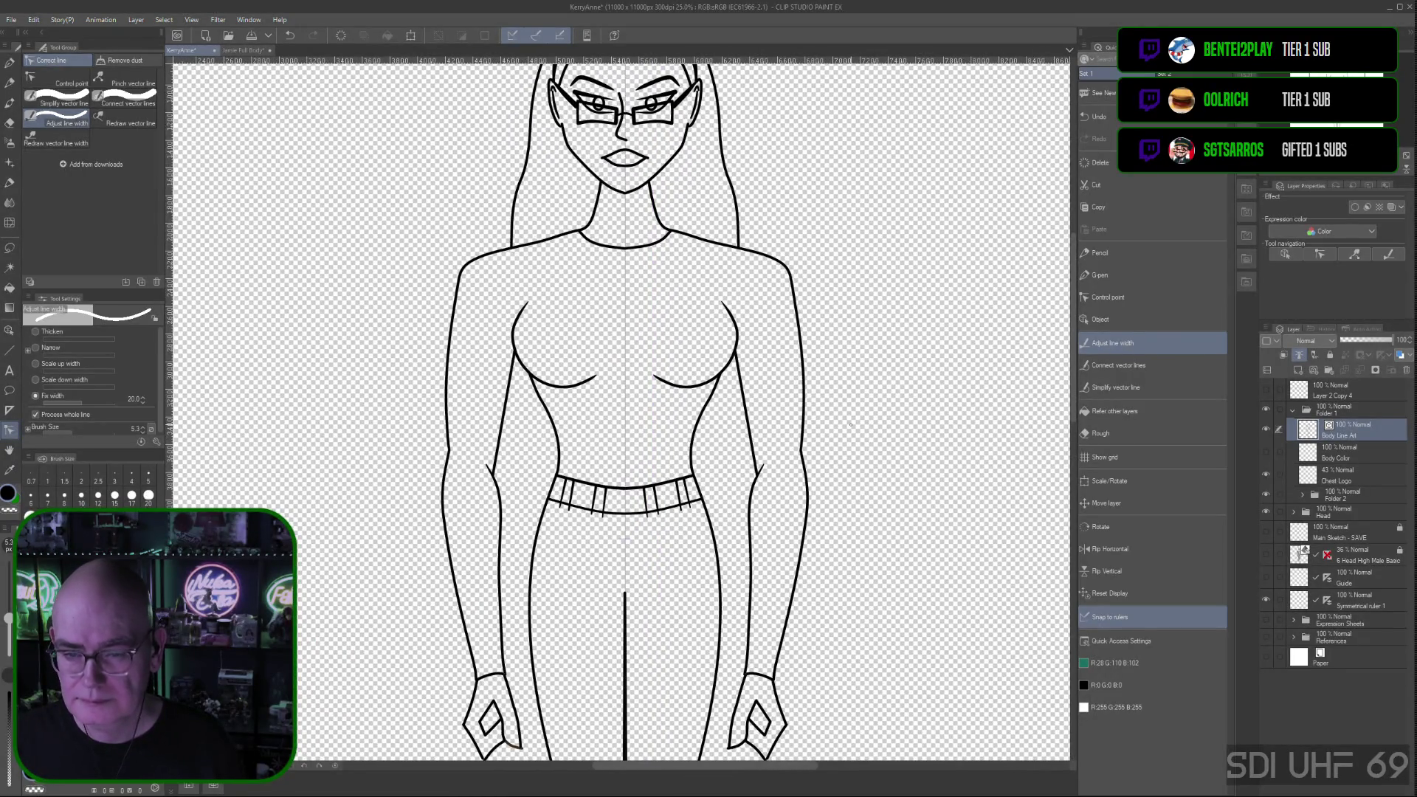
pyautogui.scroll(2, 570, 362)
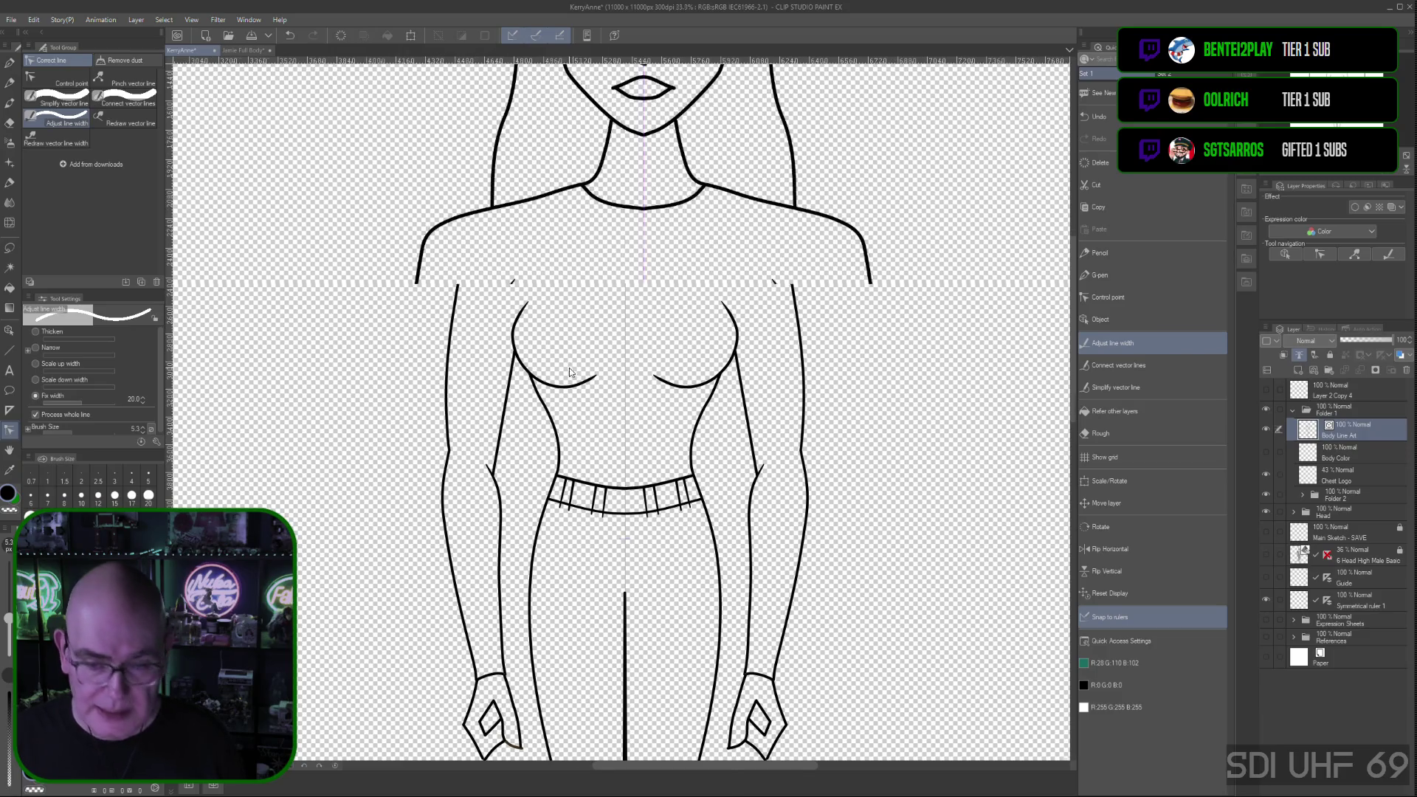
pyautogui.moveTo(547, 194); pyautogui.dragTo(556, 331)
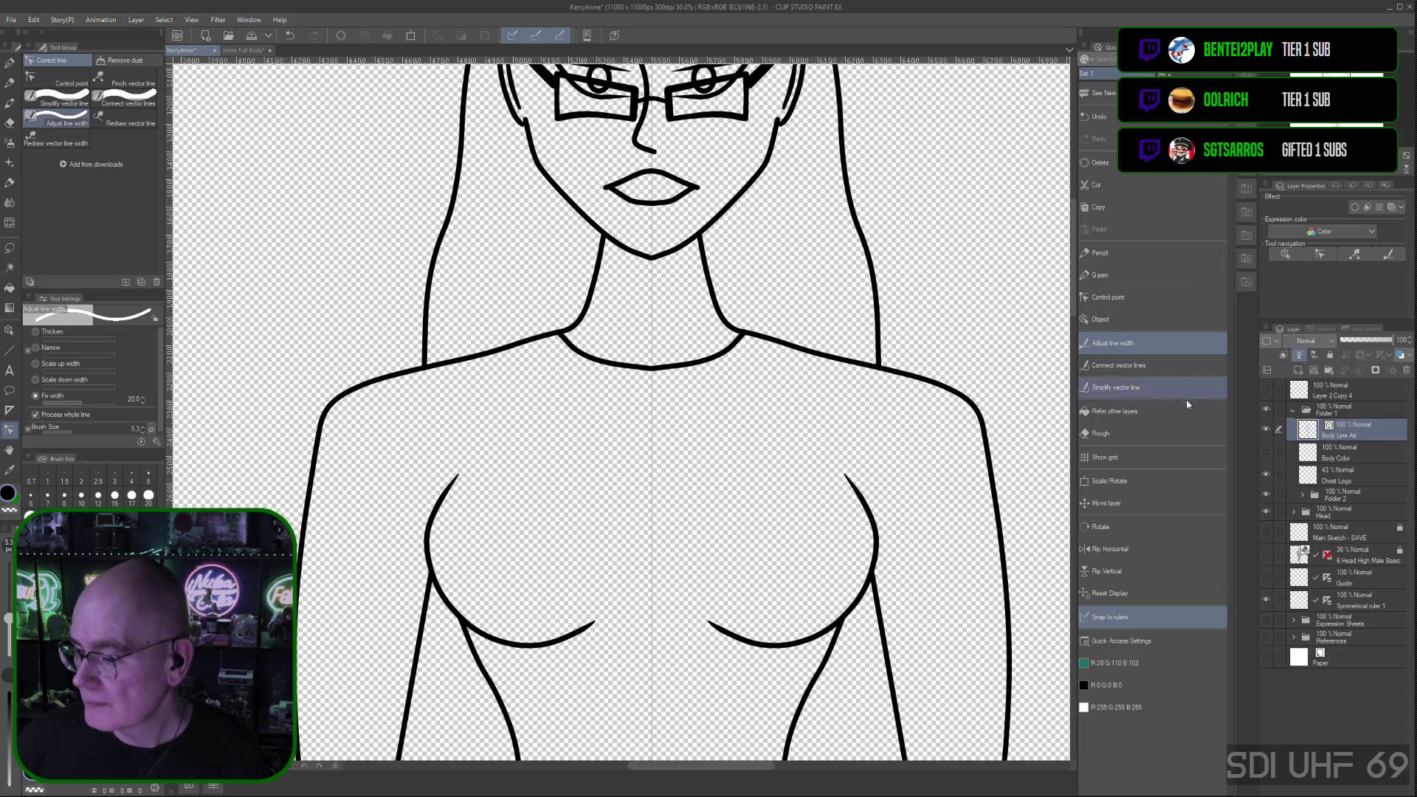
pyautogui.click(1096, 299)
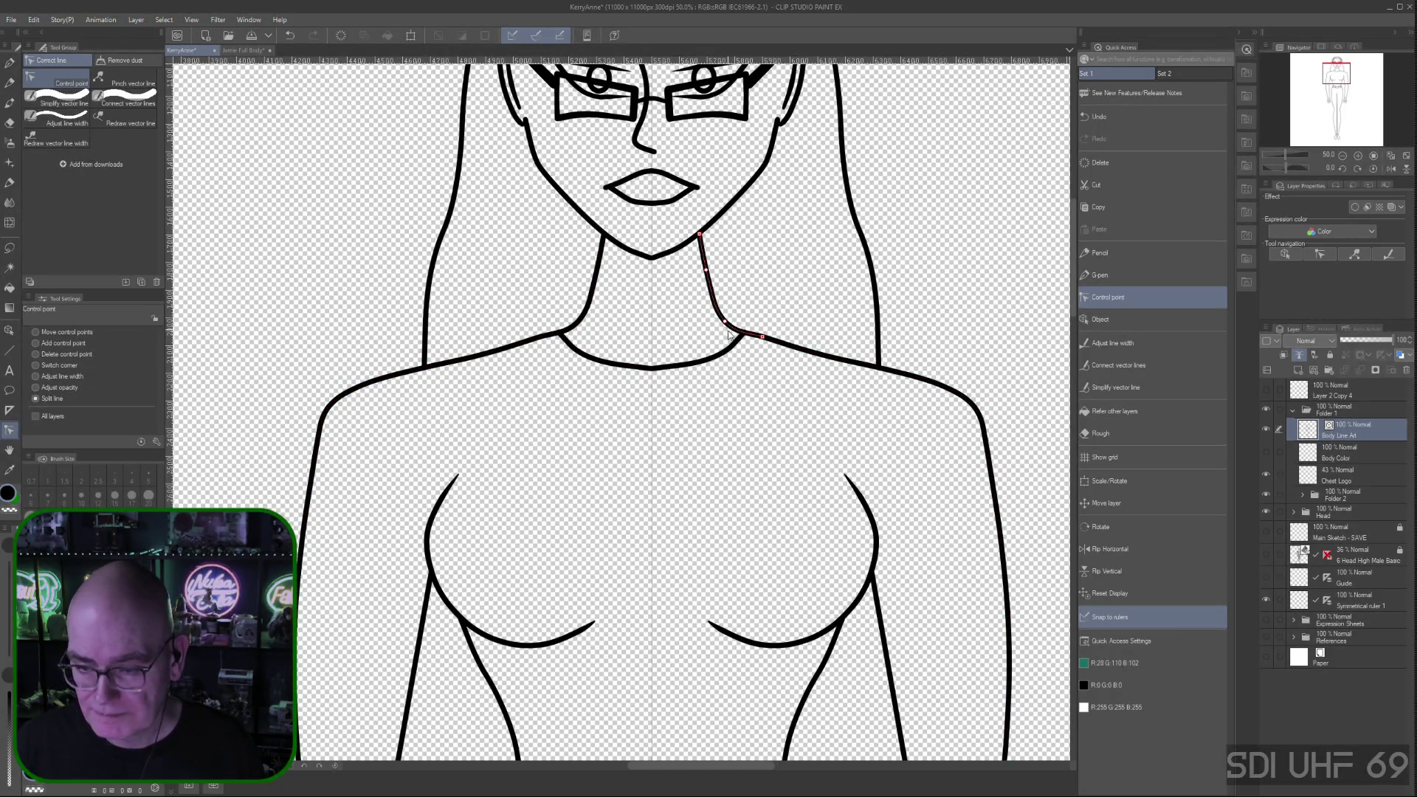
pyautogui.click(43, 332)
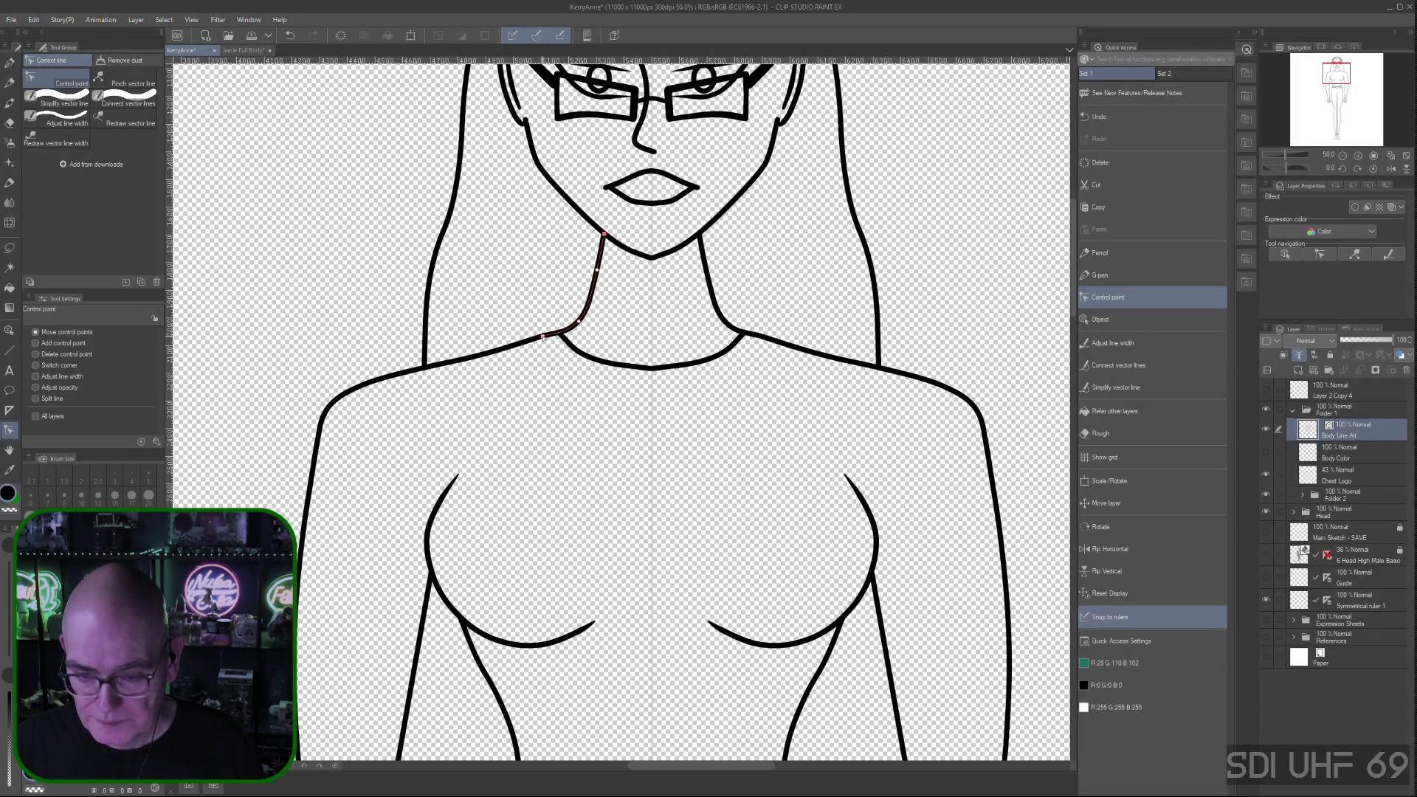
pyautogui.moveTo(544, 338); pyautogui.dragTo(562, 335)
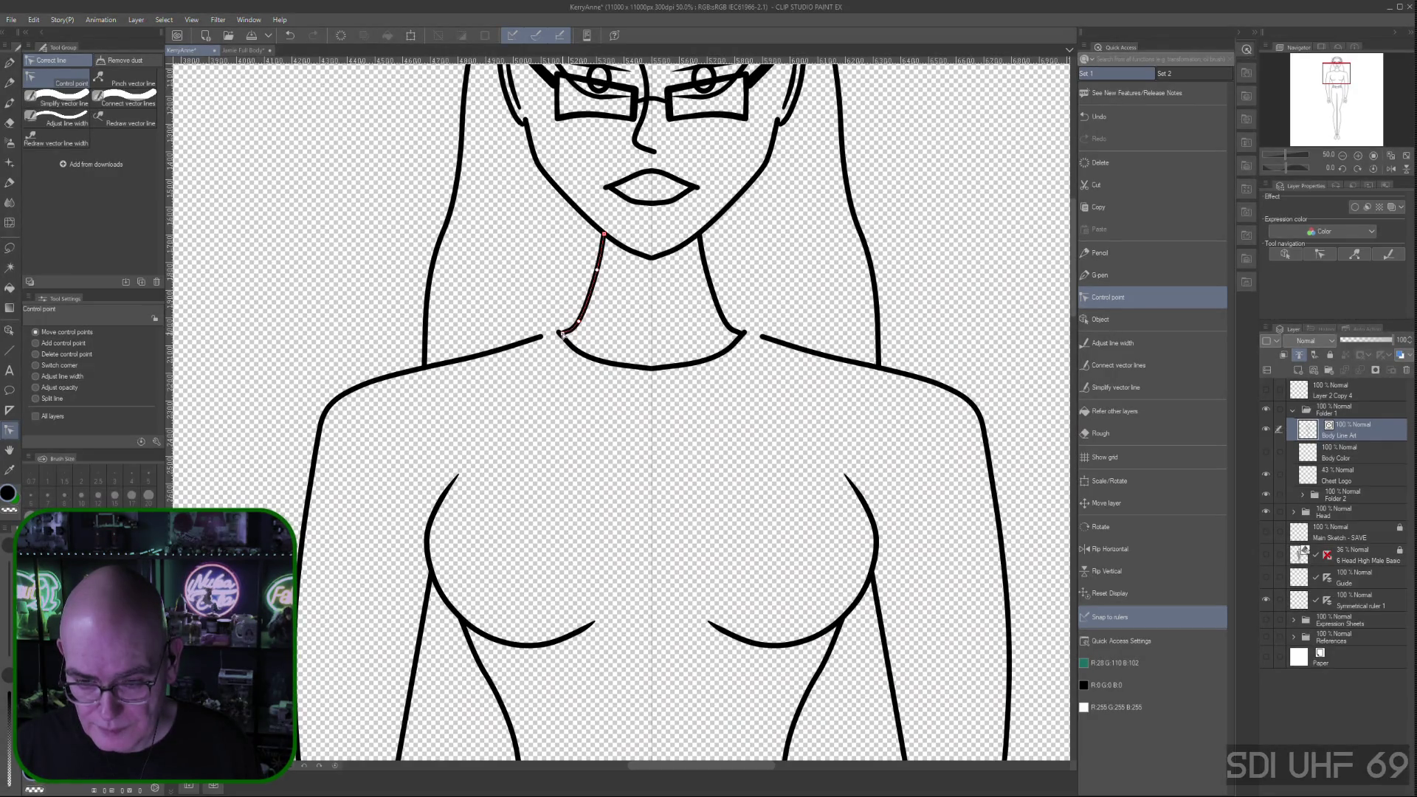
pyautogui.moveTo(541, 337); pyautogui.dragTo(559, 335)
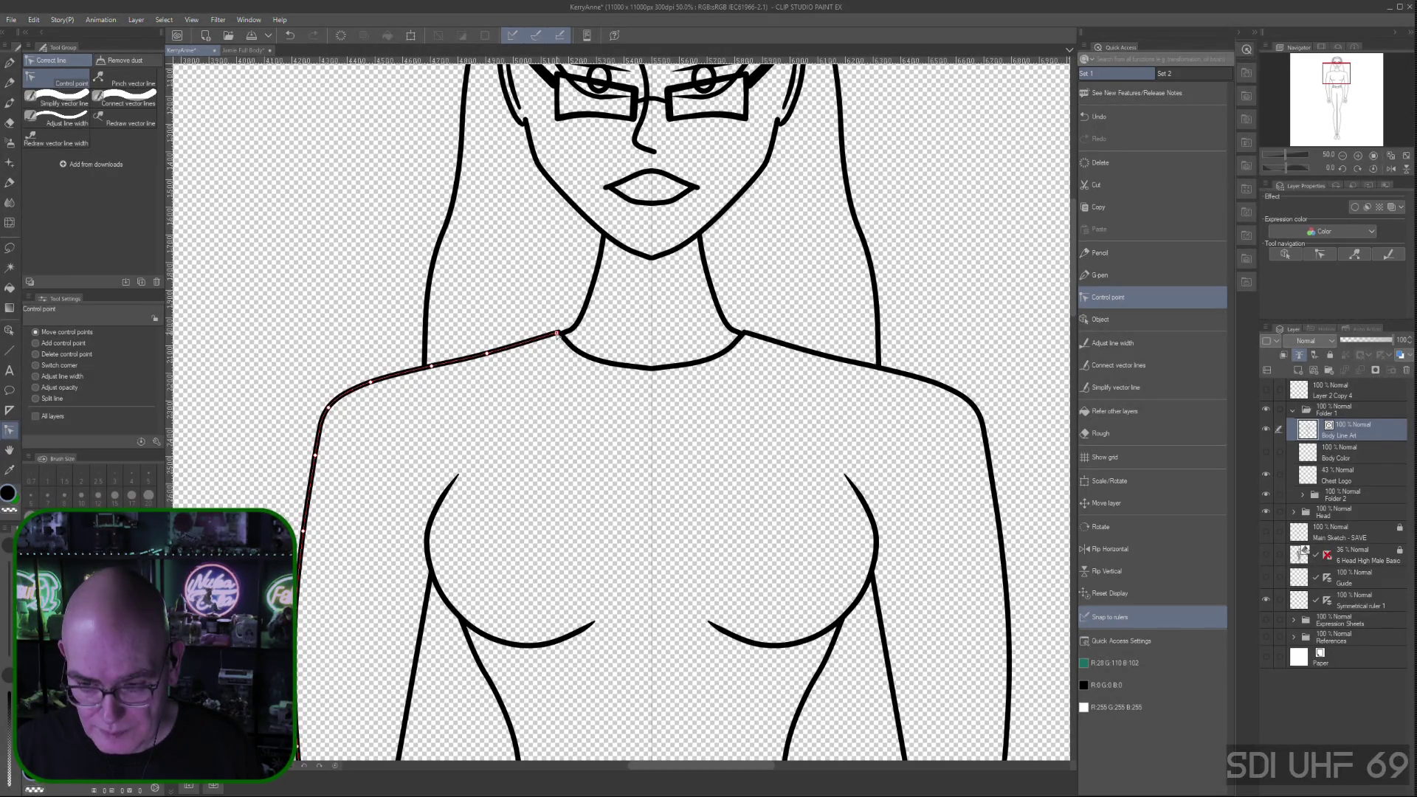
pyautogui.scroll(-2, 585, 437)
pyautogui.press('space')
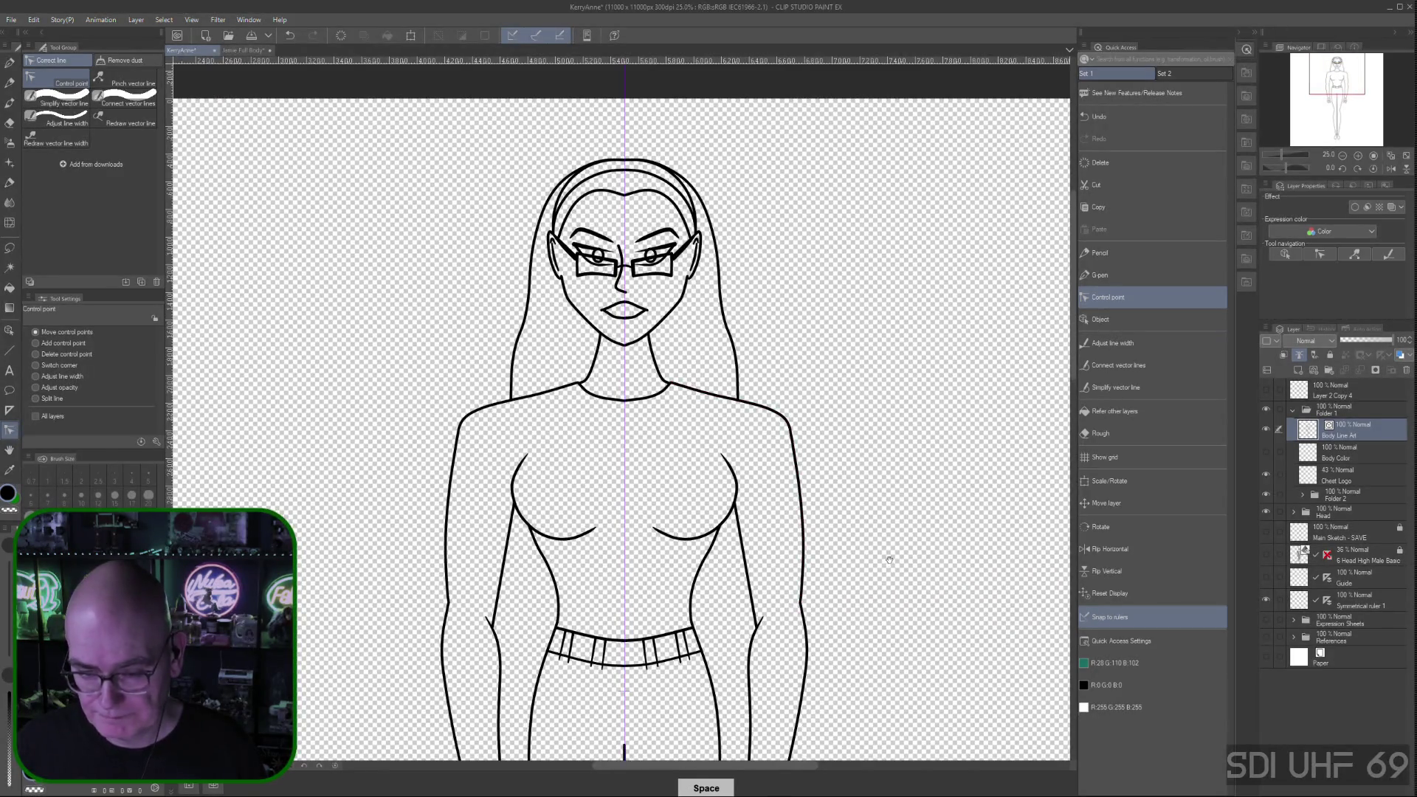
# Erase the waistband's lower edge inside the left and right centre belt loops with a halved Rough vector eraser
pyautogui.moveTo(889, 560); pyautogui.dragTo(842, 376)
pyautogui.scroll(-2, 816, 402)
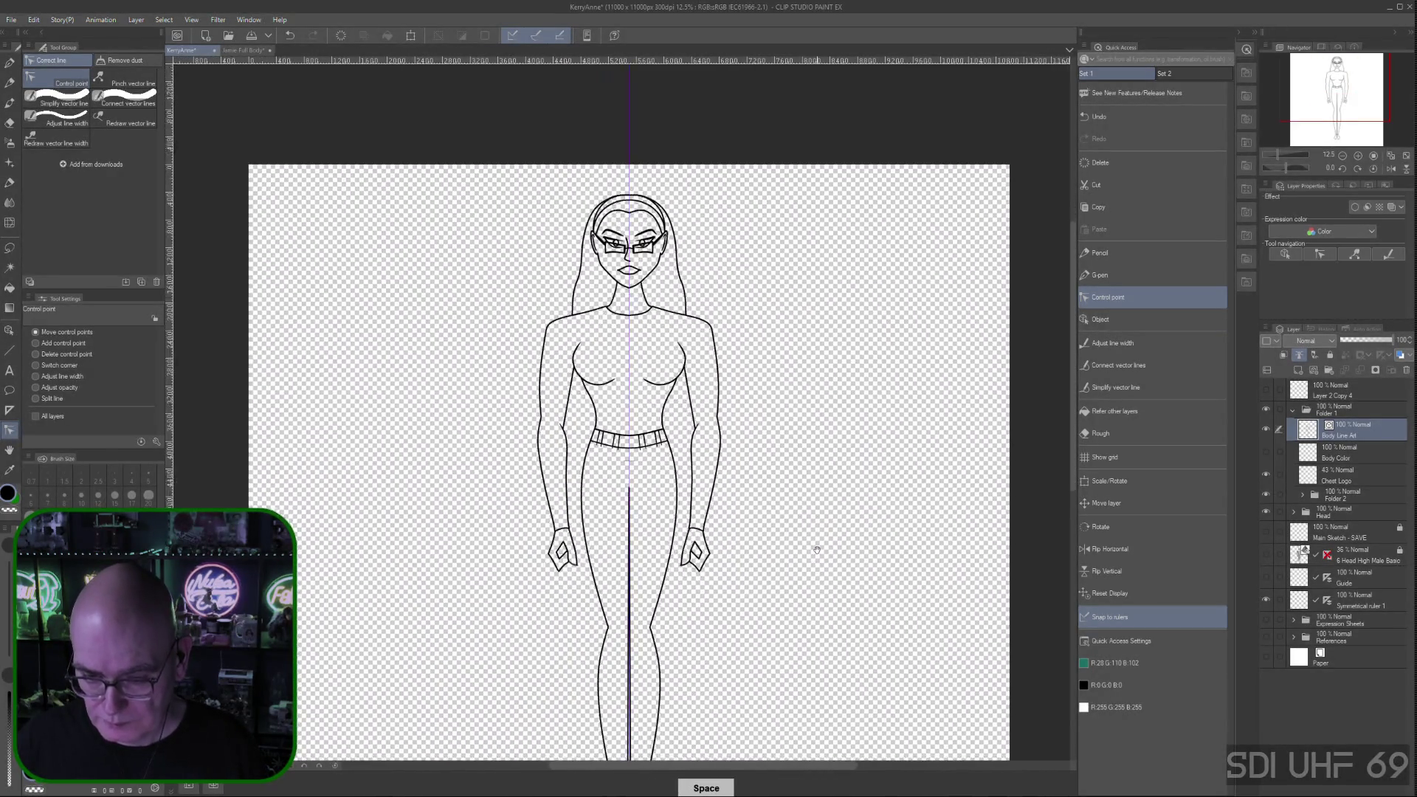
pyautogui.moveTo(807, 539); pyautogui.dragTo(789, 433)
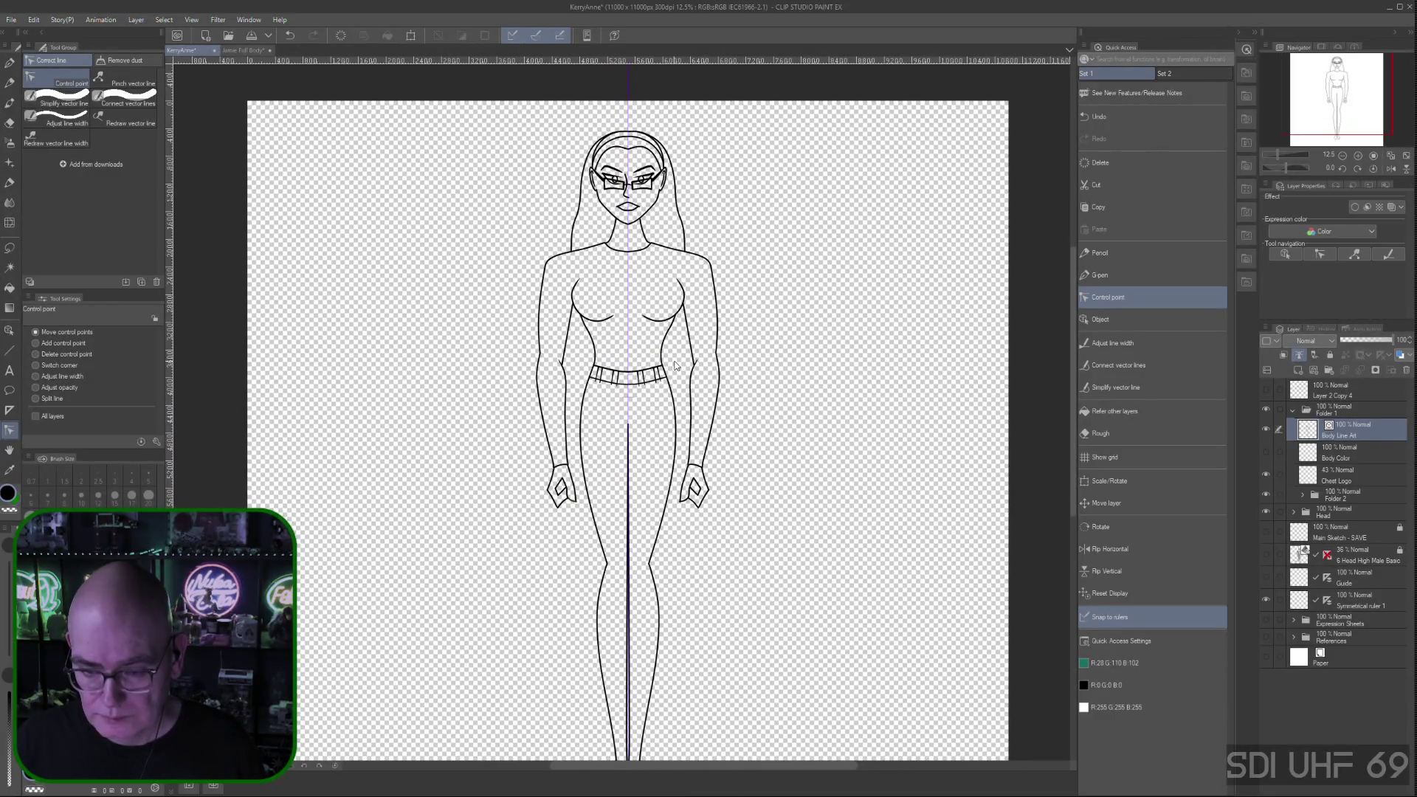
pyautogui.hotkey('ctrl', '+')
pyautogui.hotkey('ctrl', '+')
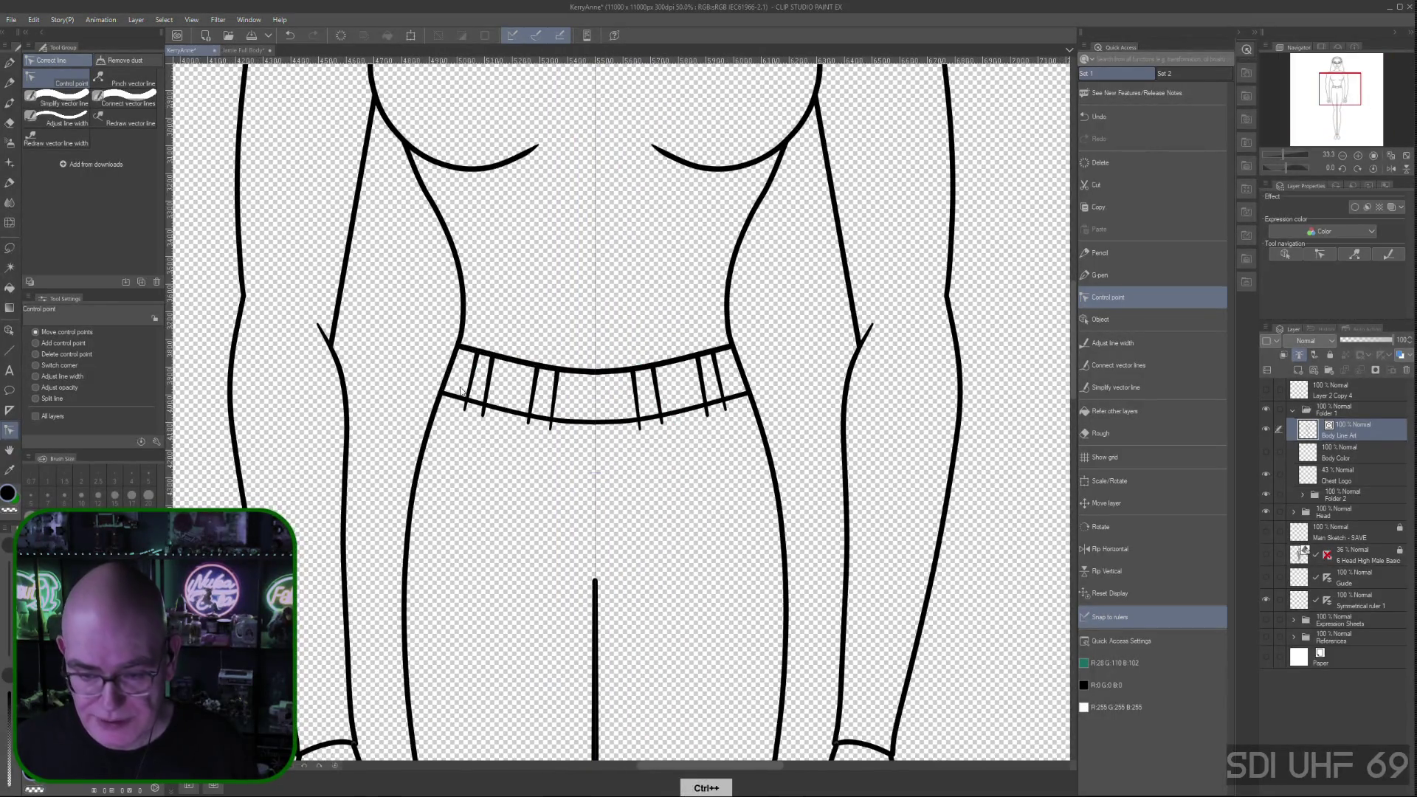
pyautogui.click(1122, 432)
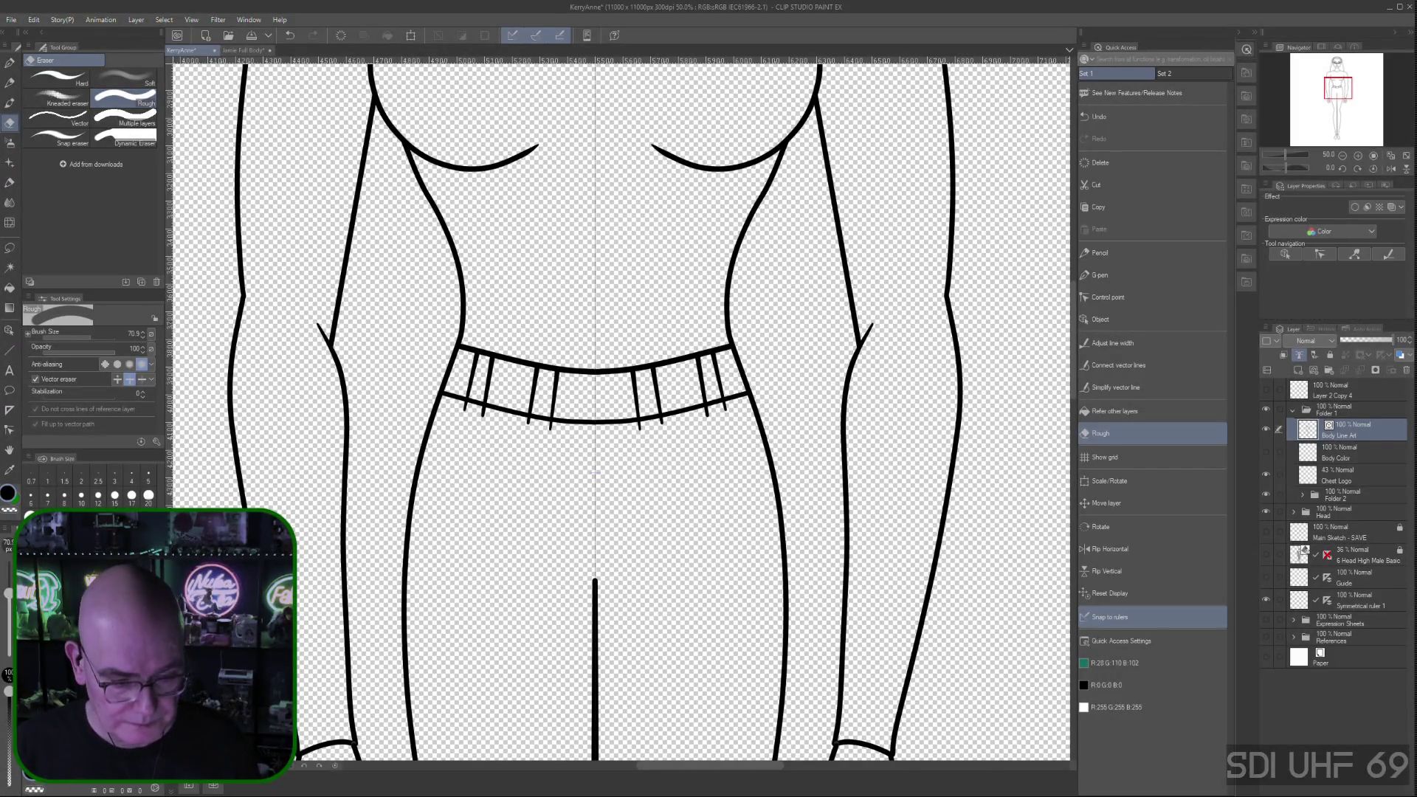
pyautogui.press('[')
pyautogui.press('[')
pyautogui.press('[')
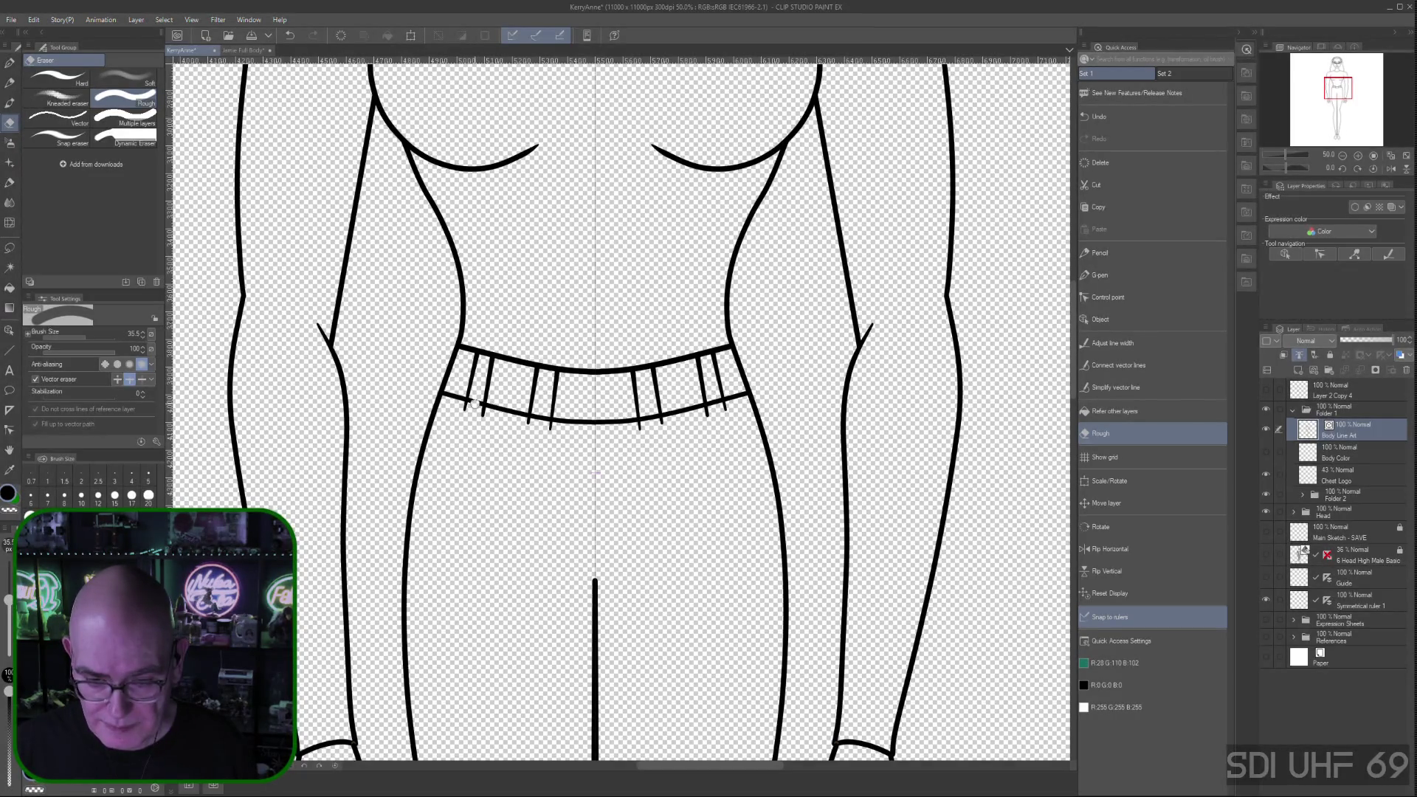
pyautogui.click(541, 419)
pyautogui.click(653, 419)
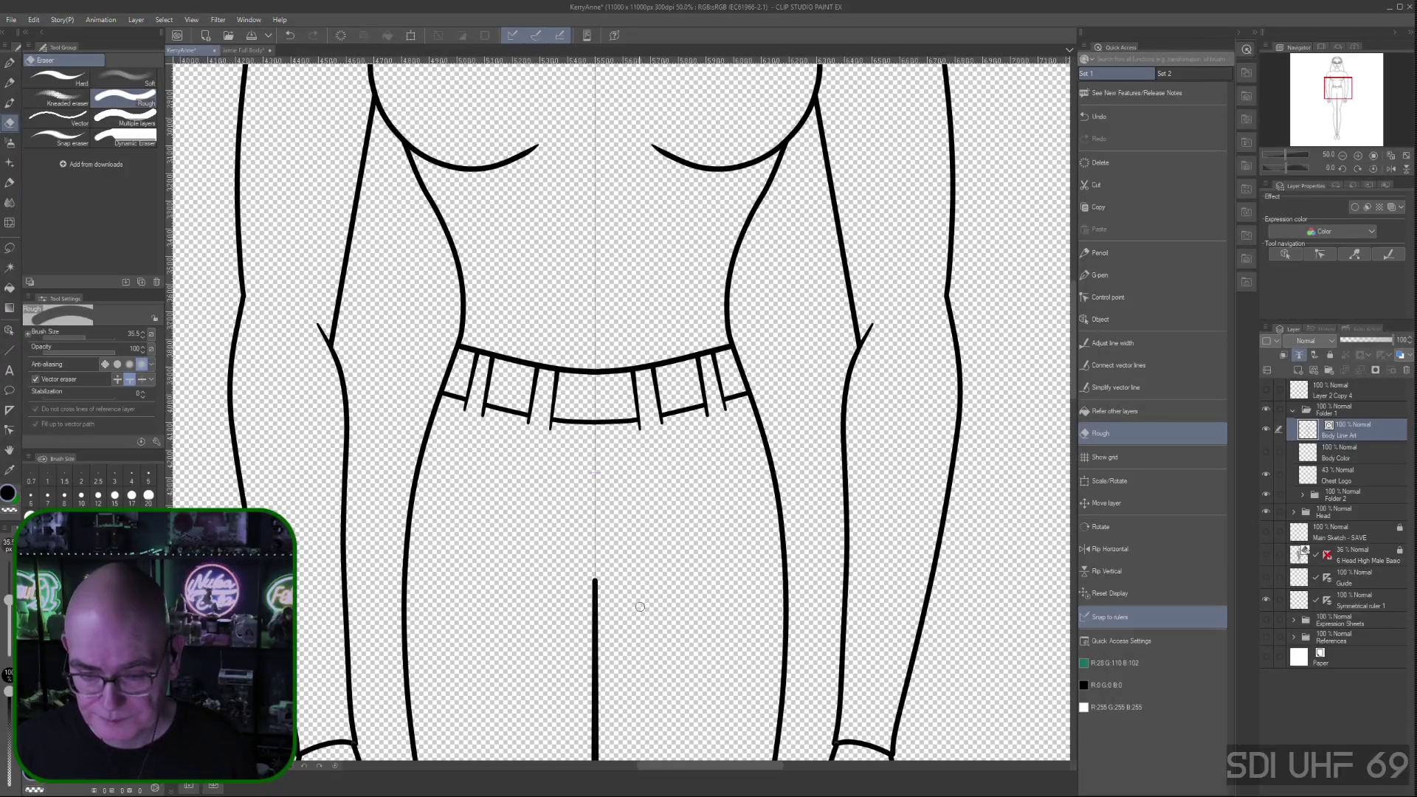
pyautogui.hotkey('ctrl', '-')
pyautogui.hotkey('ctrl', '-')
pyautogui.hotkey('ctrl', '-')
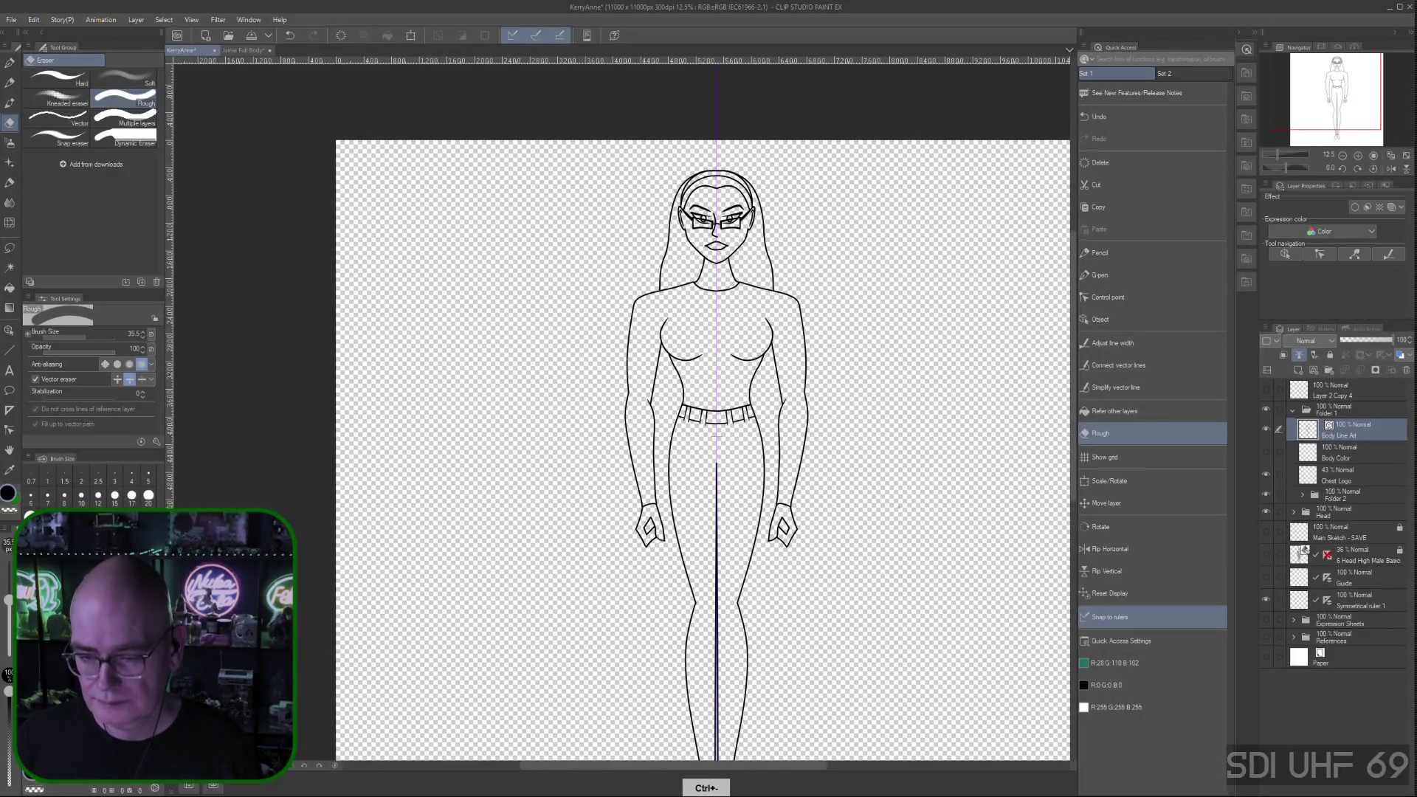
pyautogui.moveTo(908, 497)
pyautogui.mouseDown()
pyautogui.moveTo(756, 484)
pyautogui.moveTo(783, 423)
pyautogui.mouseUp()
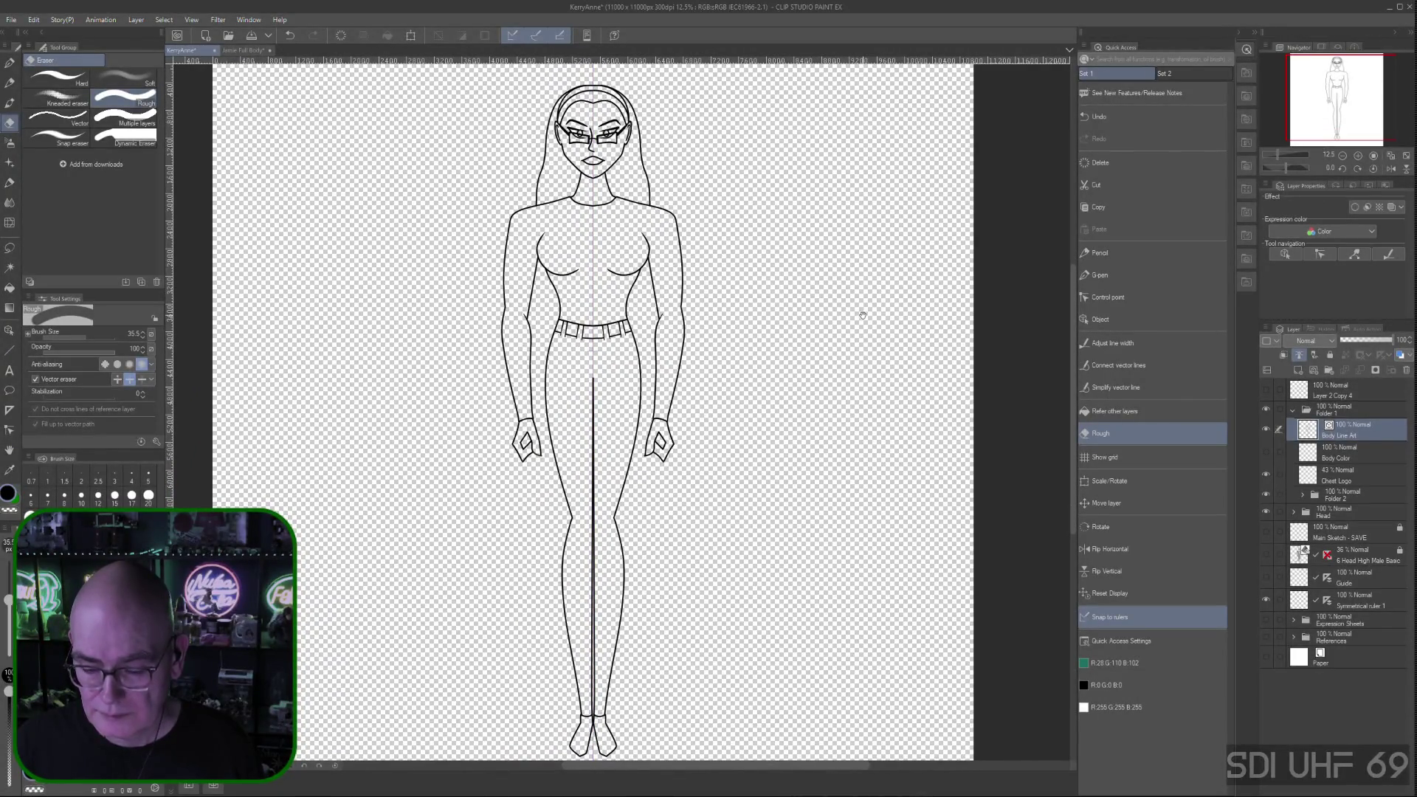
# Move the old Chest Logo layer above Body Line Art
pyautogui.press('space')
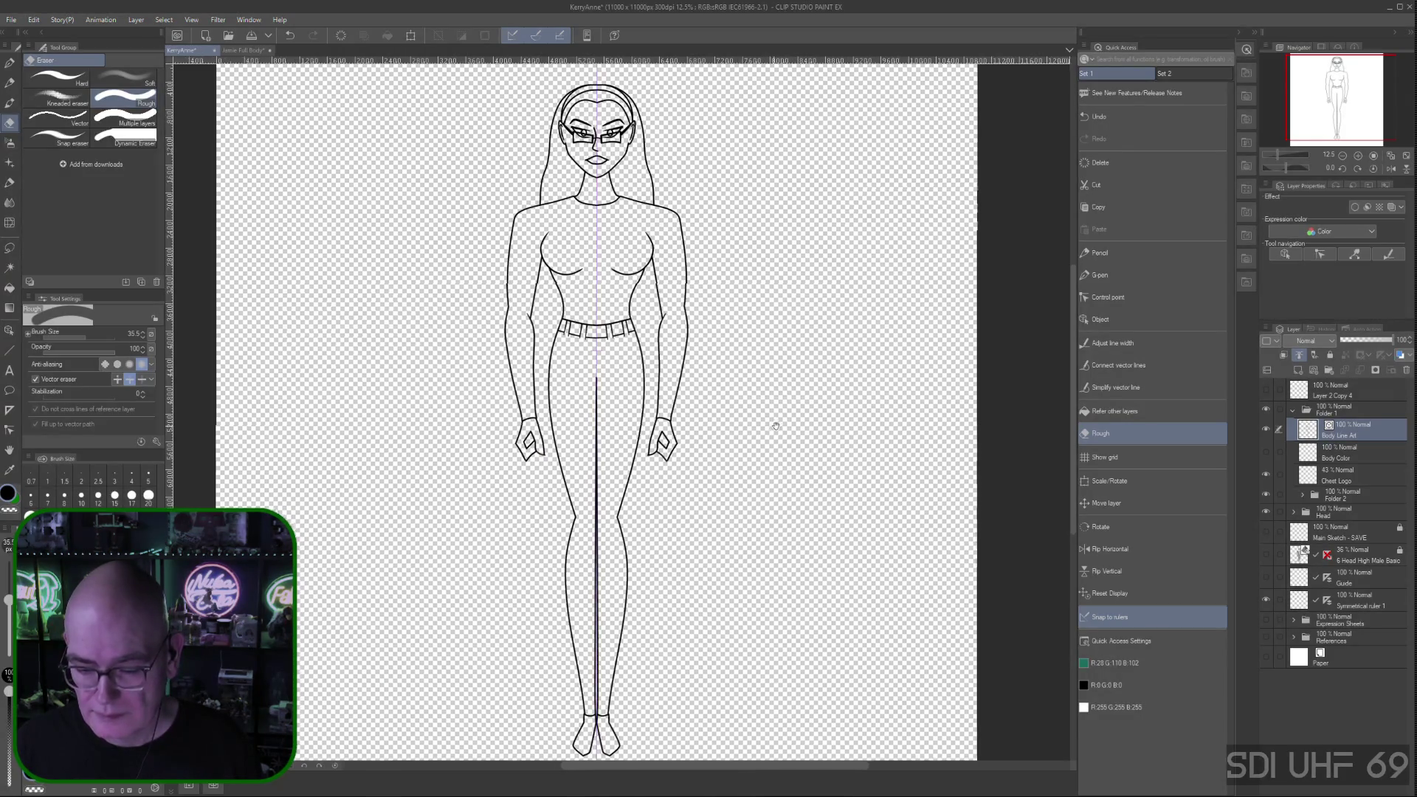
pyautogui.moveTo(772, 421); pyautogui.dragTo(856, 425)
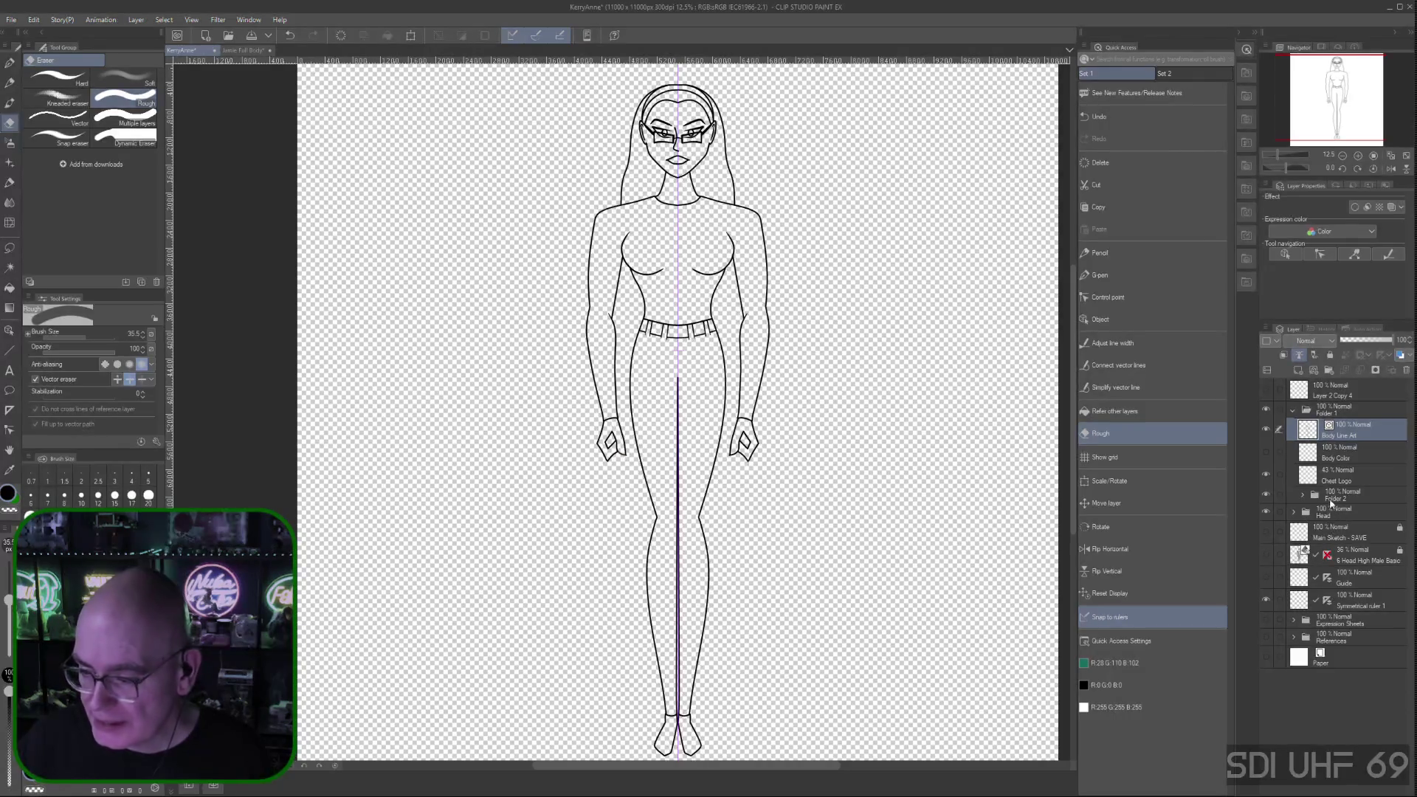
pyautogui.moveTo(1350, 478); pyautogui.dragTo(1359, 431)
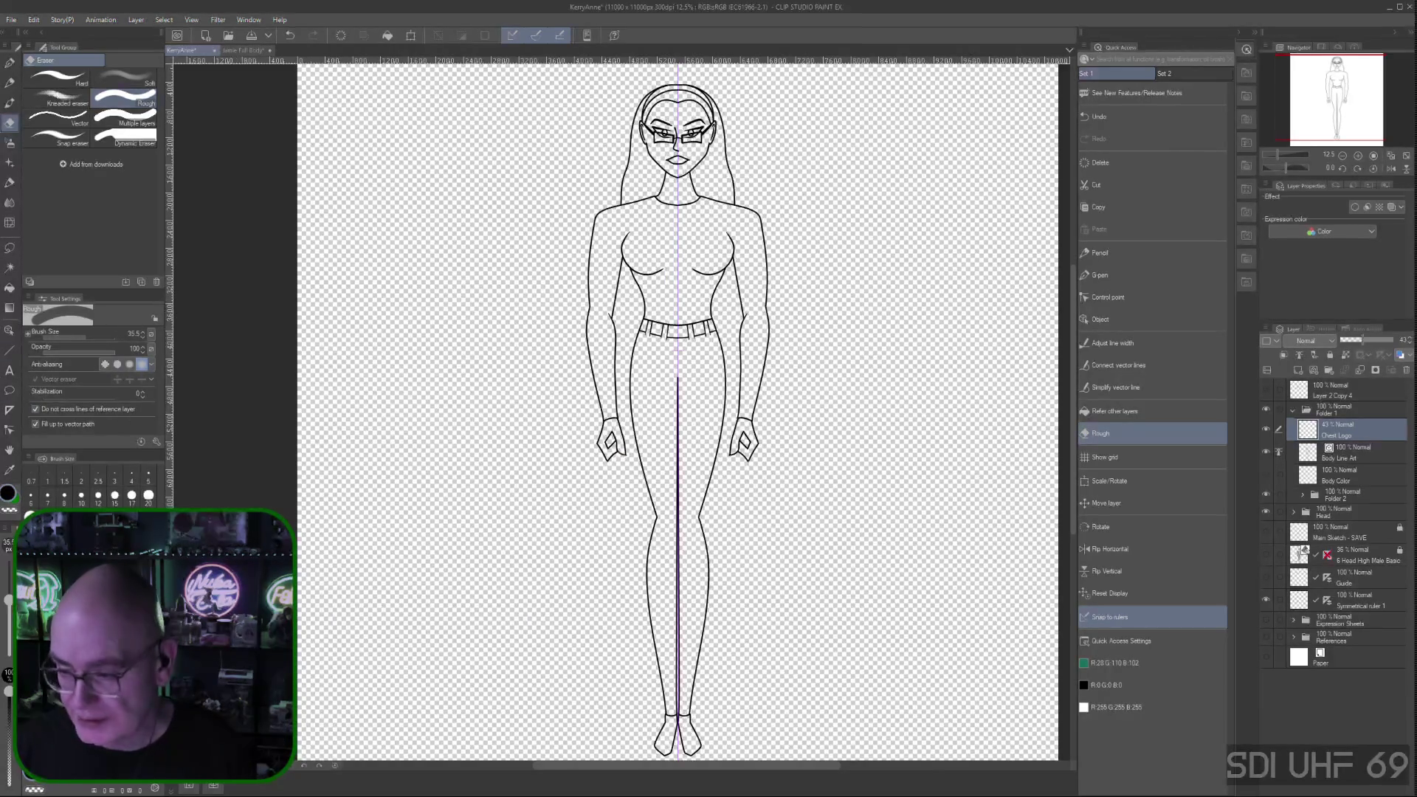
pyautogui.click(1104, 277)
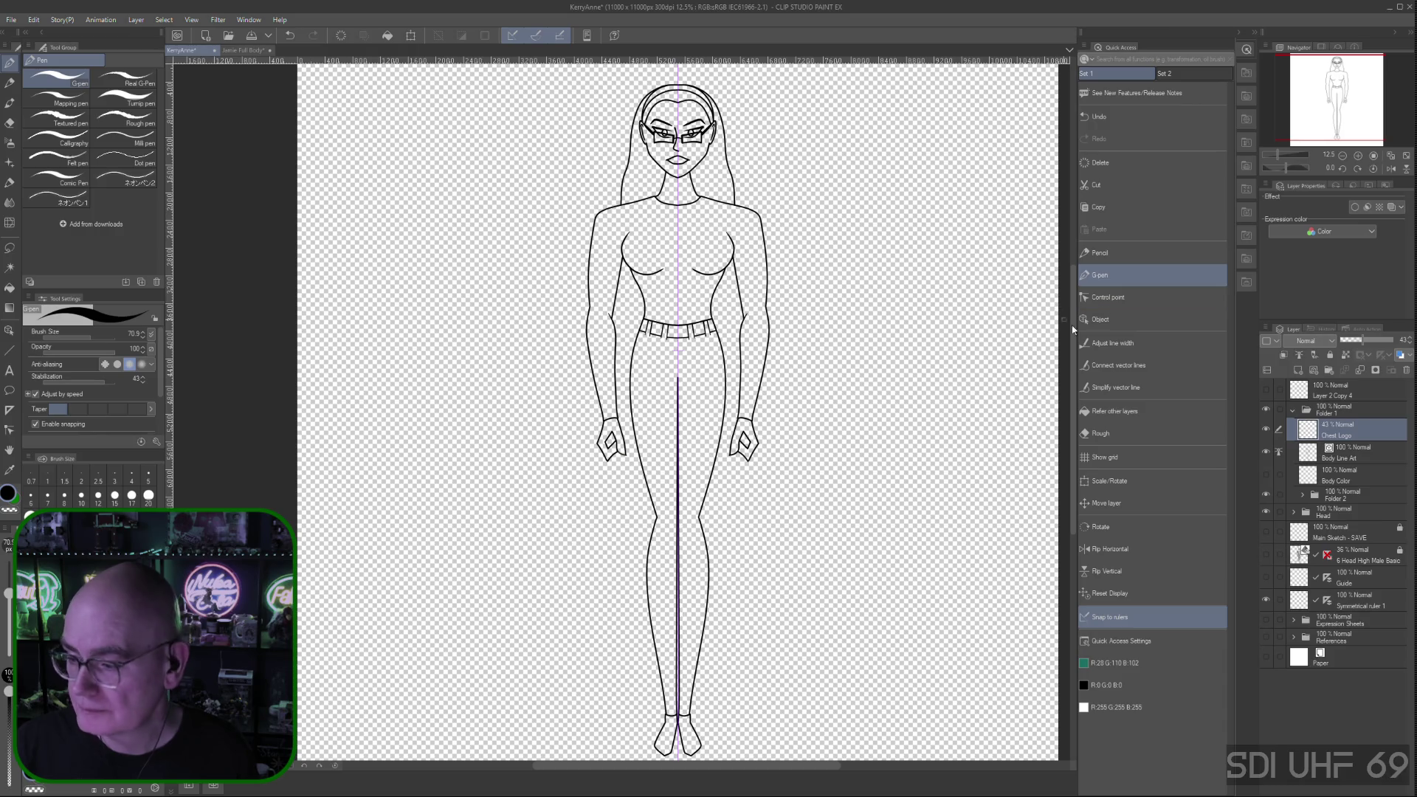
# Create a new vector layer named 'Chest Logo' from the layer context menu
pyautogui.rightClick(1339, 435)
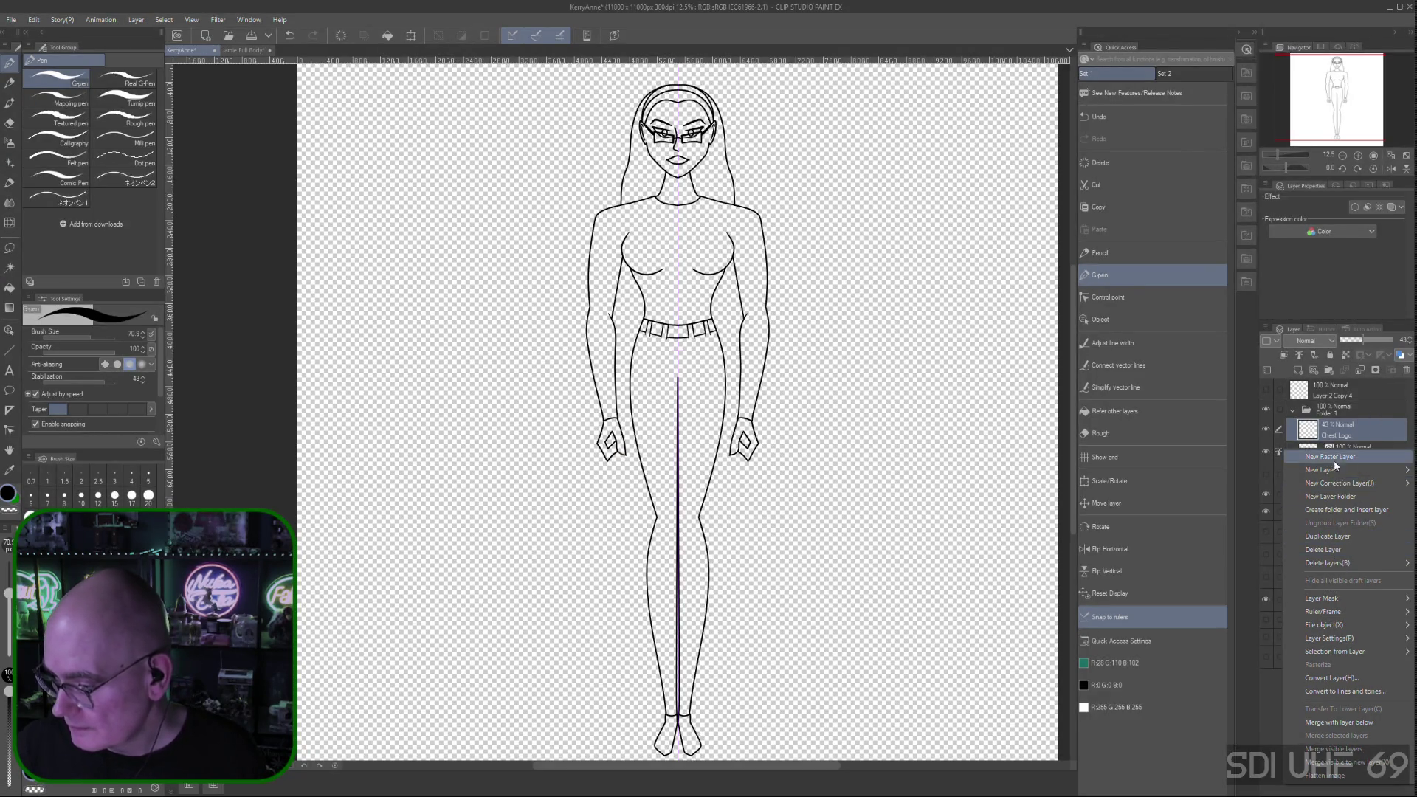
pyautogui.moveTo(1318, 469)
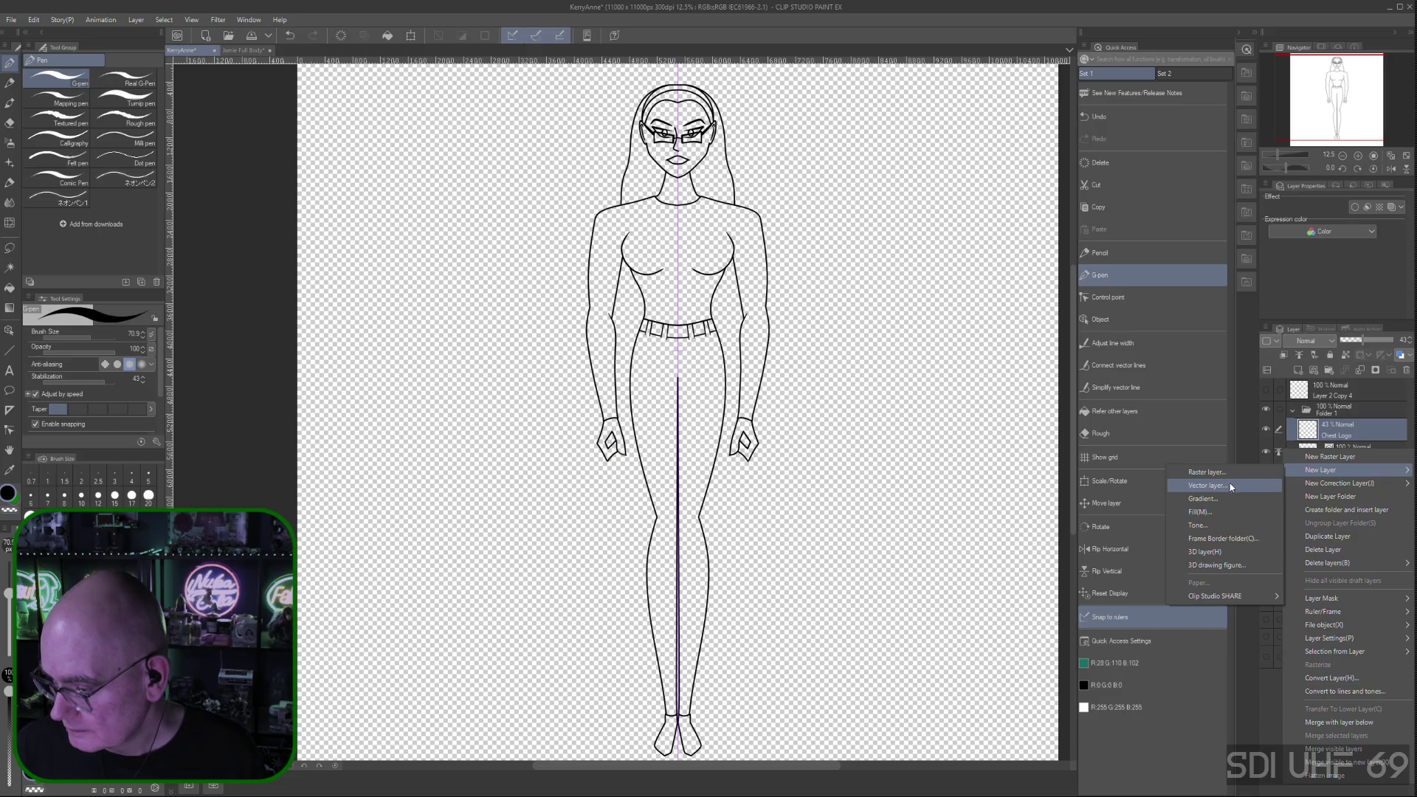
pyautogui.click(1207, 485)
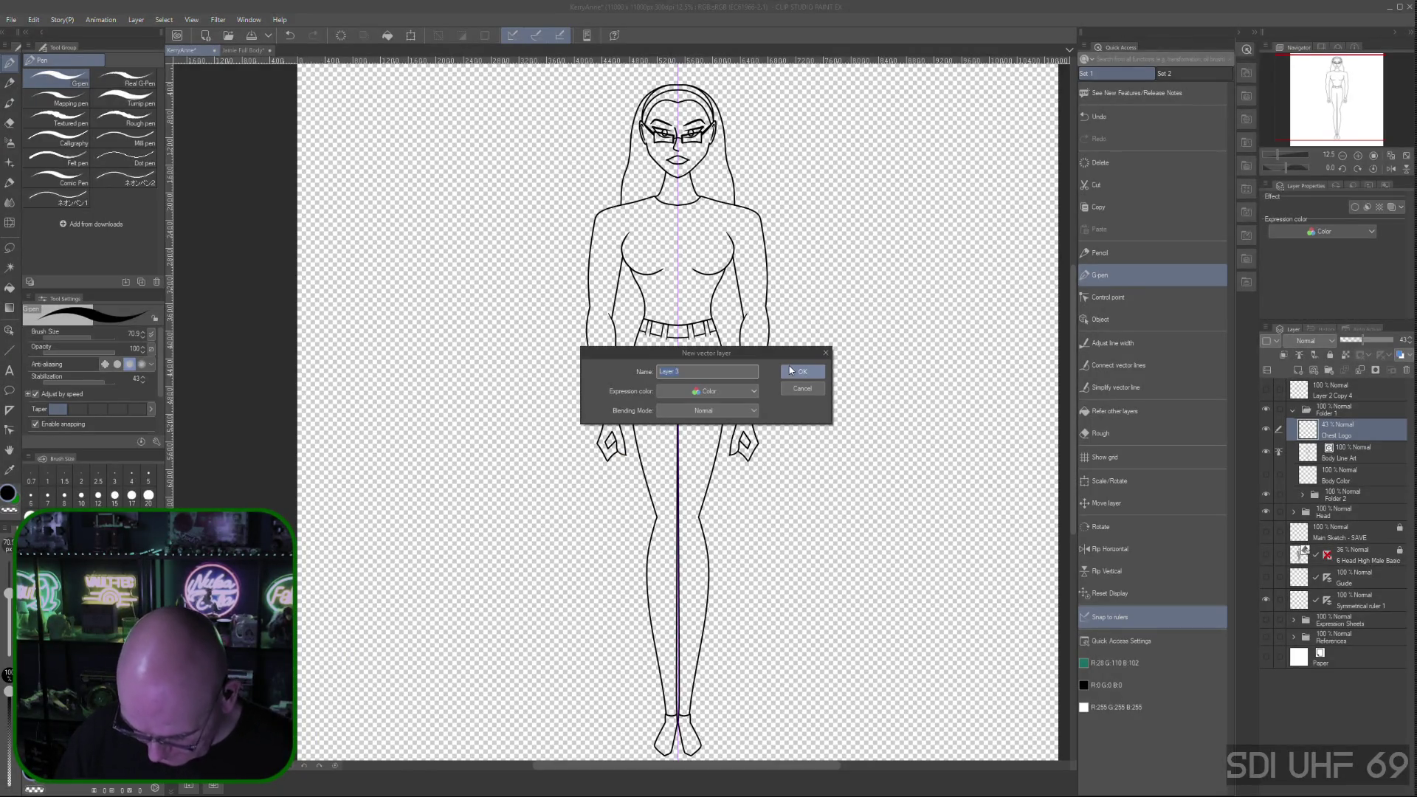
pyautogui.write('Chest Logo')
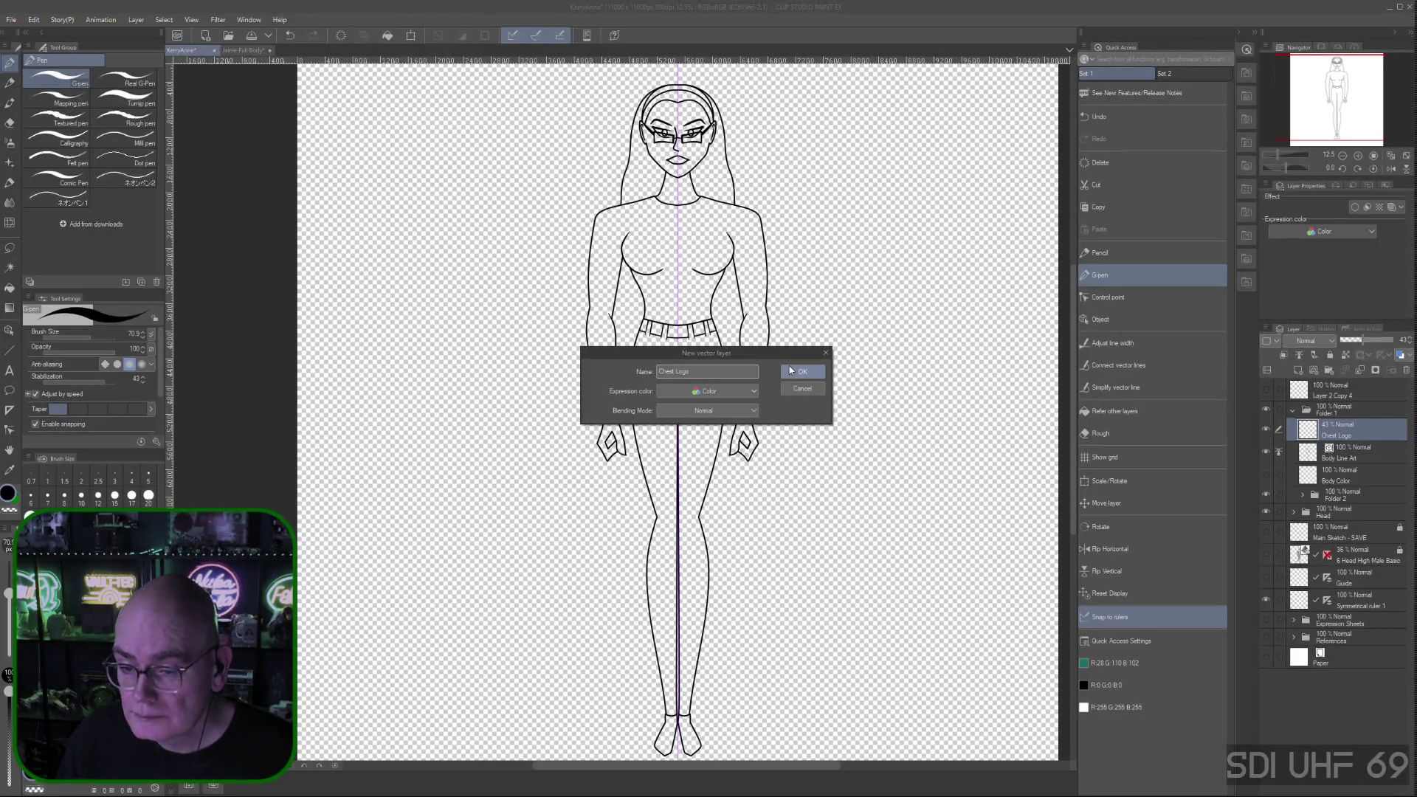
pyautogui.click(790, 366)
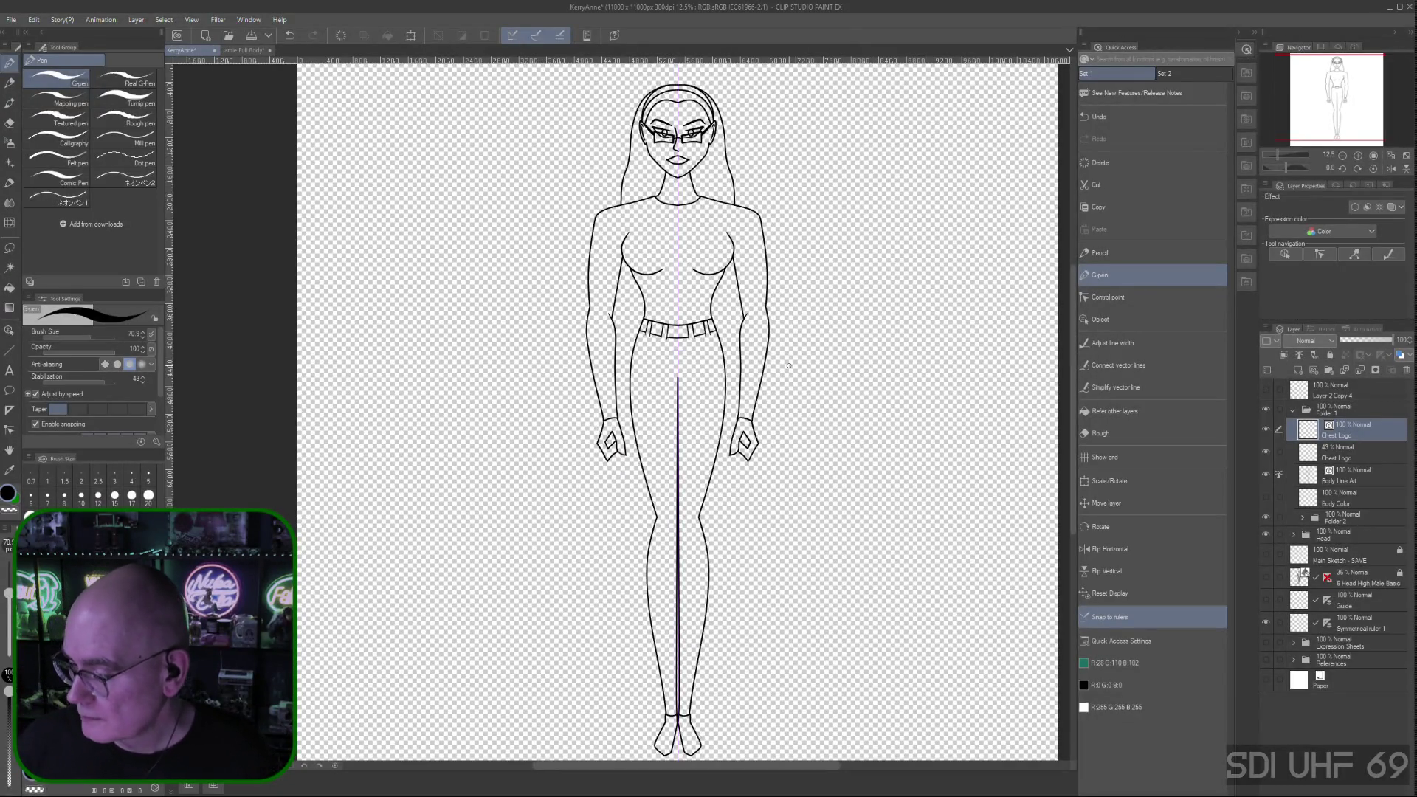
# Delete the faded 43% Chest Logo layer and make the new Chest Logo layer active
pyautogui.click(1363, 454)
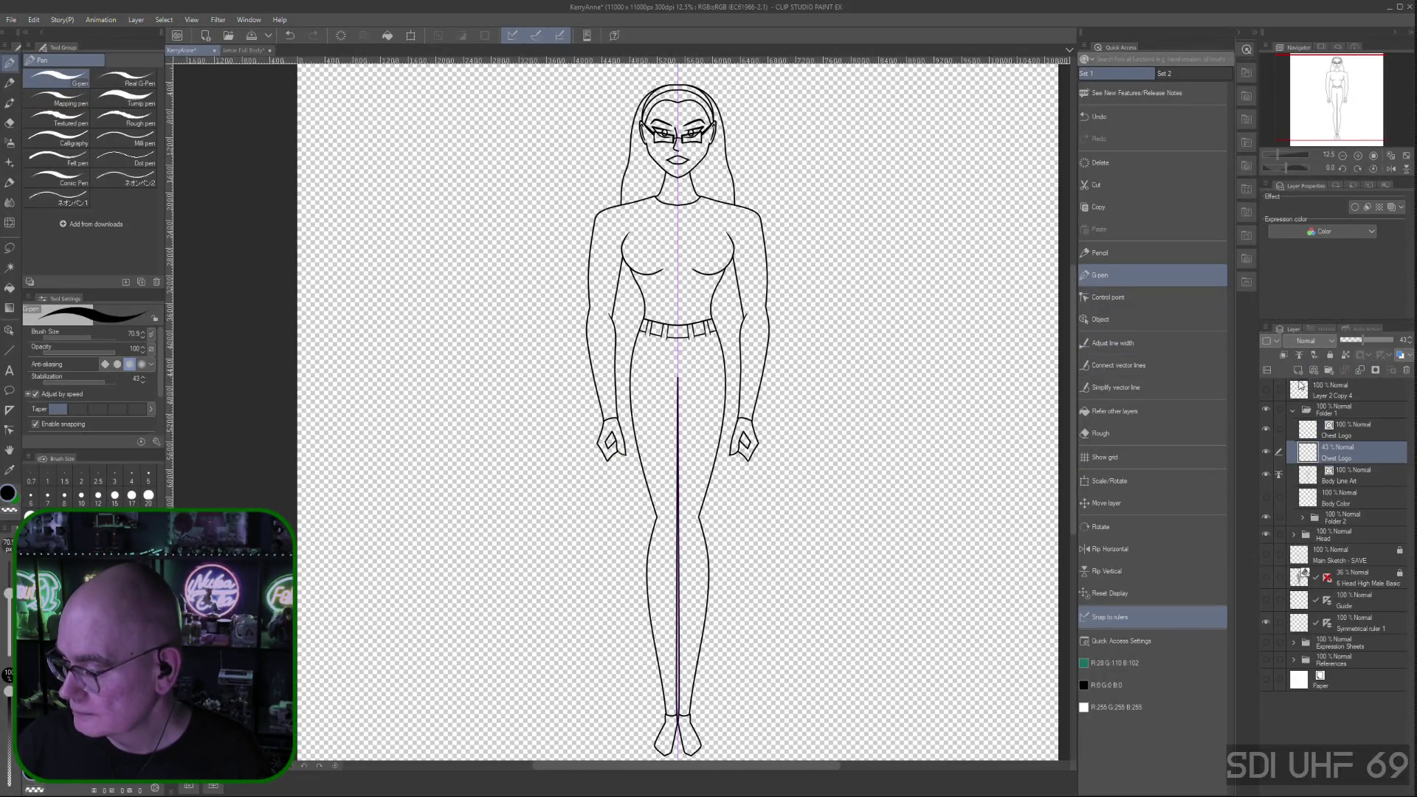
pyautogui.rightClick(1367, 453)
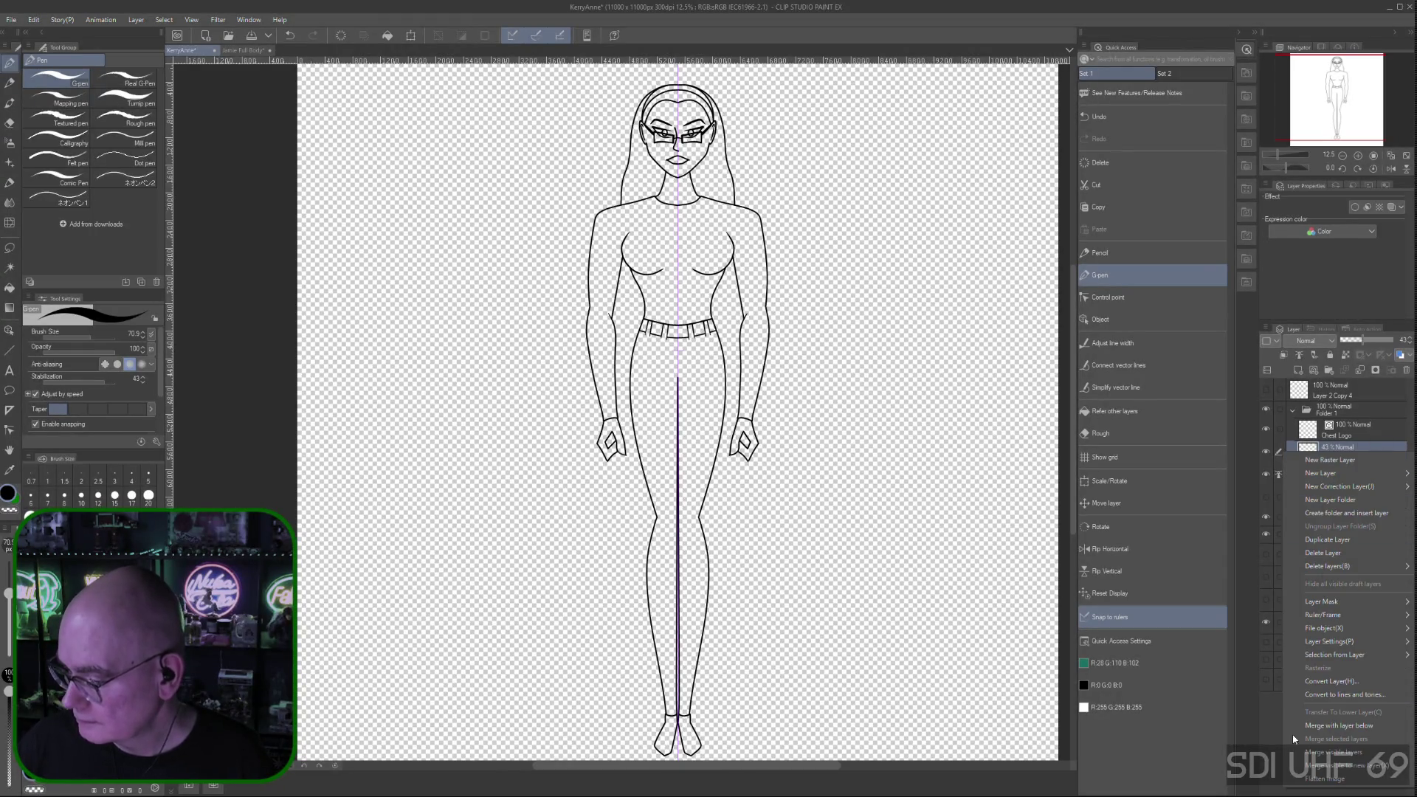
pyautogui.click(1344, 552)
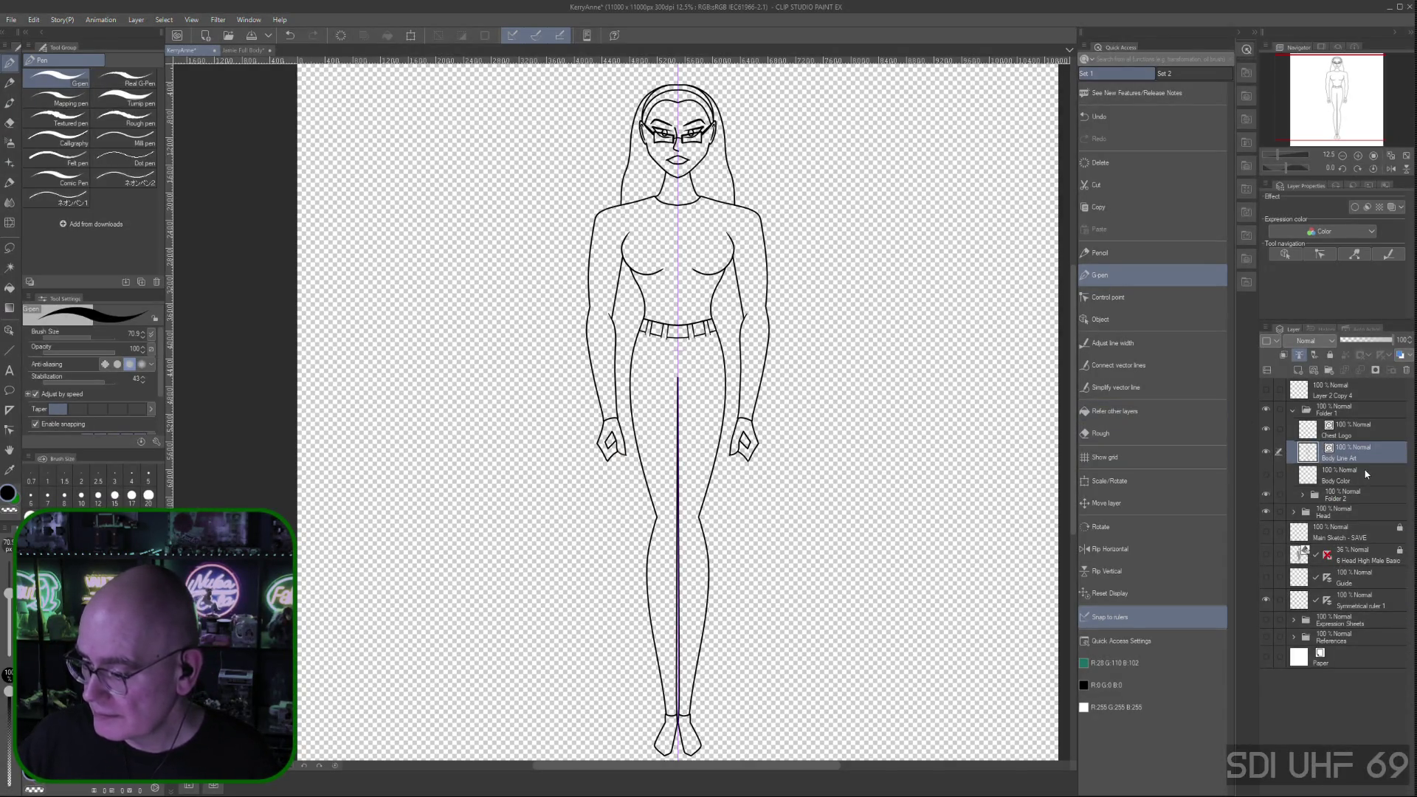
pyautogui.click(1343, 435)
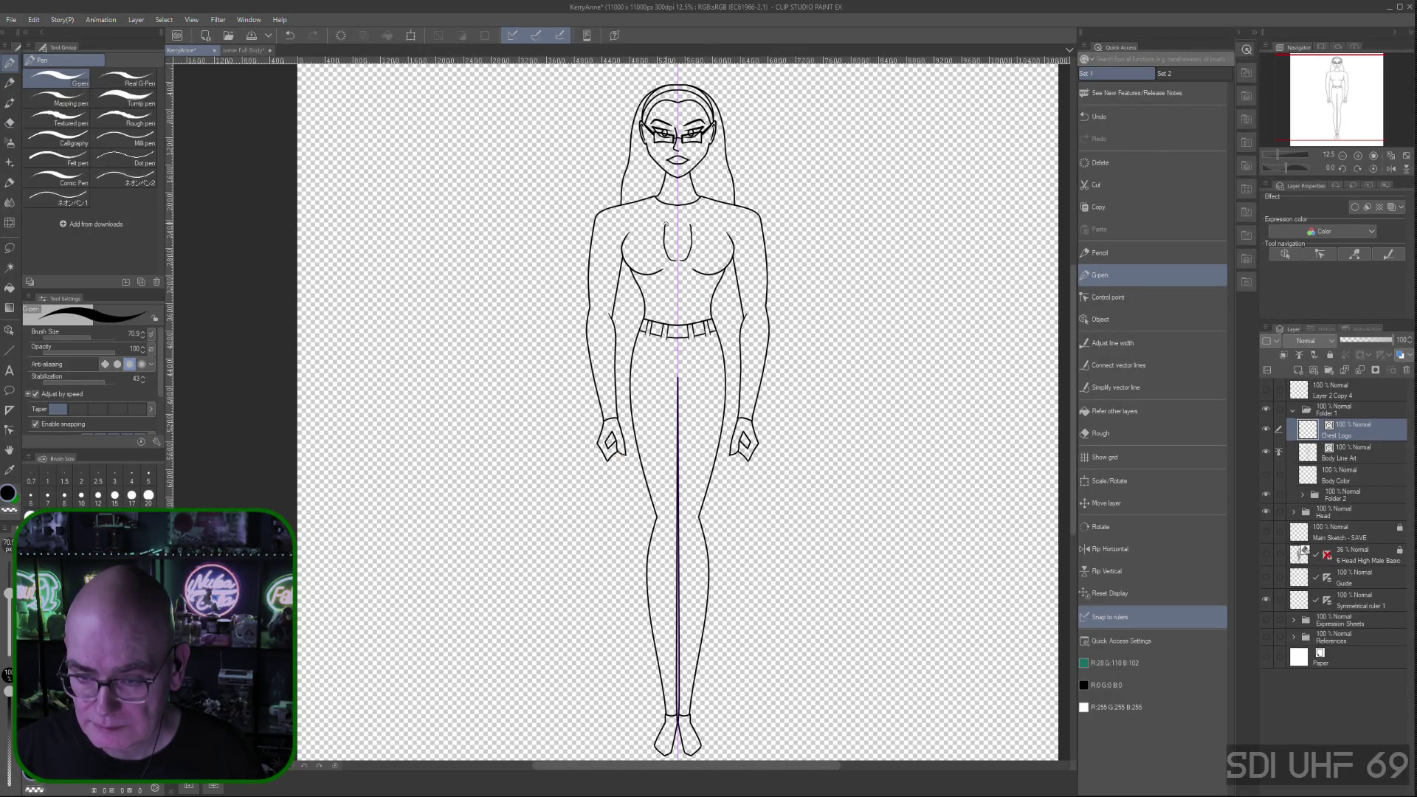
# Zoom in on the chest, undoing the first trial curves drawn there
pyautogui.hotkey('ctrl', 'z')
pyautogui.moveTo(672, 260); pyautogui.dragTo(661, 229)
pyautogui.hotkey('ctrl', 'z')
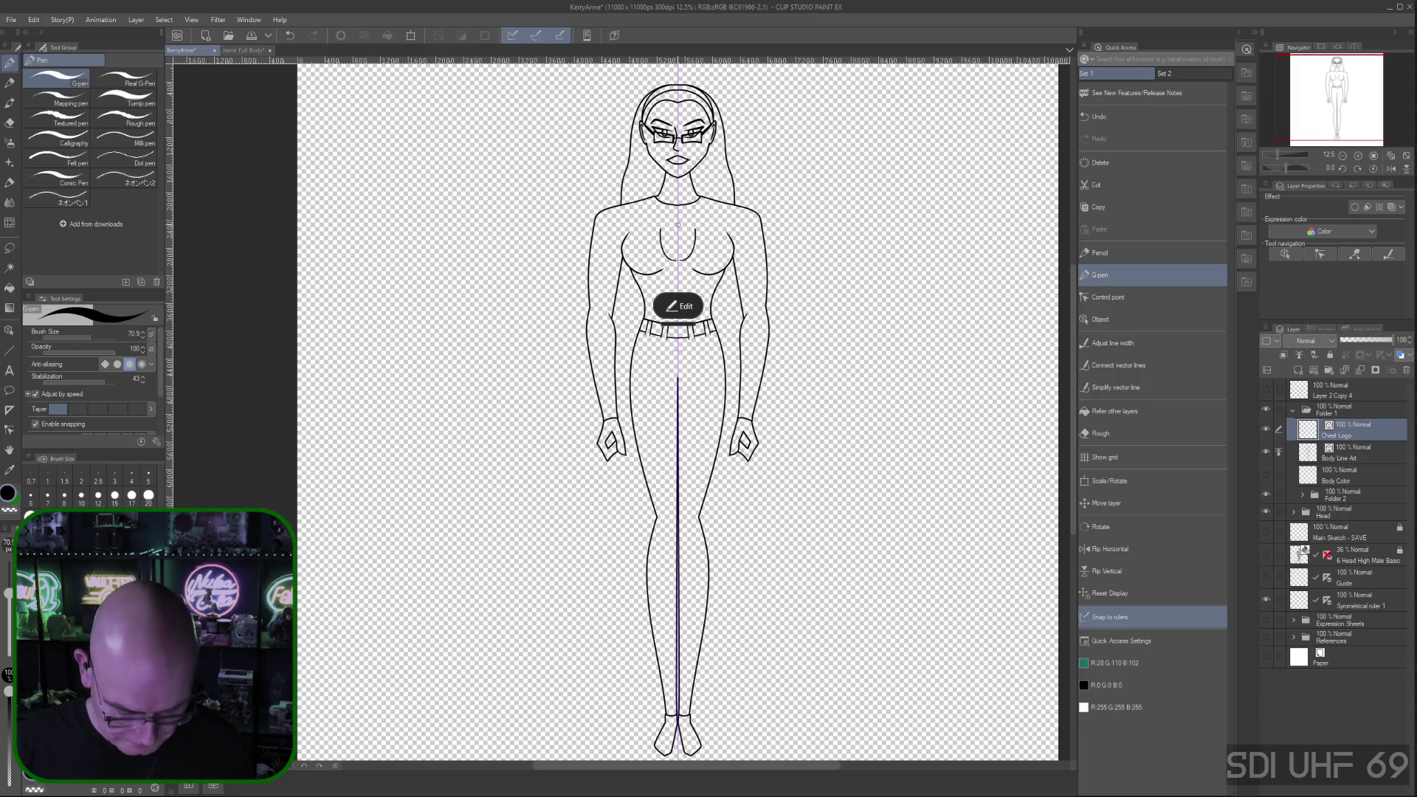
pyautogui.hotkey('ctrl', '+')
pyautogui.hotkey('ctrl', '+')
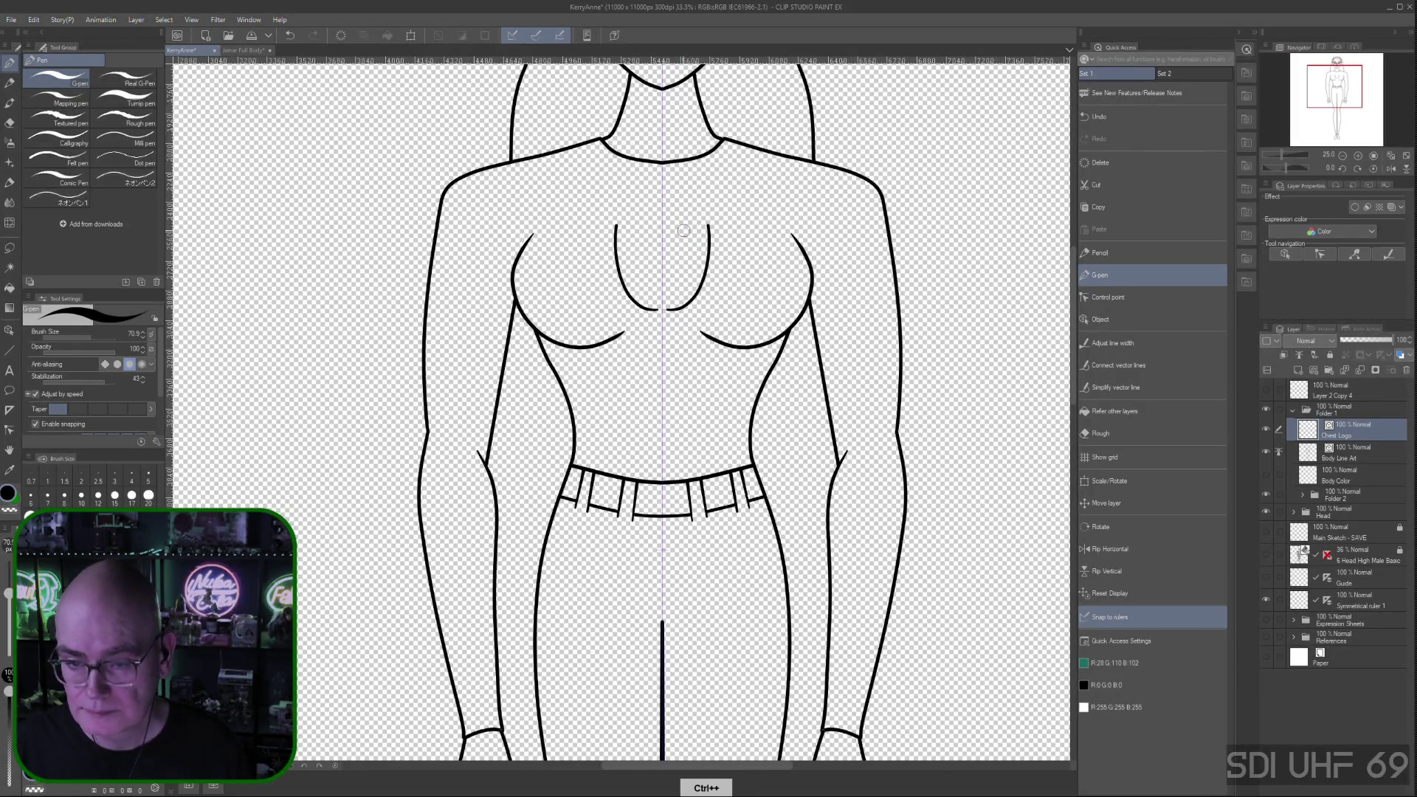
pyautogui.hotkey('ctrl', '+')
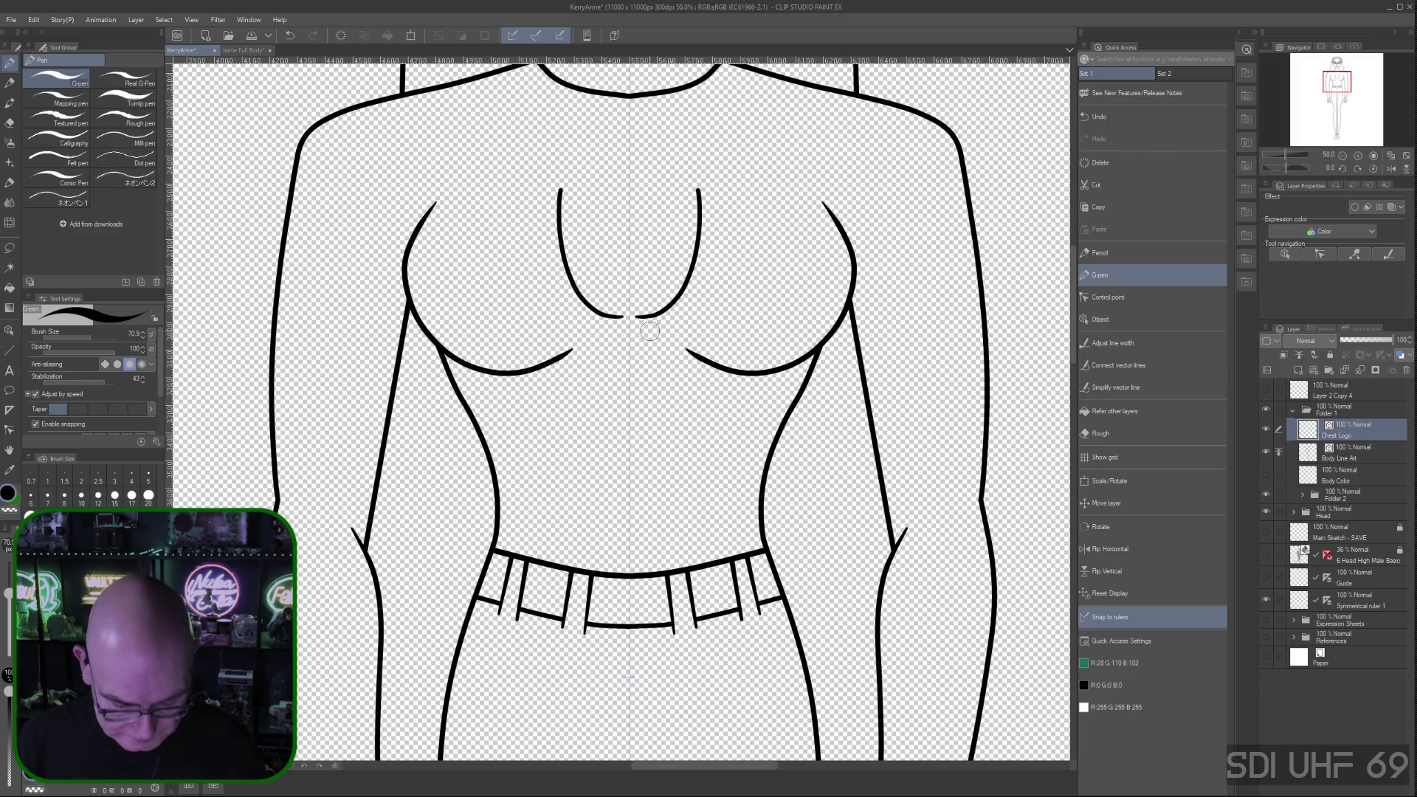
pyautogui.hotkey('ctrl', 'z')
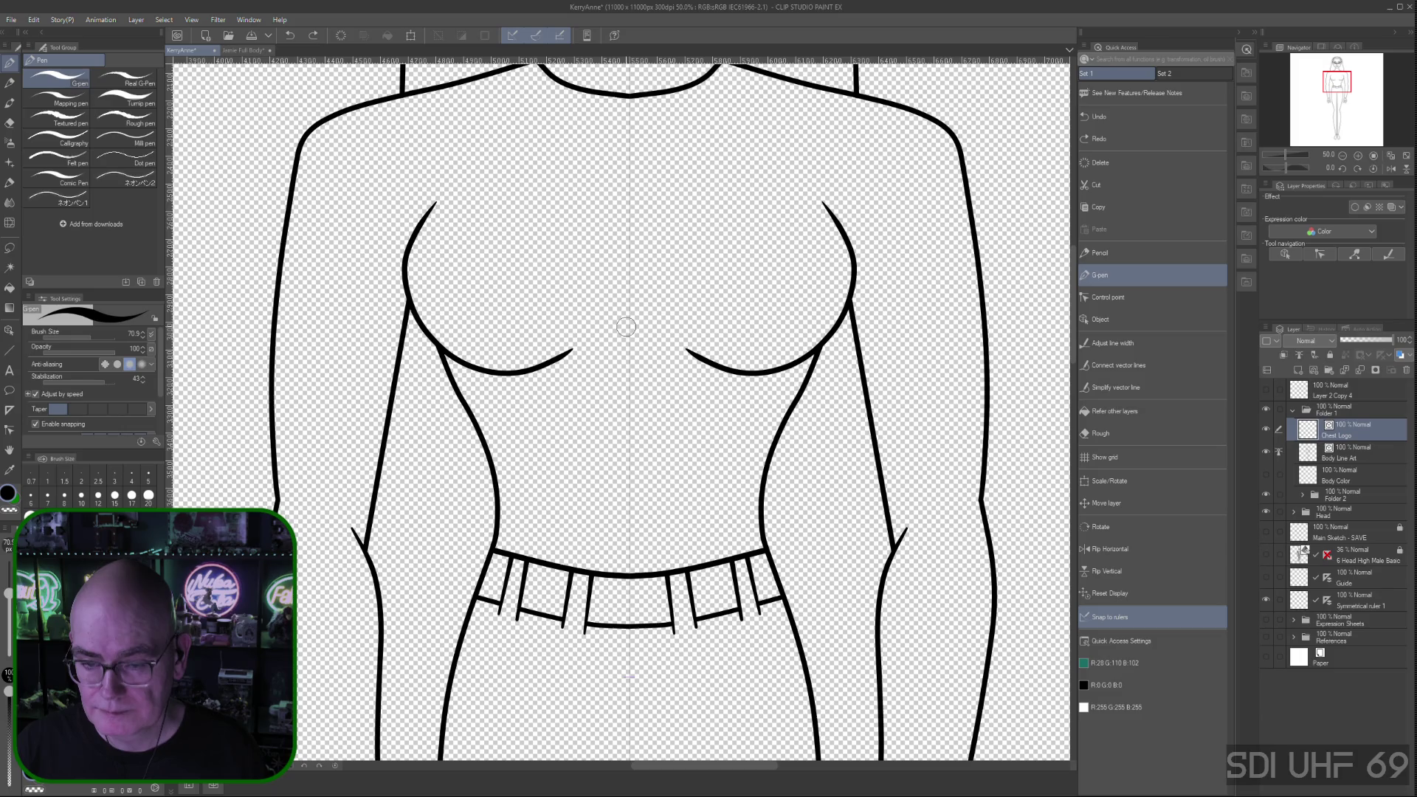
# Draw a mirrored heart outline centred on the chest with the G-pen
pyautogui.moveTo(630, 316)
pyautogui.mouseDown()
pyautogui.moveTo(678, 290)
pyautogui.moveTo(684, 240)
pyautogui.moveTo(665, 234)
pyautogui.mouseUp()
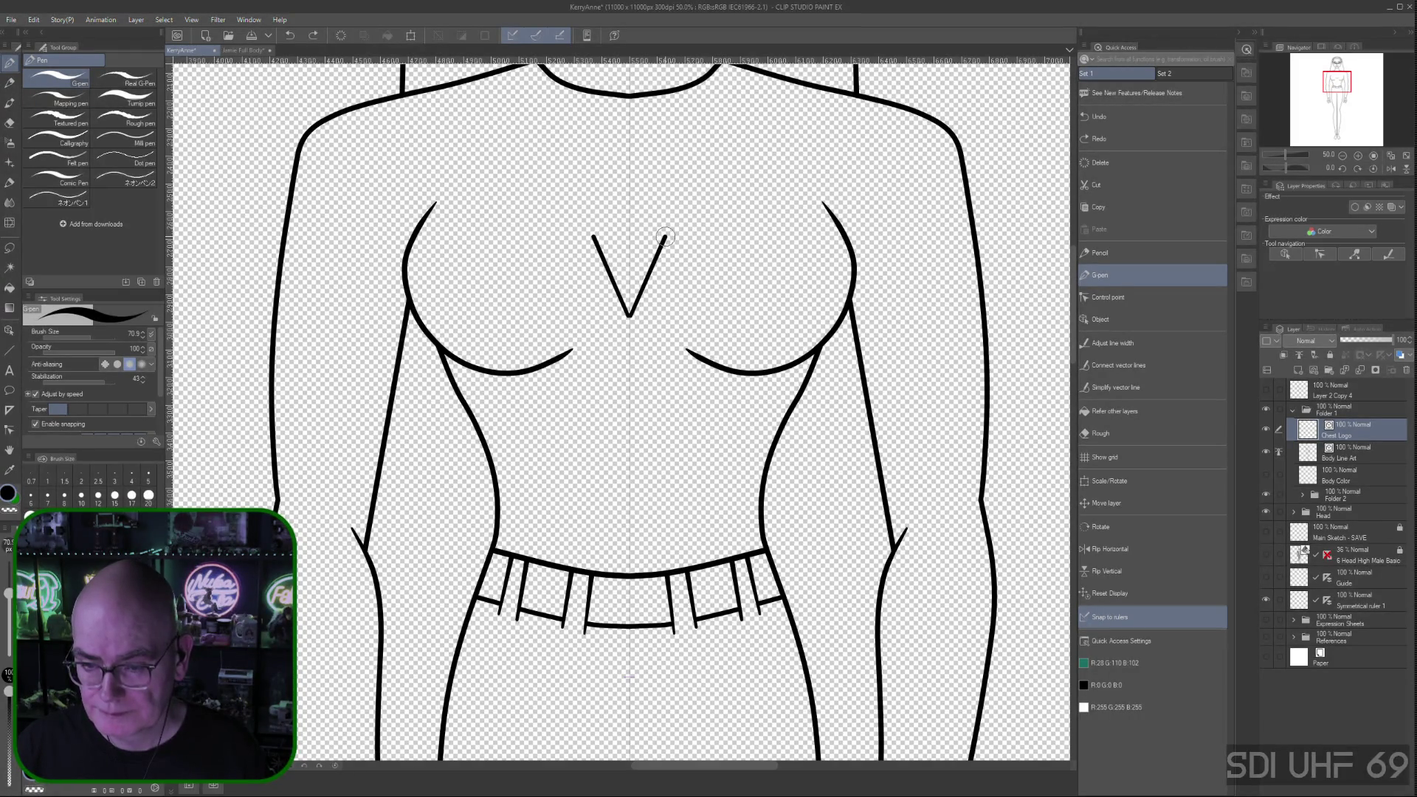
pyautogui.moveTo(665, 234); pyautogui.dragTo(682, 222)
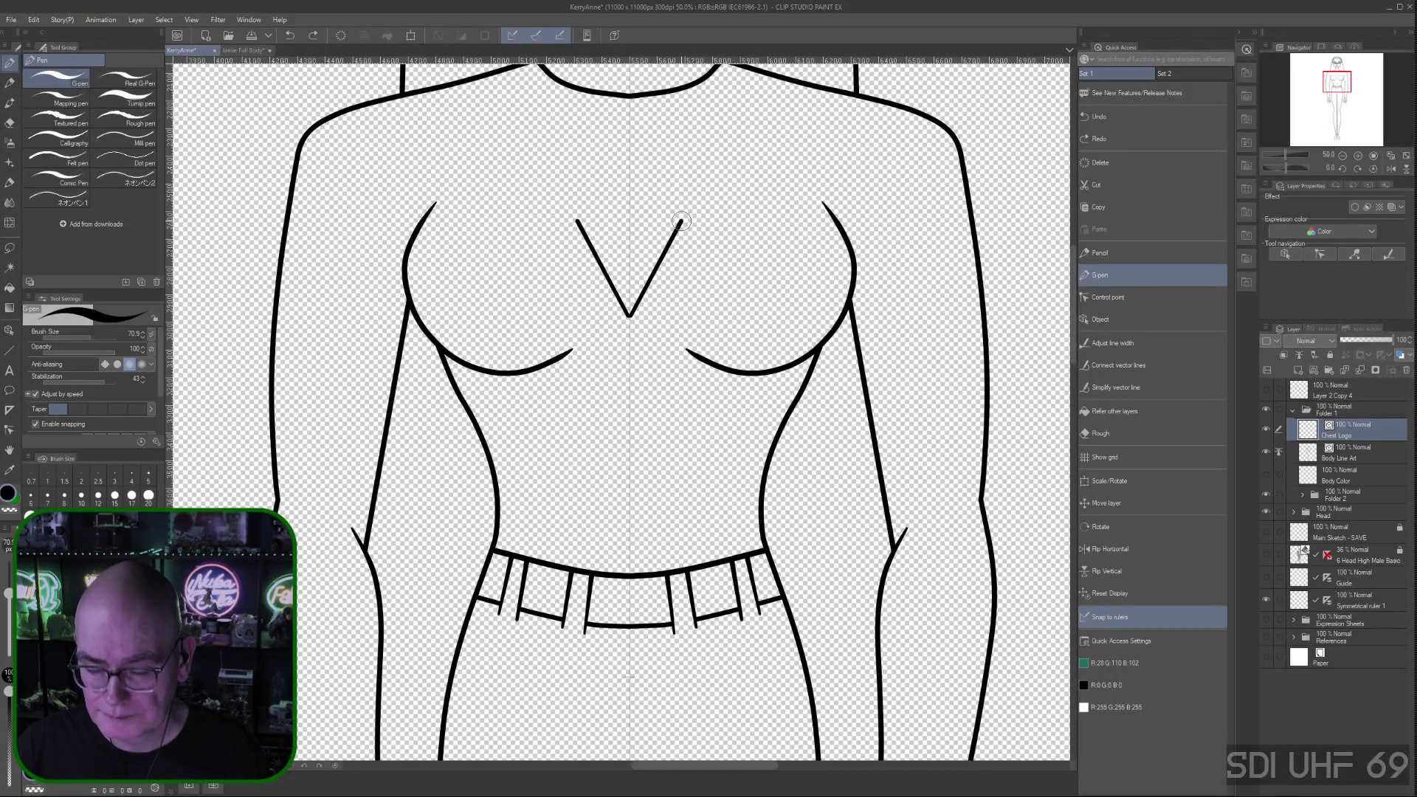
pyautogui.moveTo(682, 222); pyautogui.dragTo(686, 220)
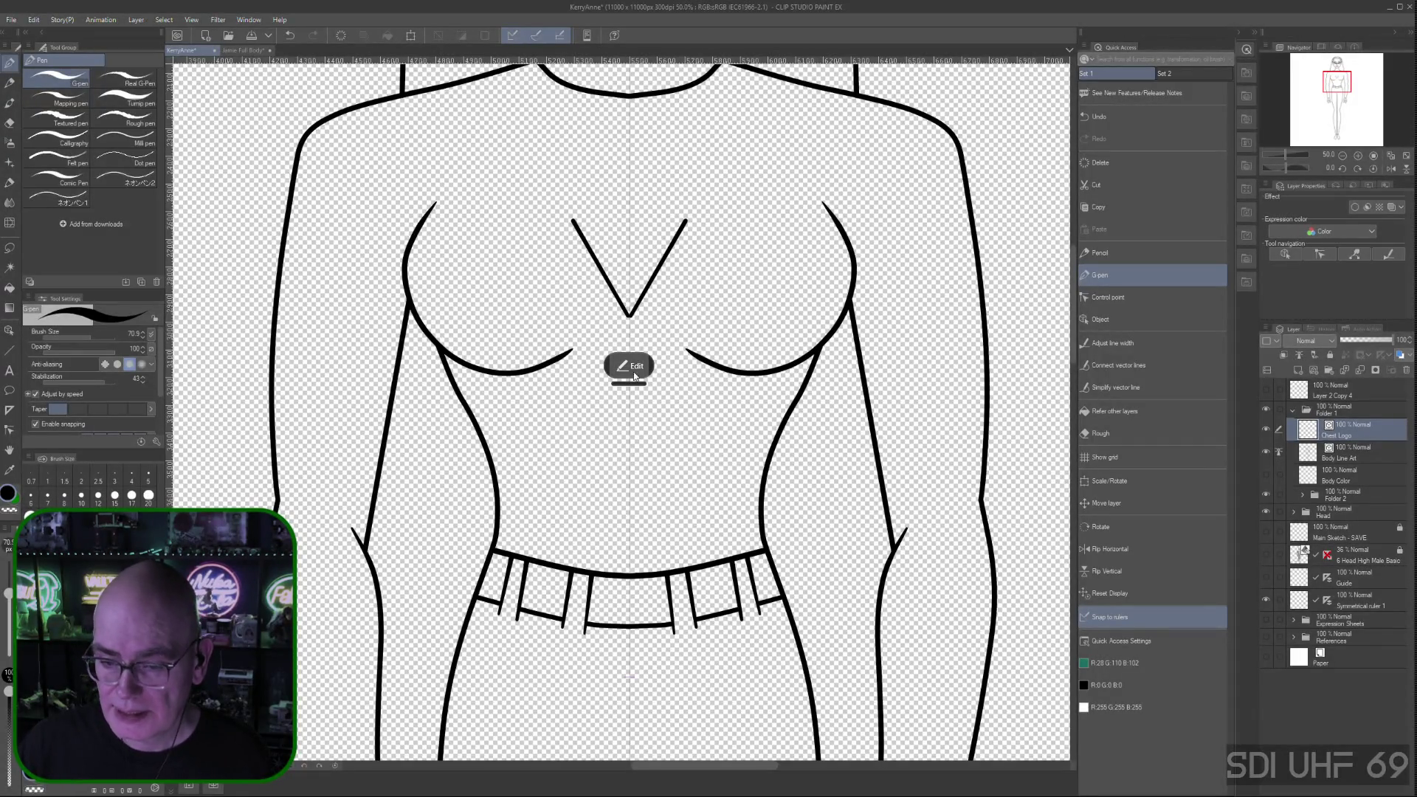
pyautogui.click(1365, 436)
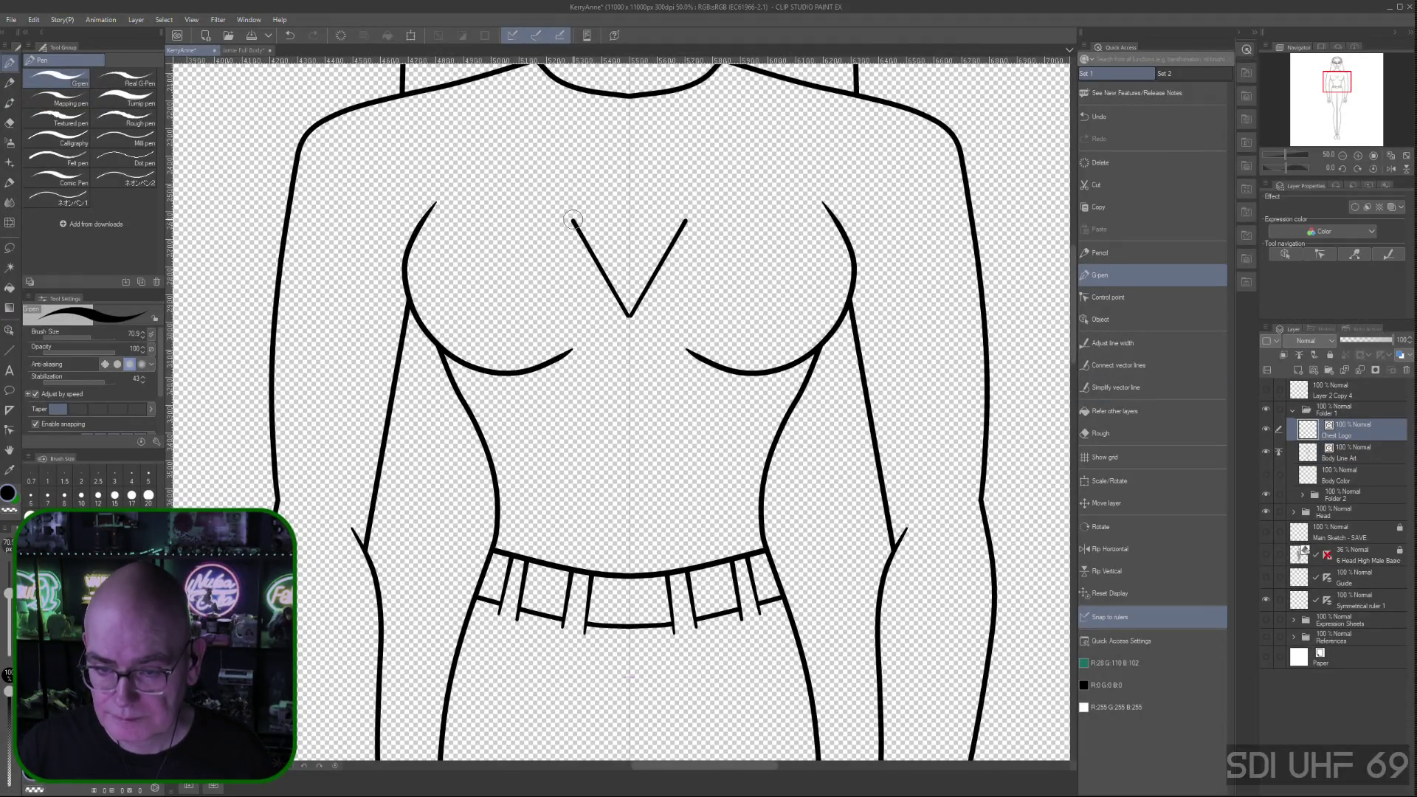
pyautogui.moveTo(573, 220)
pyautogui.mouseDown()
pyautogui.moveTo(577, 183)
pyautogui.moveTo(629, 209)
pyautogui.mouseUp()
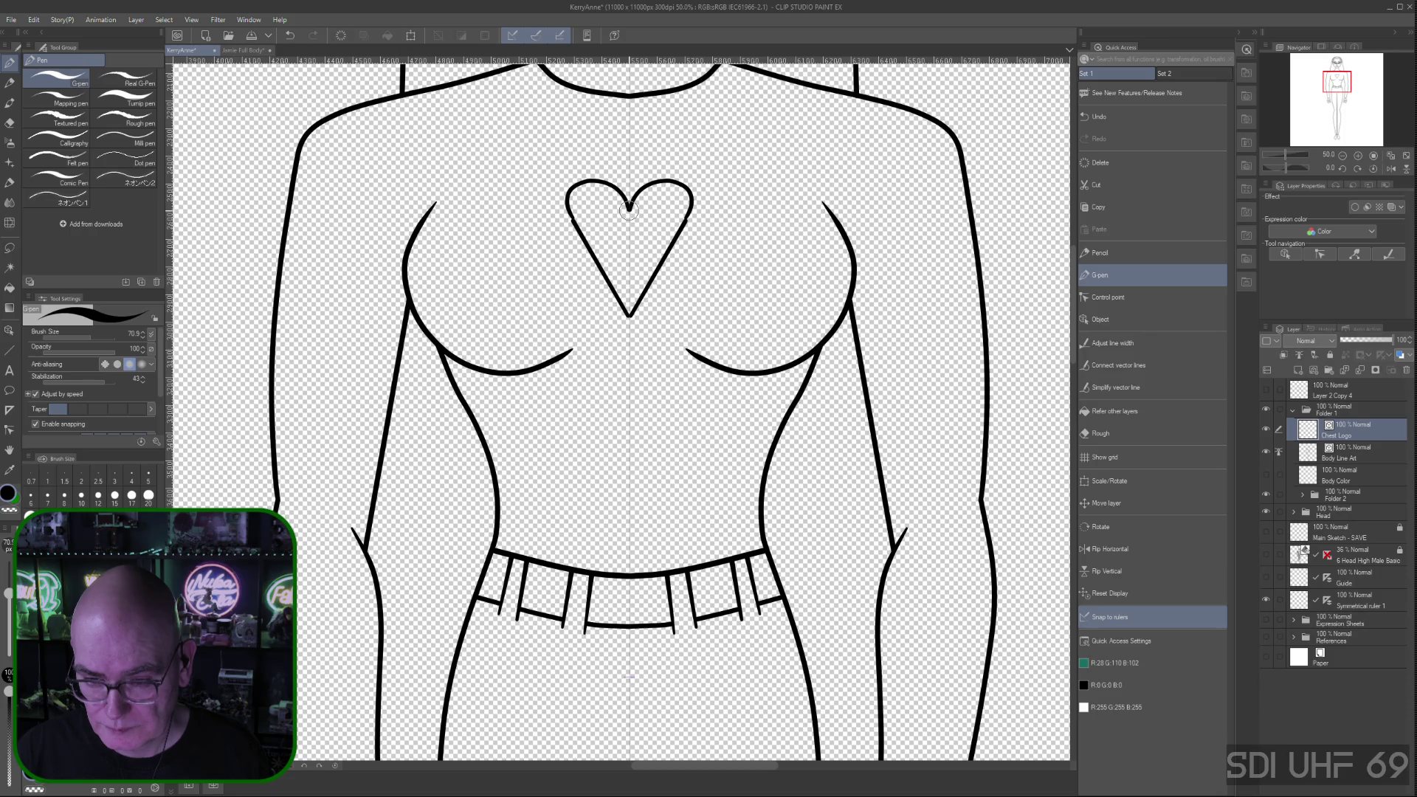
pyautogui.moveTo(629, 209); pyautogui.dragTo(629, 208)
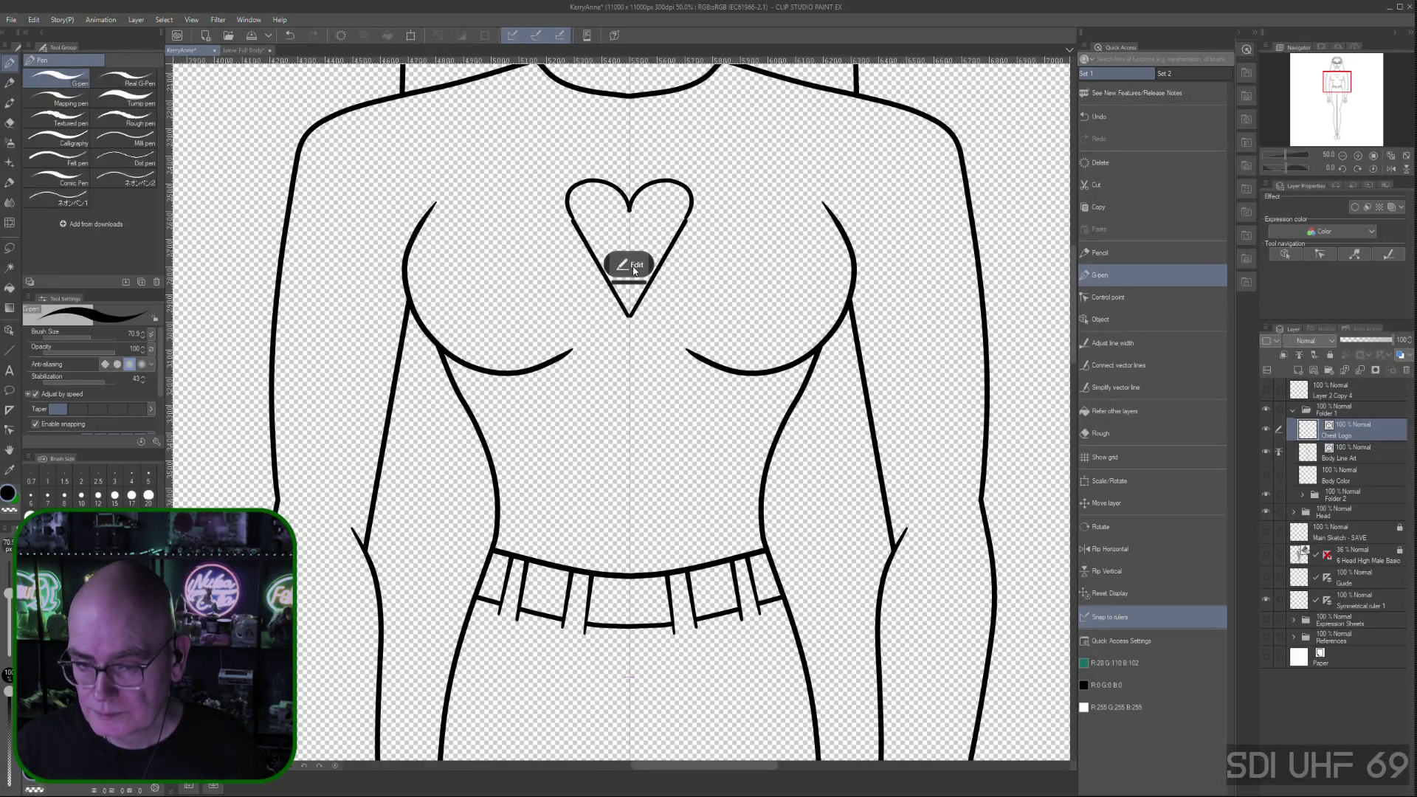
pyautogui.click(635, 266)
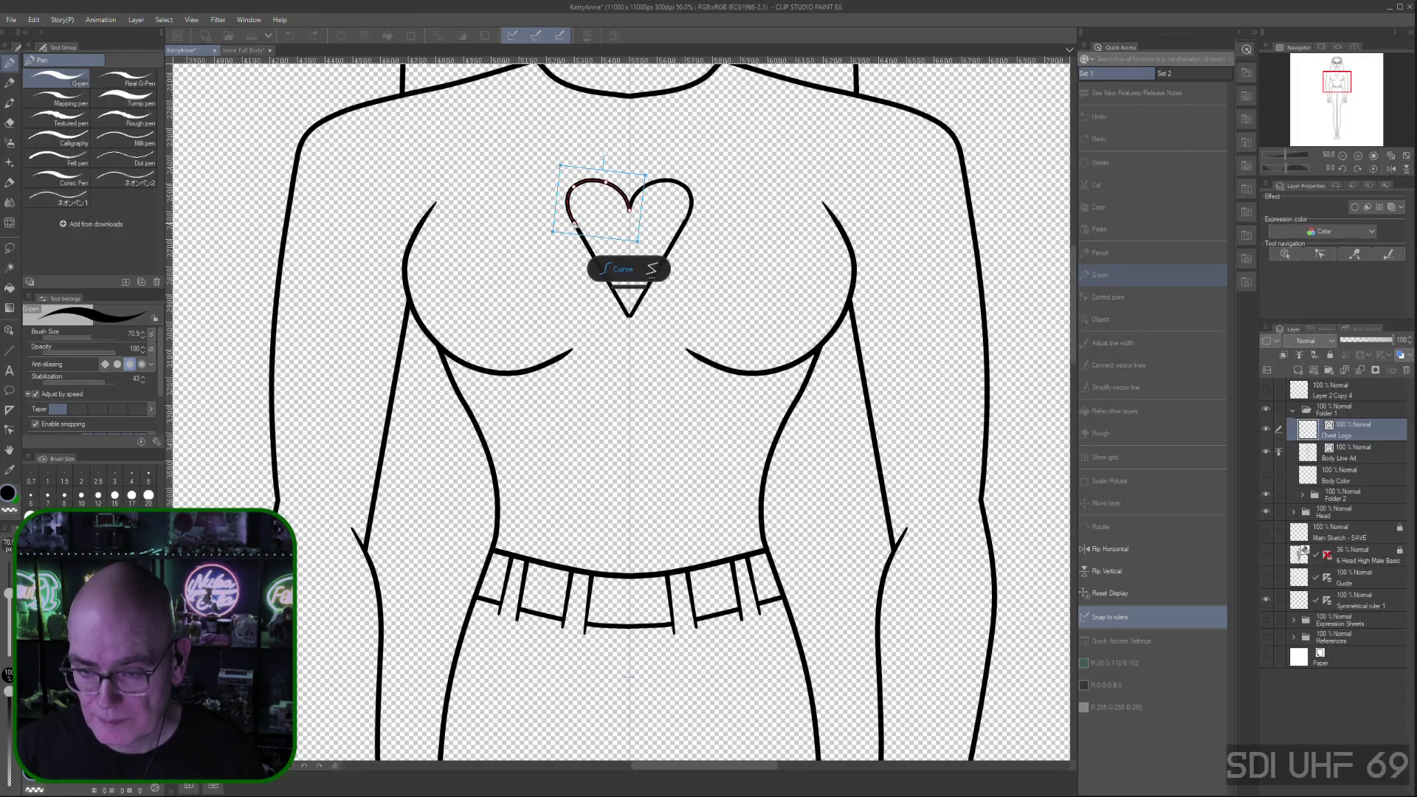
# Commit the heart outline and hide Symmetrical ruler 1
pyautogui.hotkey('ctrl', '-')
pyautogui.hotkey('ctrl', '-')
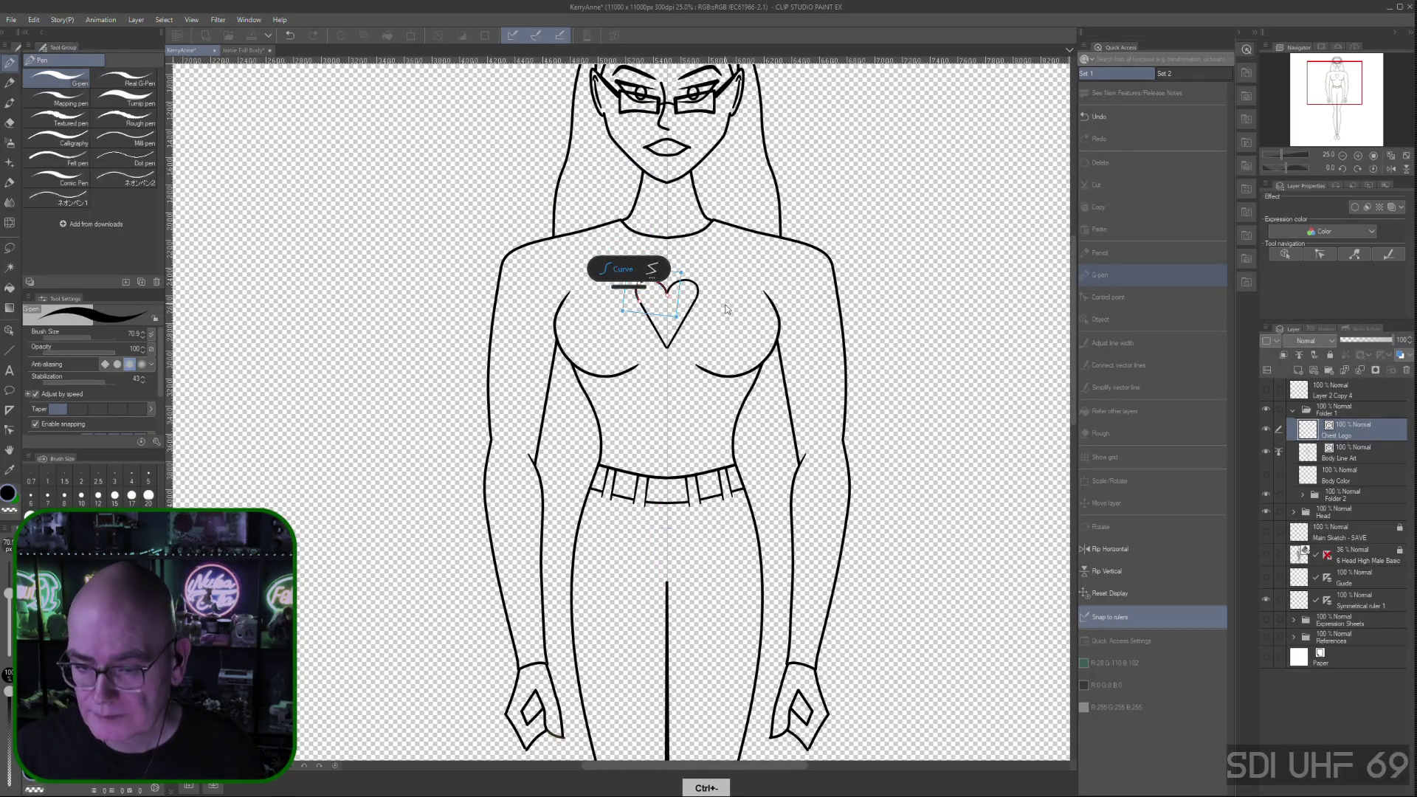
pyautogui.hotkey('ctrl', '-')
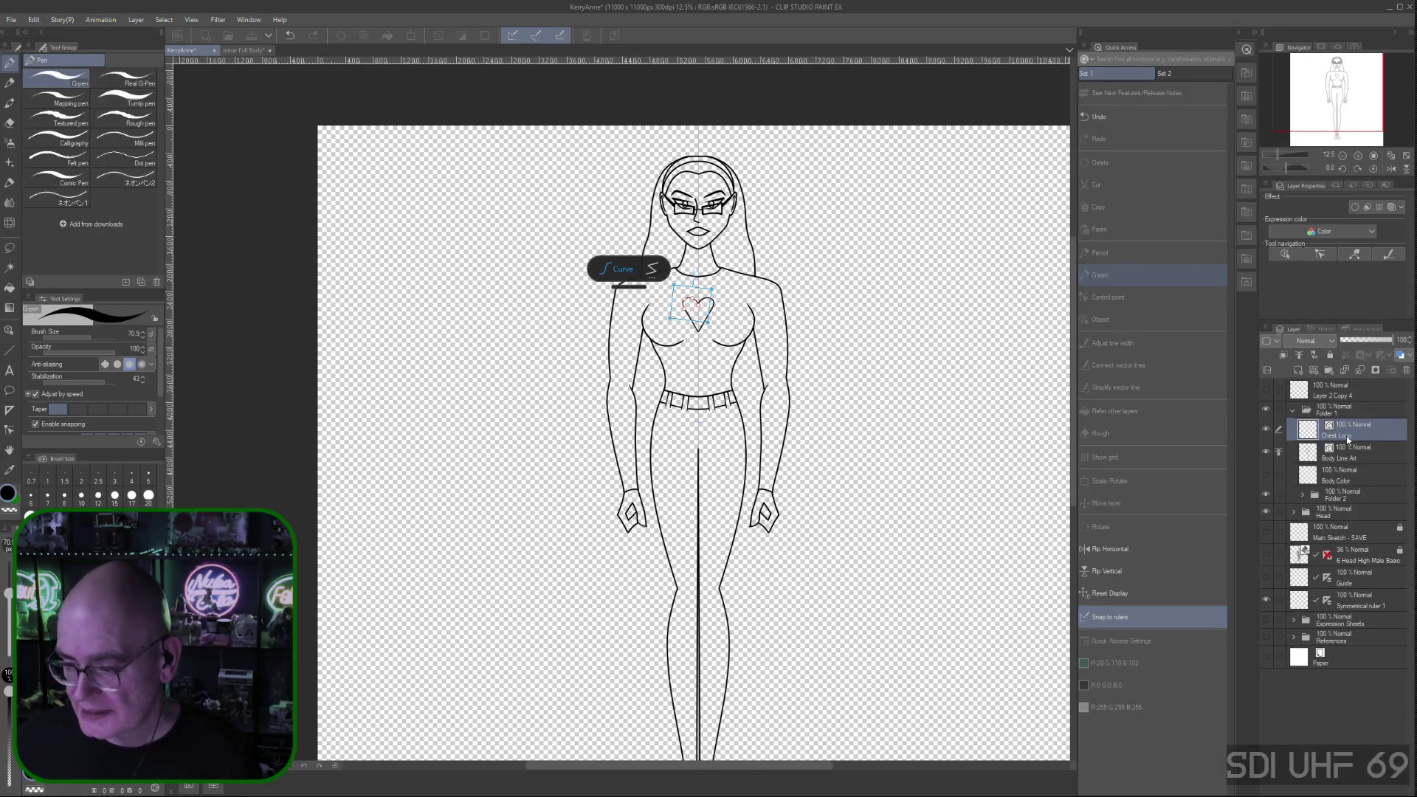
pyautogui.press('Return')
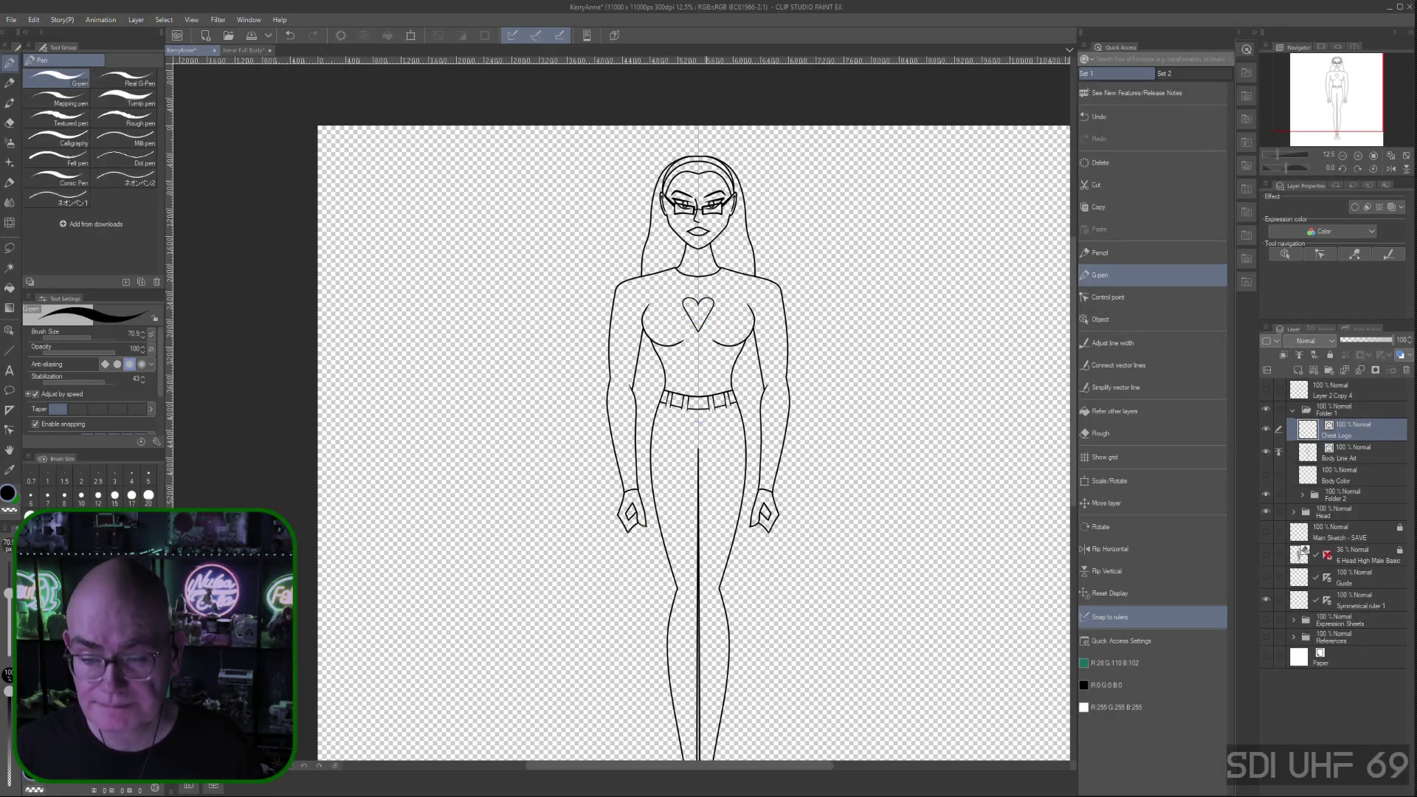
pyautogui.click(1267, 600)
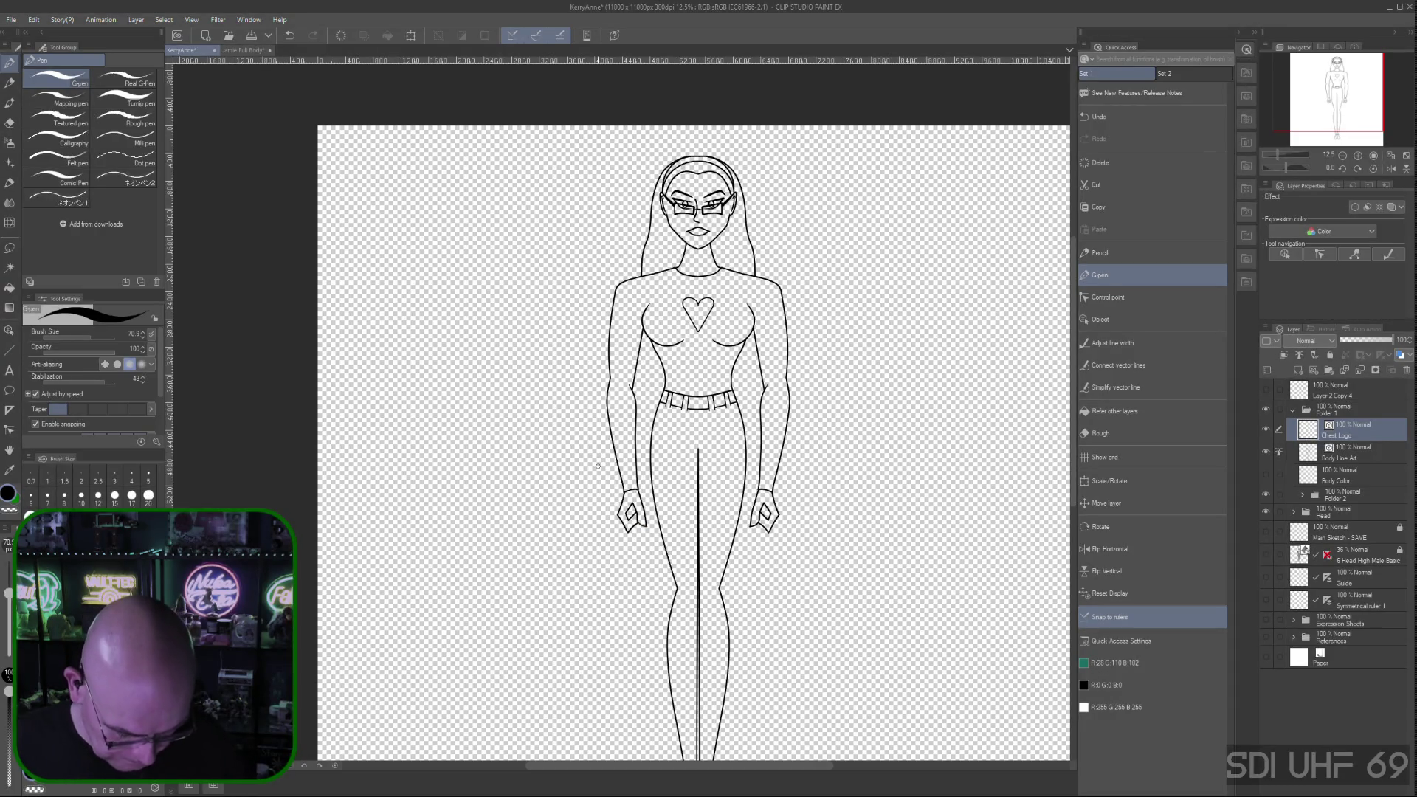
# Connect the heart's vector lines along its right edge
pyautogui.scroll(4, 636, 377)
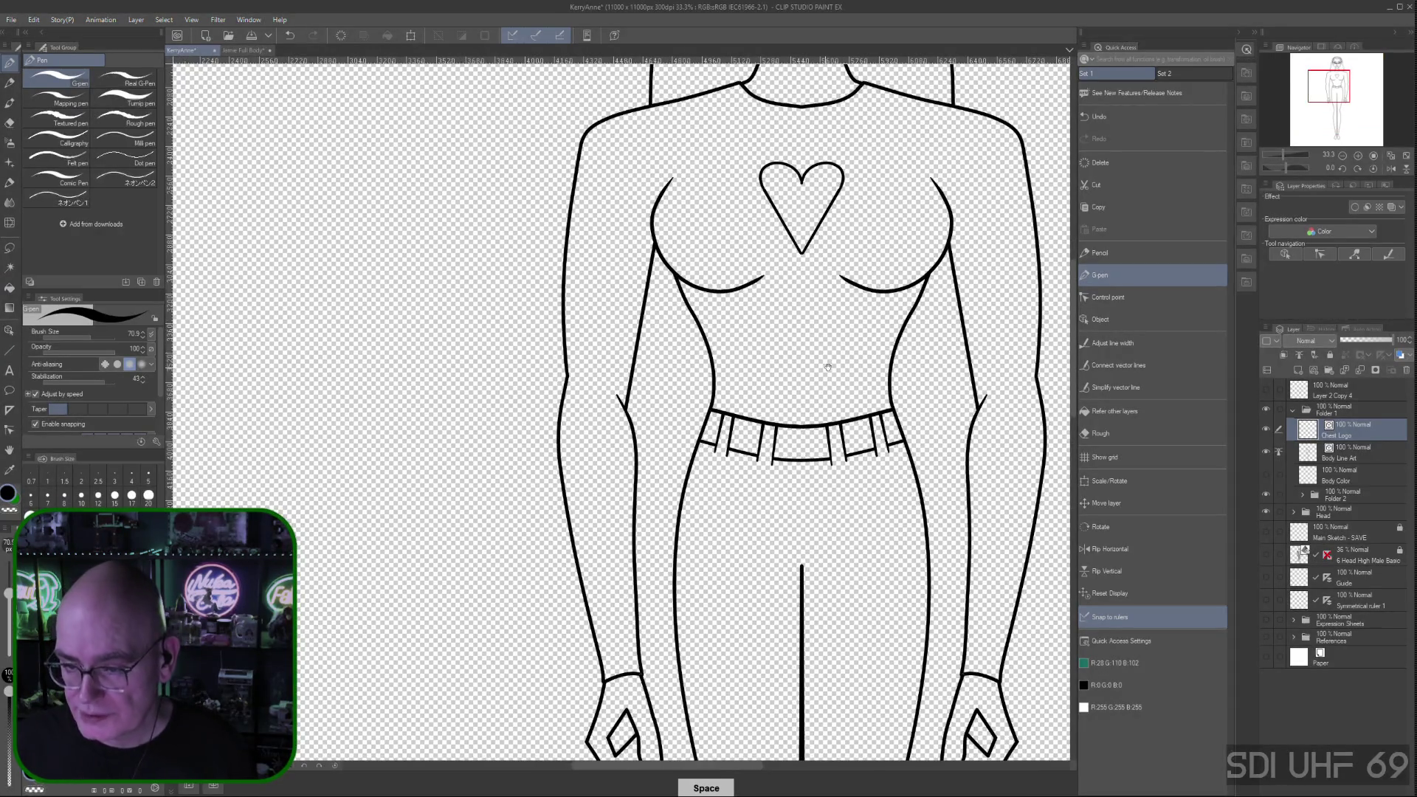
pyautogui.moveTo(832, 346); pyautogui.dragTo(728, 516)
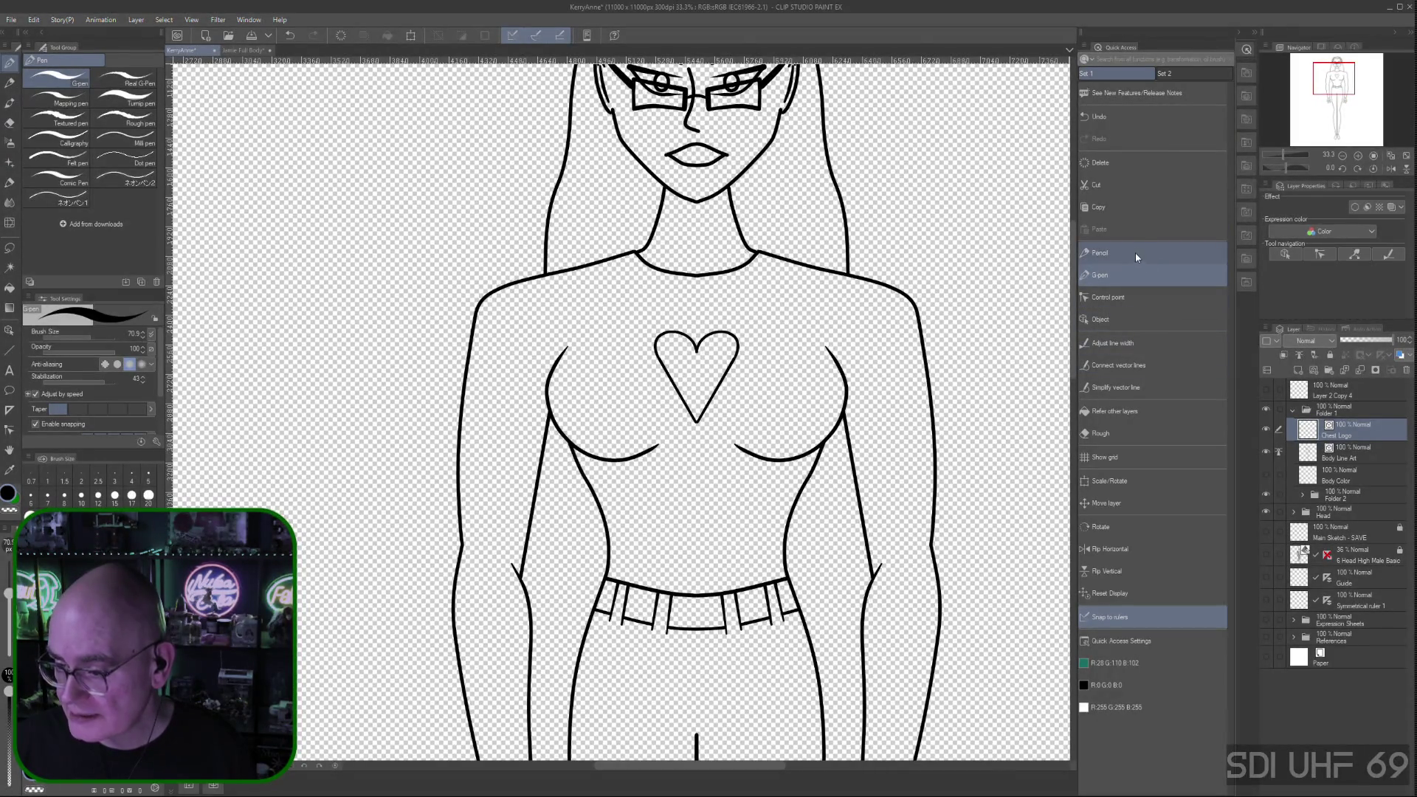
pyautogui.click(1116, 365)
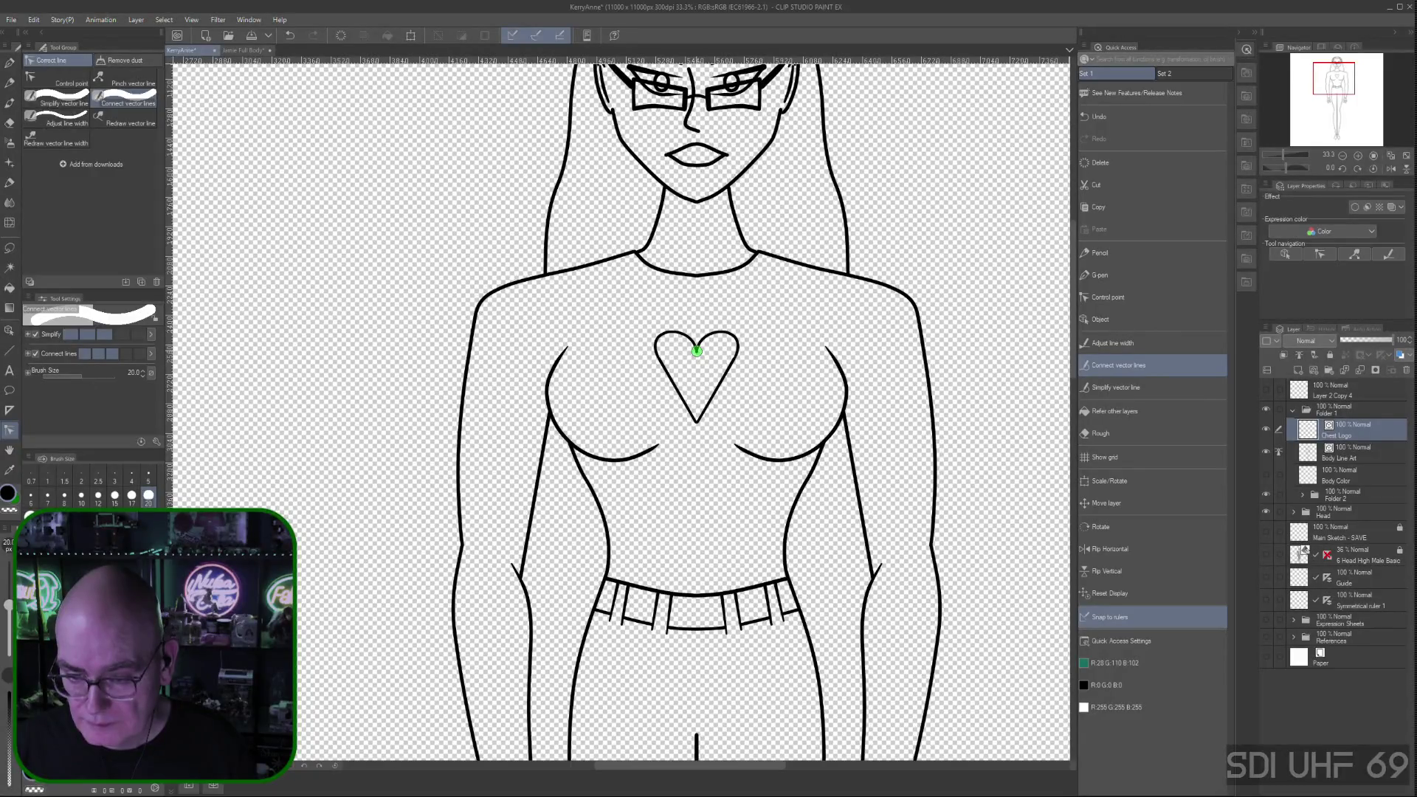
pyautogui.click(1106, 294)
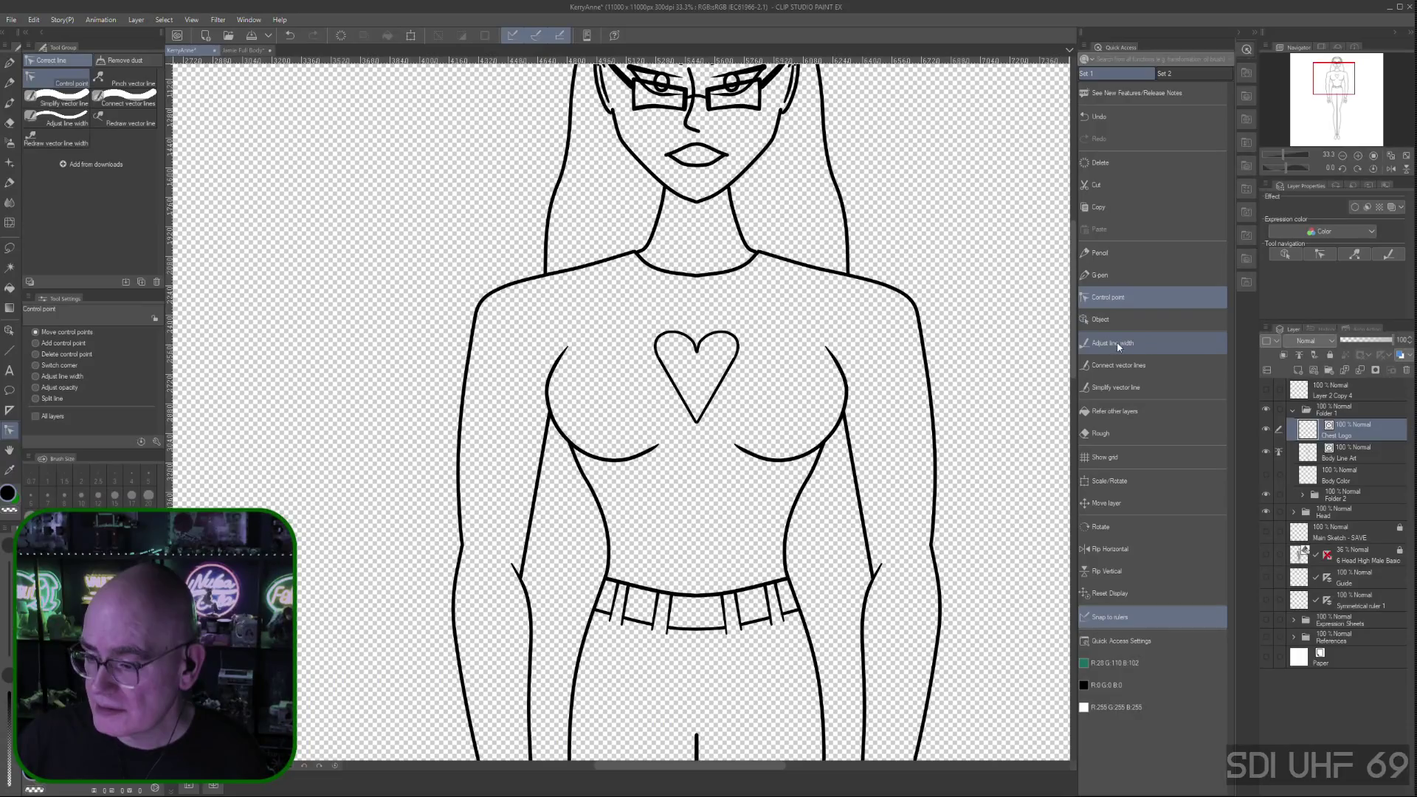
pyautogui.click(1119, 365)
pyautogui.moveTo(732, 358); pyautogui.dragTo(685, 405)
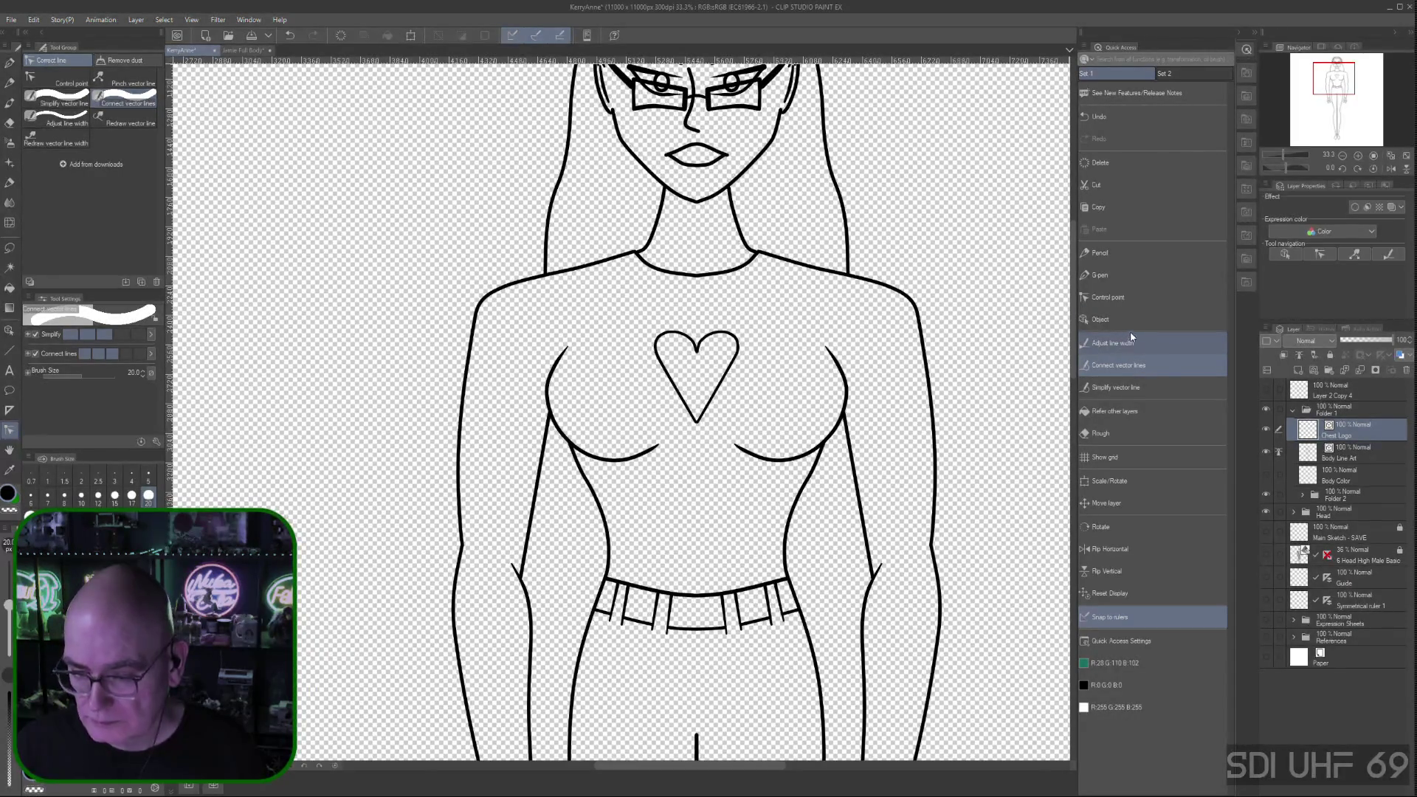
pyautogui.click(1122, 320)
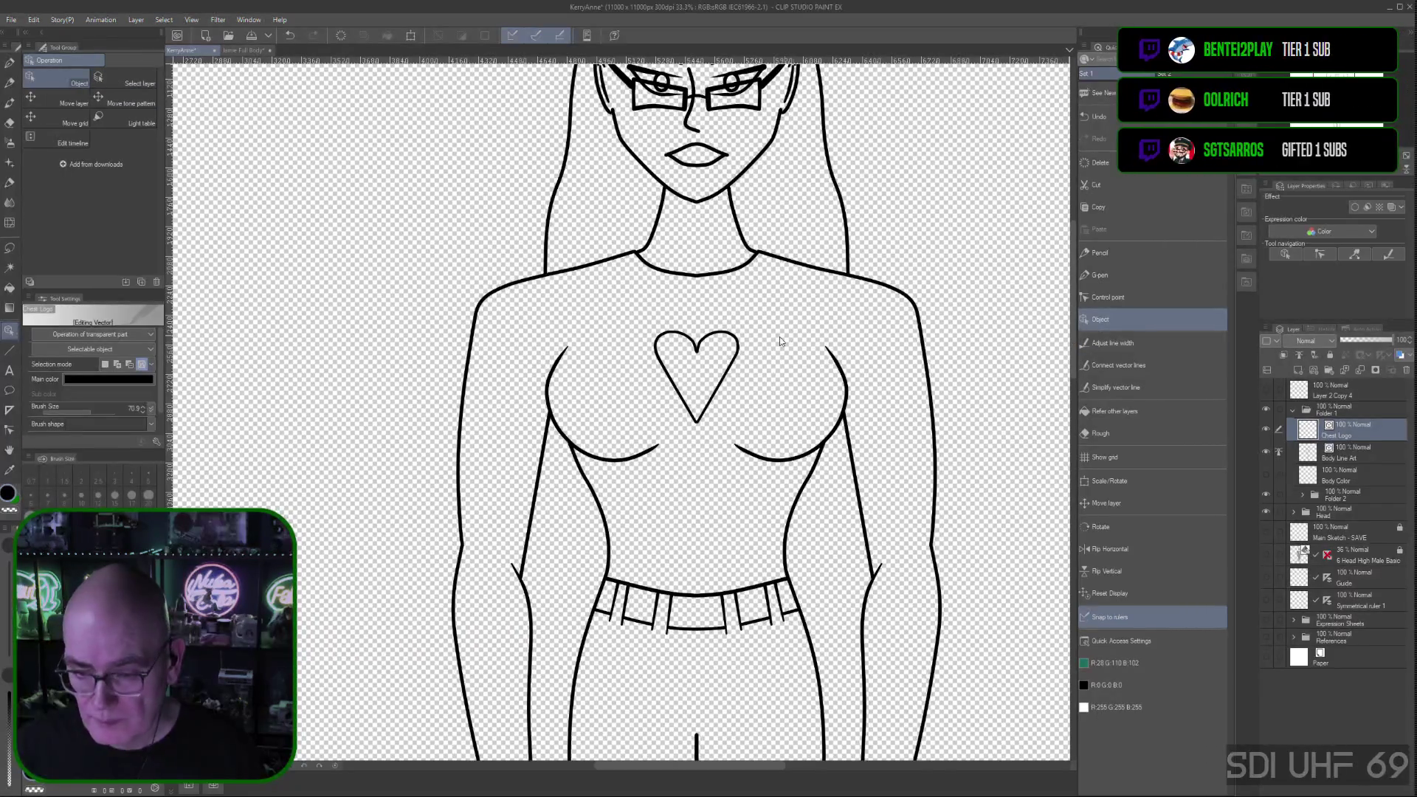
# Duplicate the heart twice, placing the copies overlapping to its right in a row
pyautogui.click(731, 375)
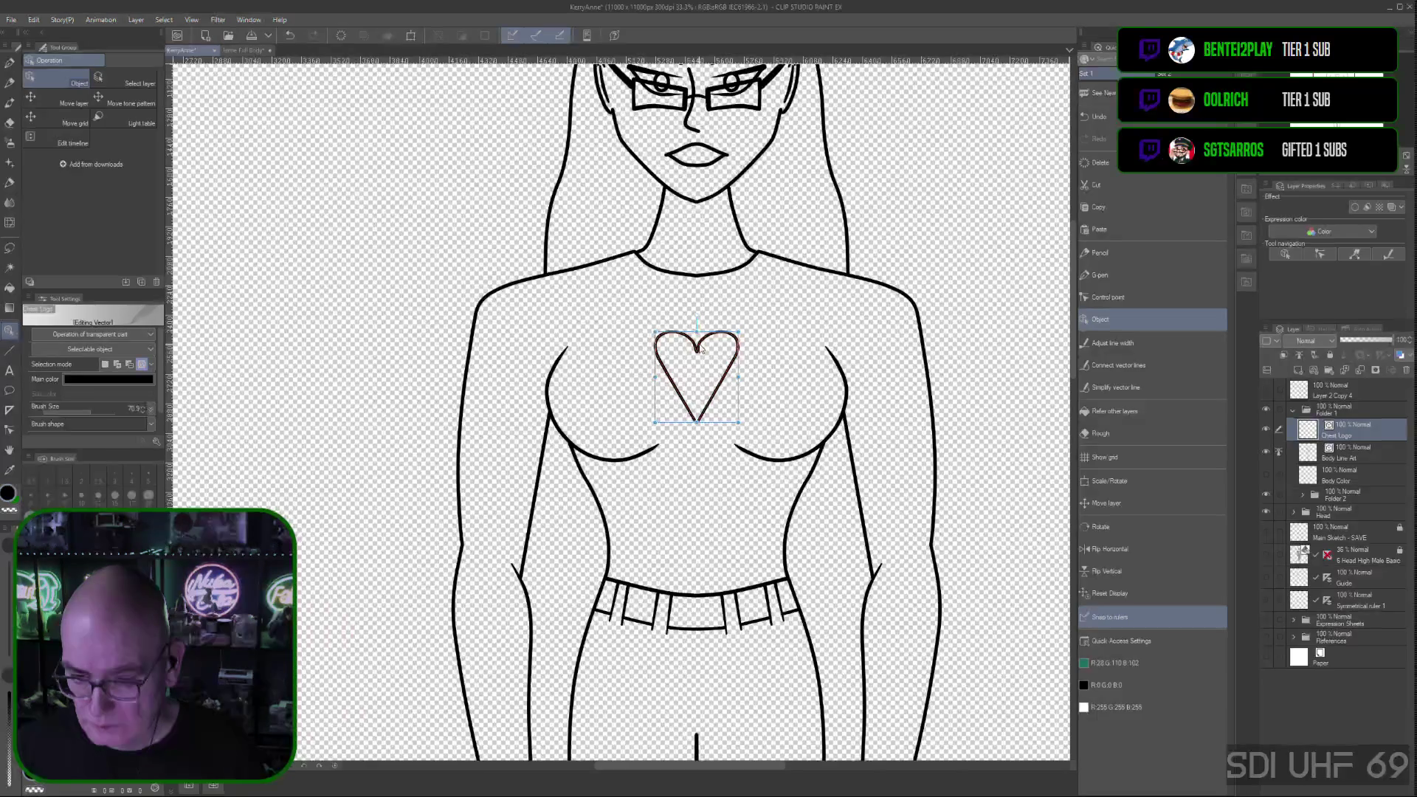
pyautogui.moveTo(697, 355)
pyautogui.mouseDown()
pyautogui.moveTo(746, 354)
pyautogui.moveTo(645, 355)
pyautogui.mouseUp()
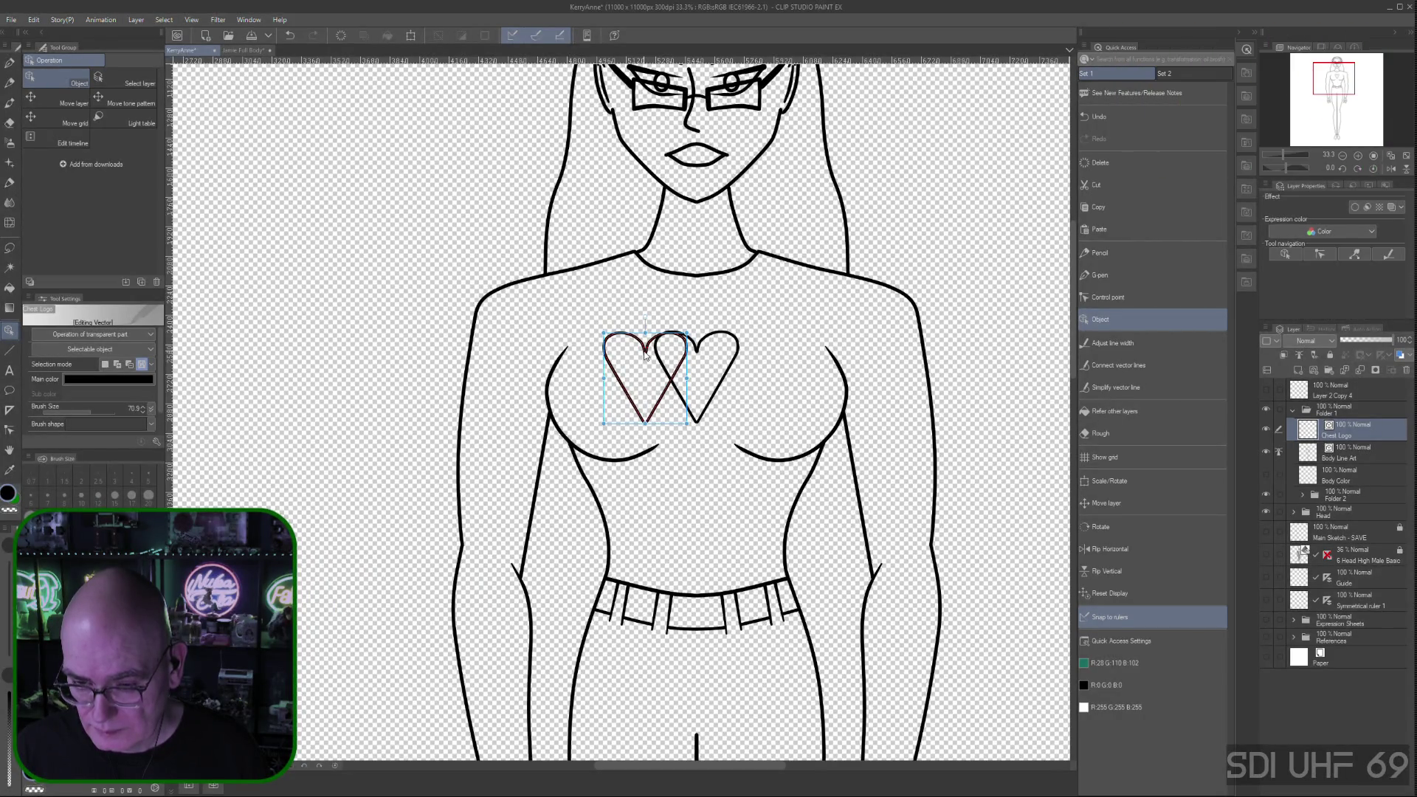
pyautogui.moveTo(645, 355); pyautogui.dragTo(647, 355)
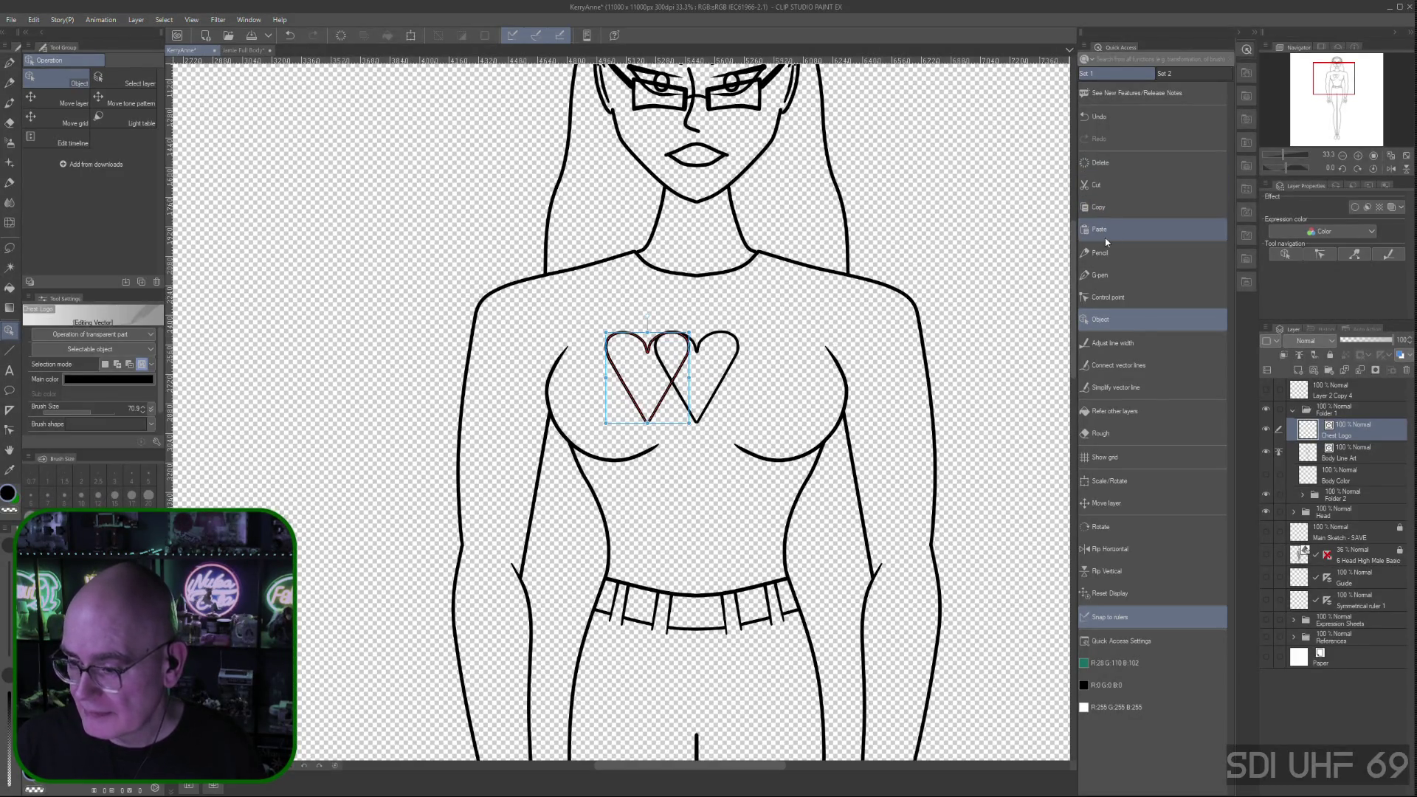
pyautogui.click(1340, 476)
pyautogui.click(1340, 431)
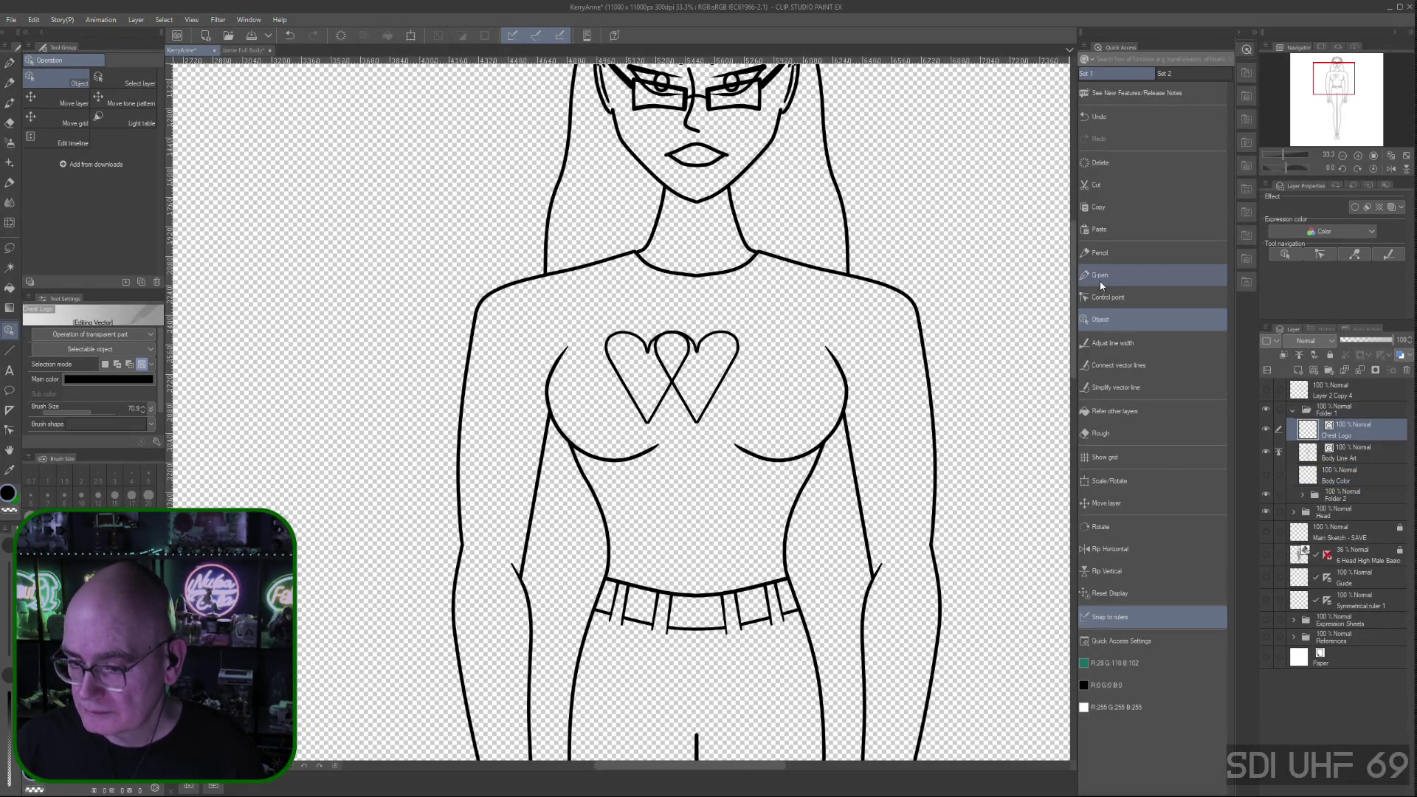
pyautogui.click(1107, 231)
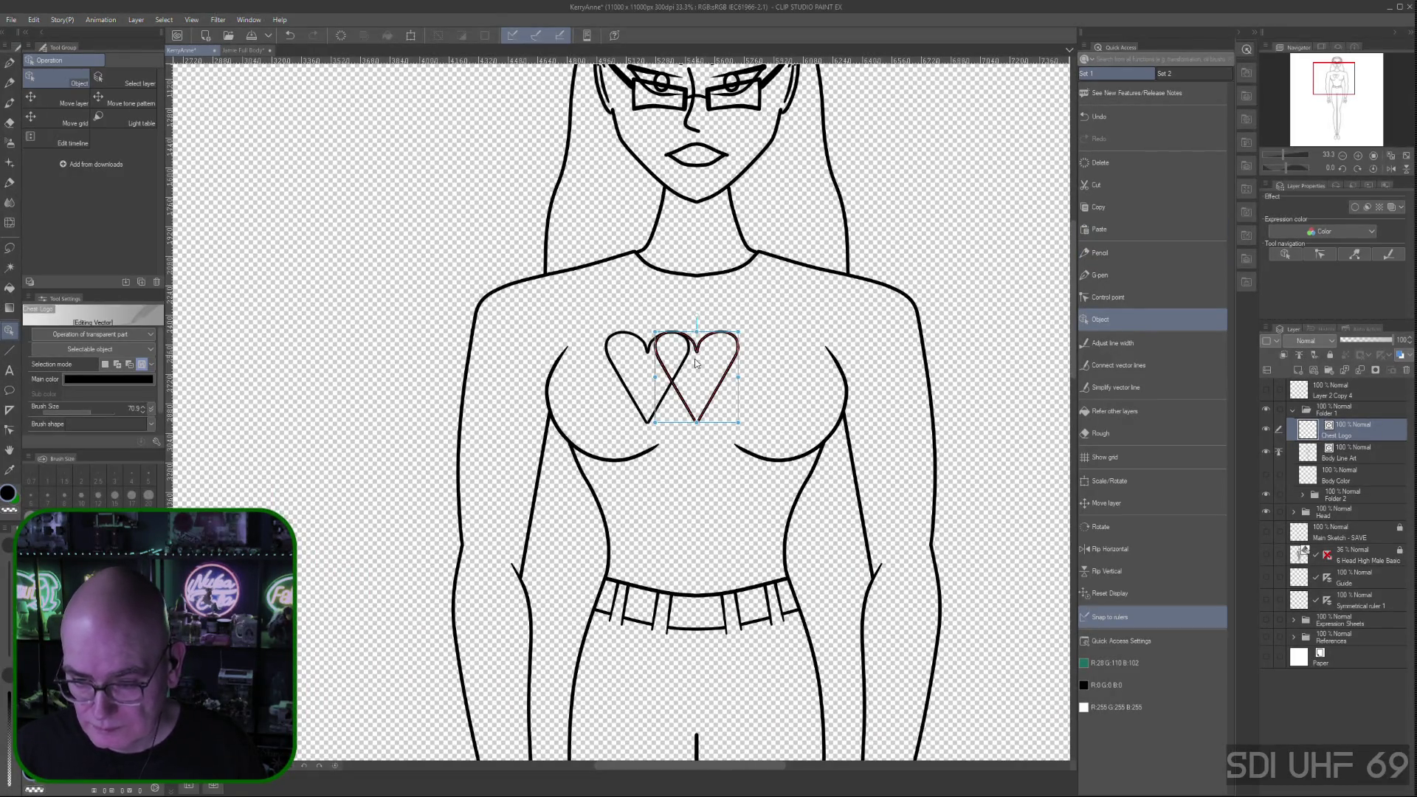
pyautogui.moveTo(698, 357); pyautogui.dragTo(748, 353)
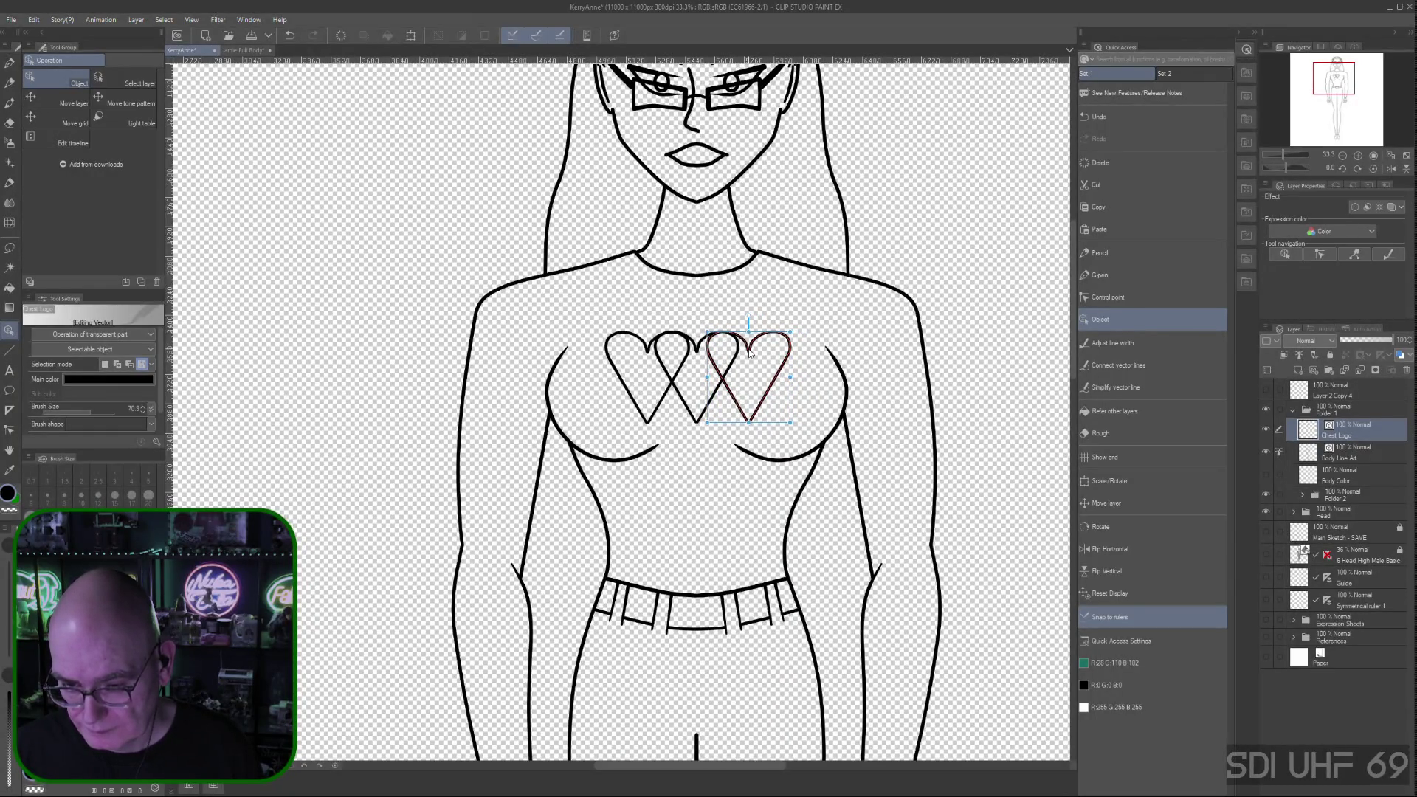
pyautogui.moveTo(749, 353); pyautogui.dragTo(746, 353)
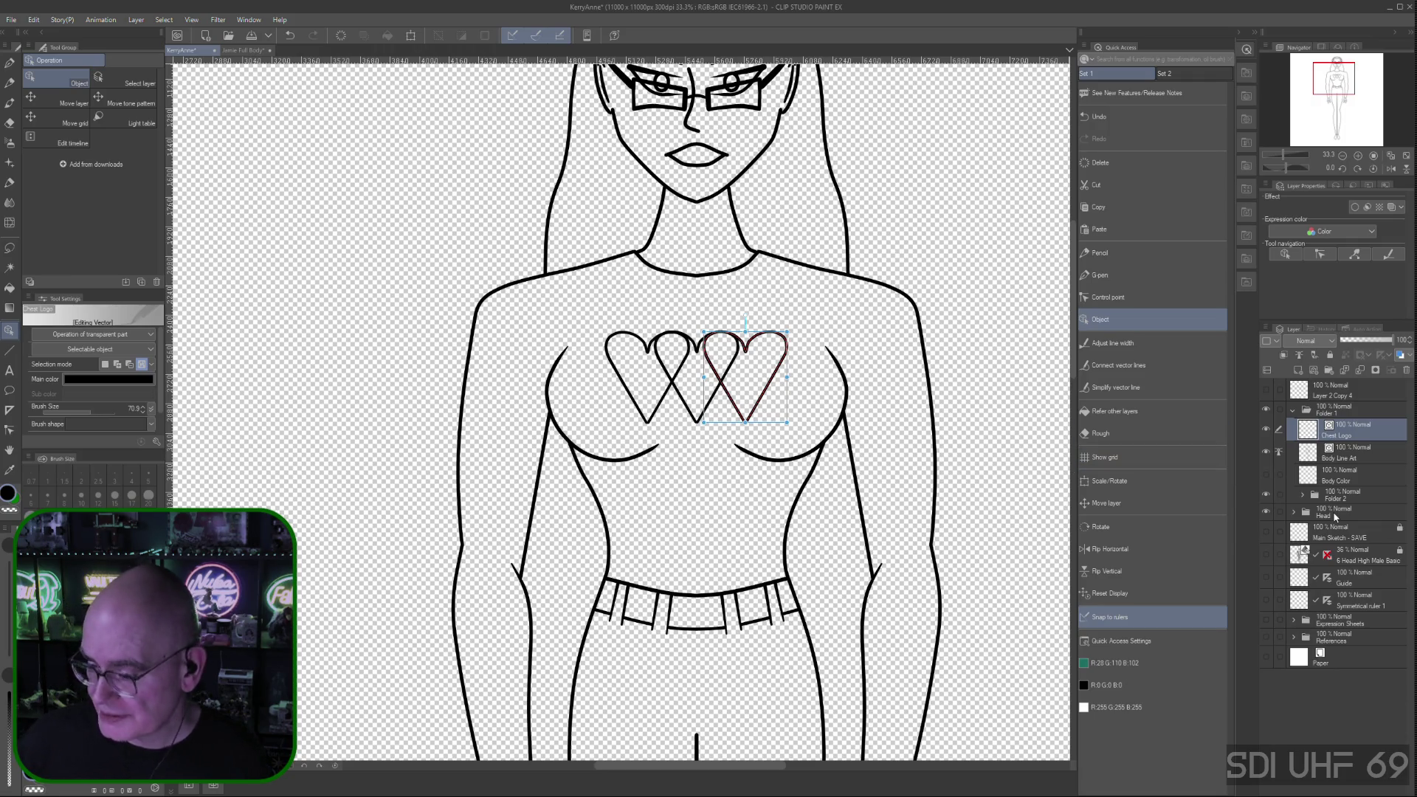
# Switch to the Body Color layer and reframe the view on the torso and hearts
pyautogui.click(1364, 474)
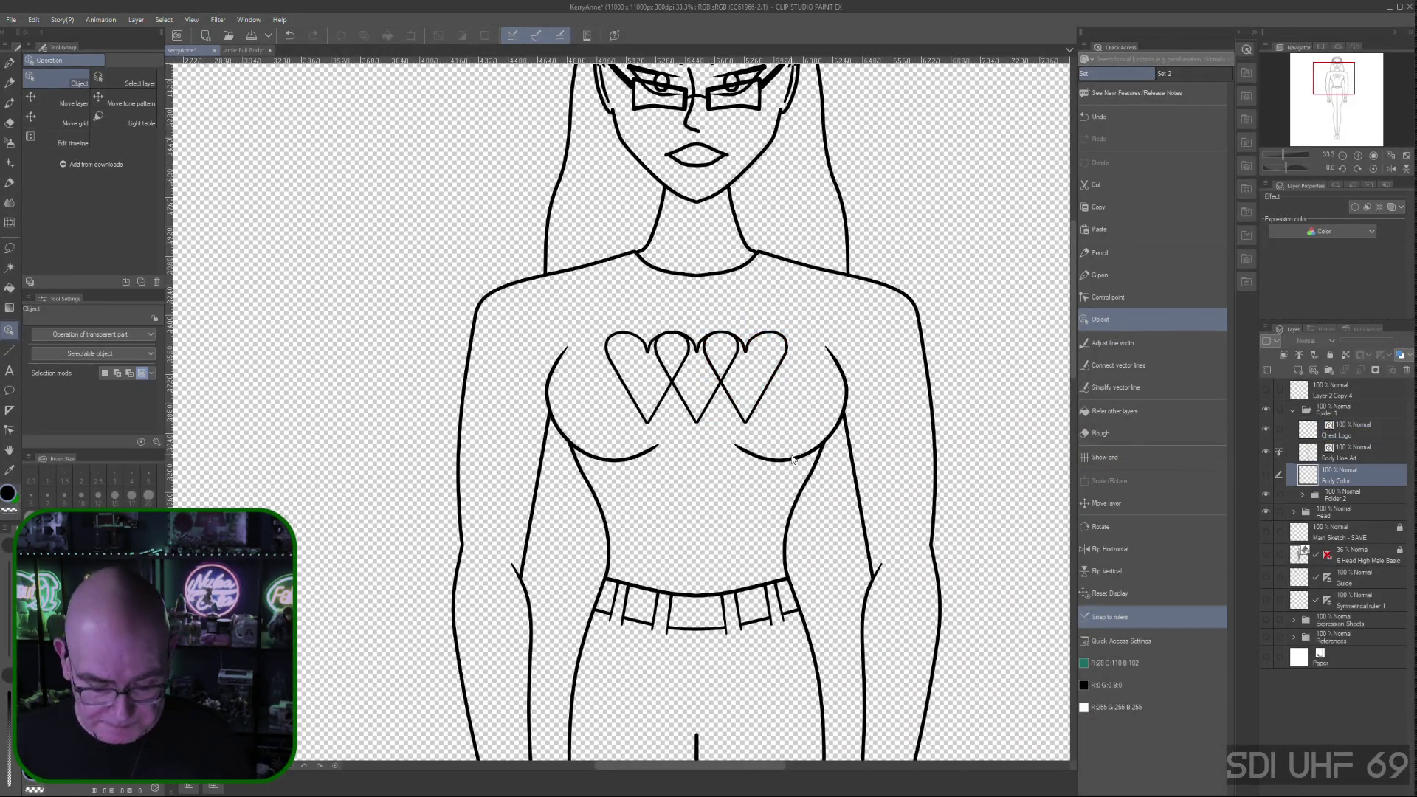
pyautogui.scroll(-5, 792, 459)
pyautogui.moveTo(943, 497); pyautogui.dragTo(847, 423)
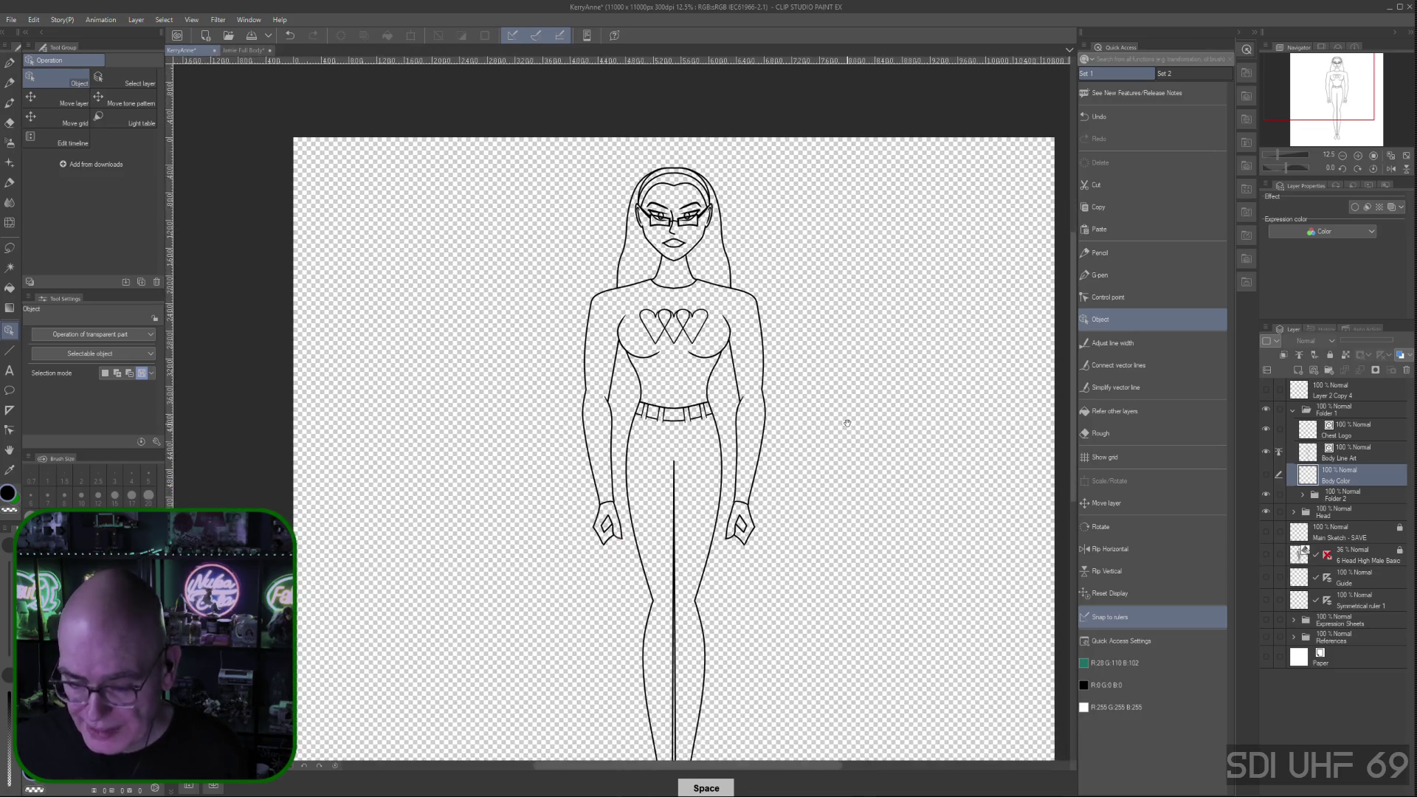
pyautogui.scroll(2, 858, 419)
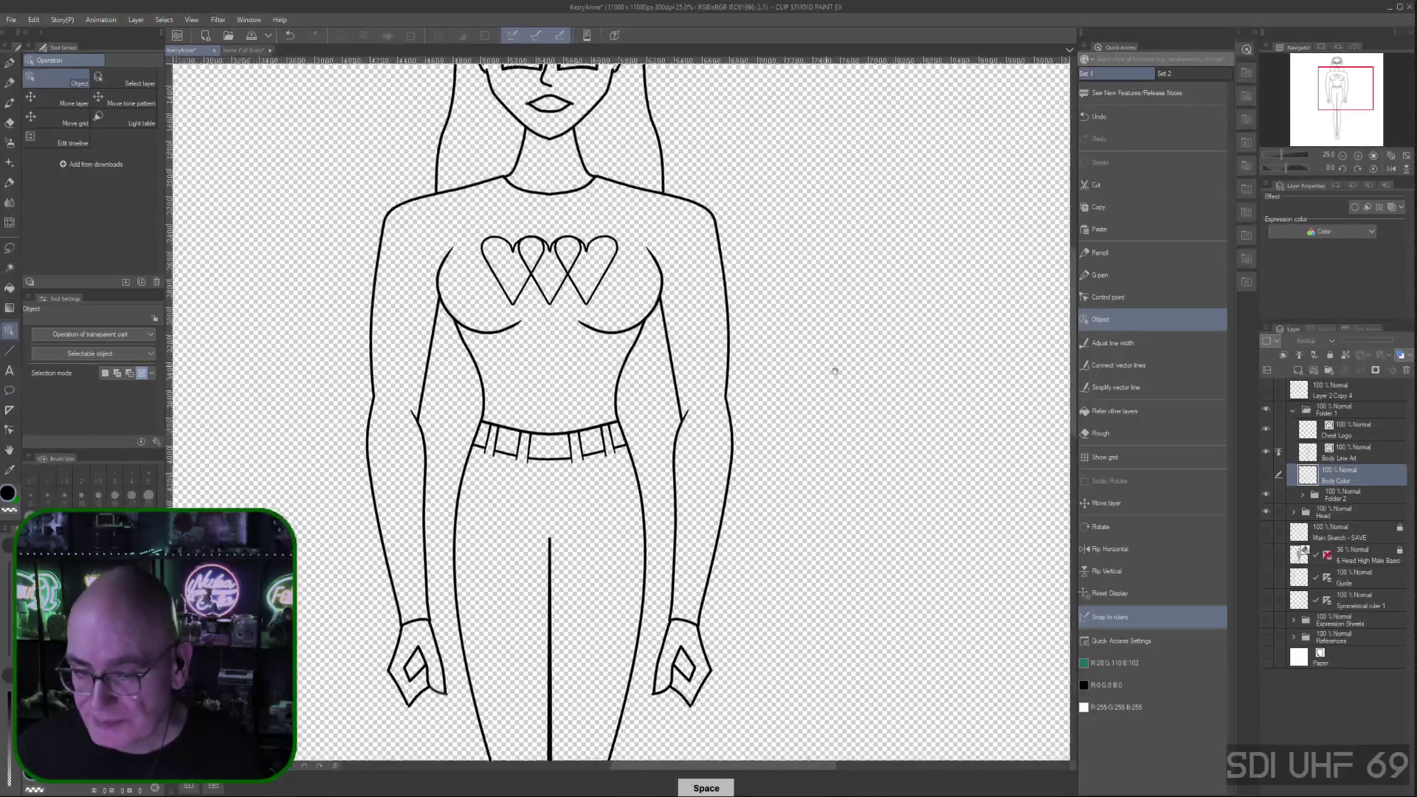
pyautogui.moveTo(771, 325); pyautogui.dragTo(874, 426)
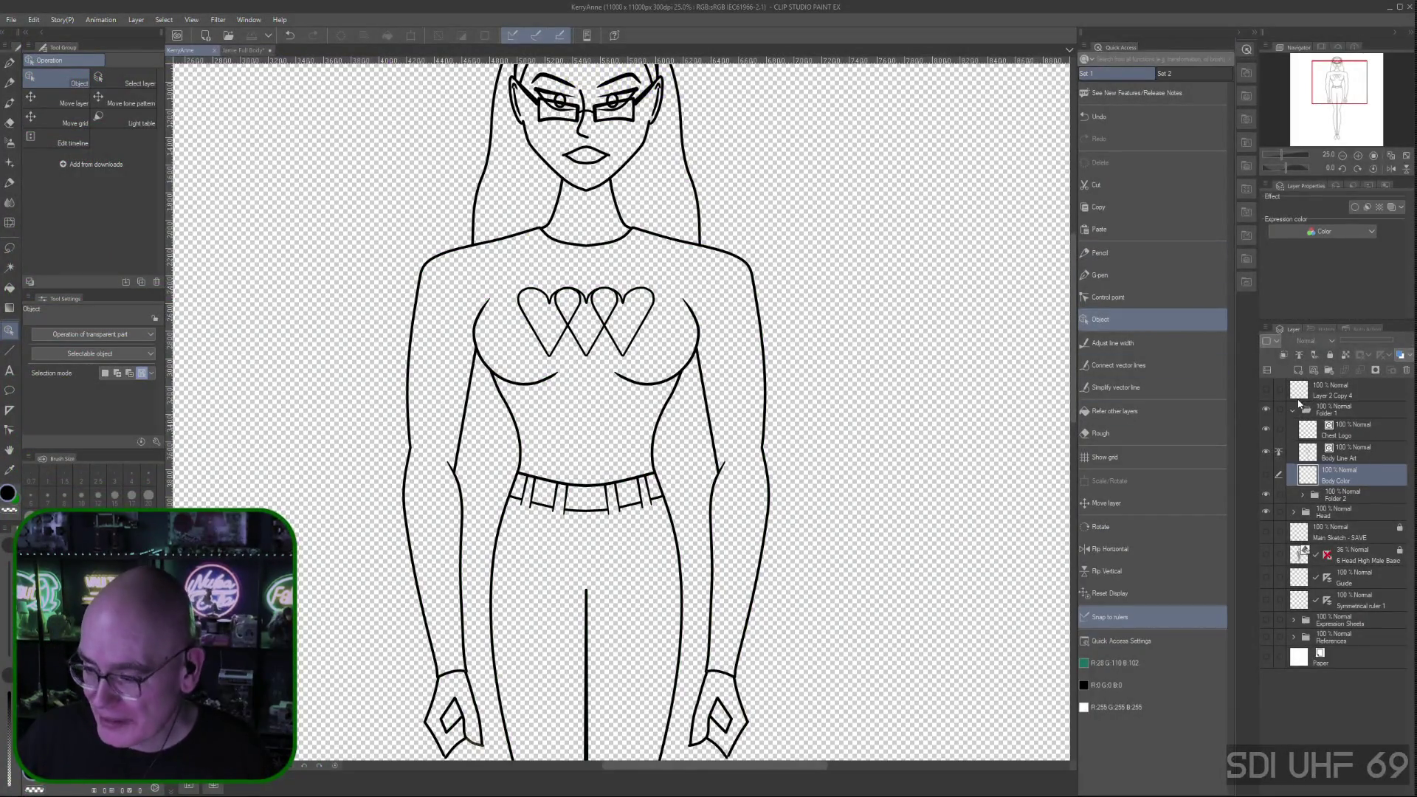
pyautogui.click(1265, 452)
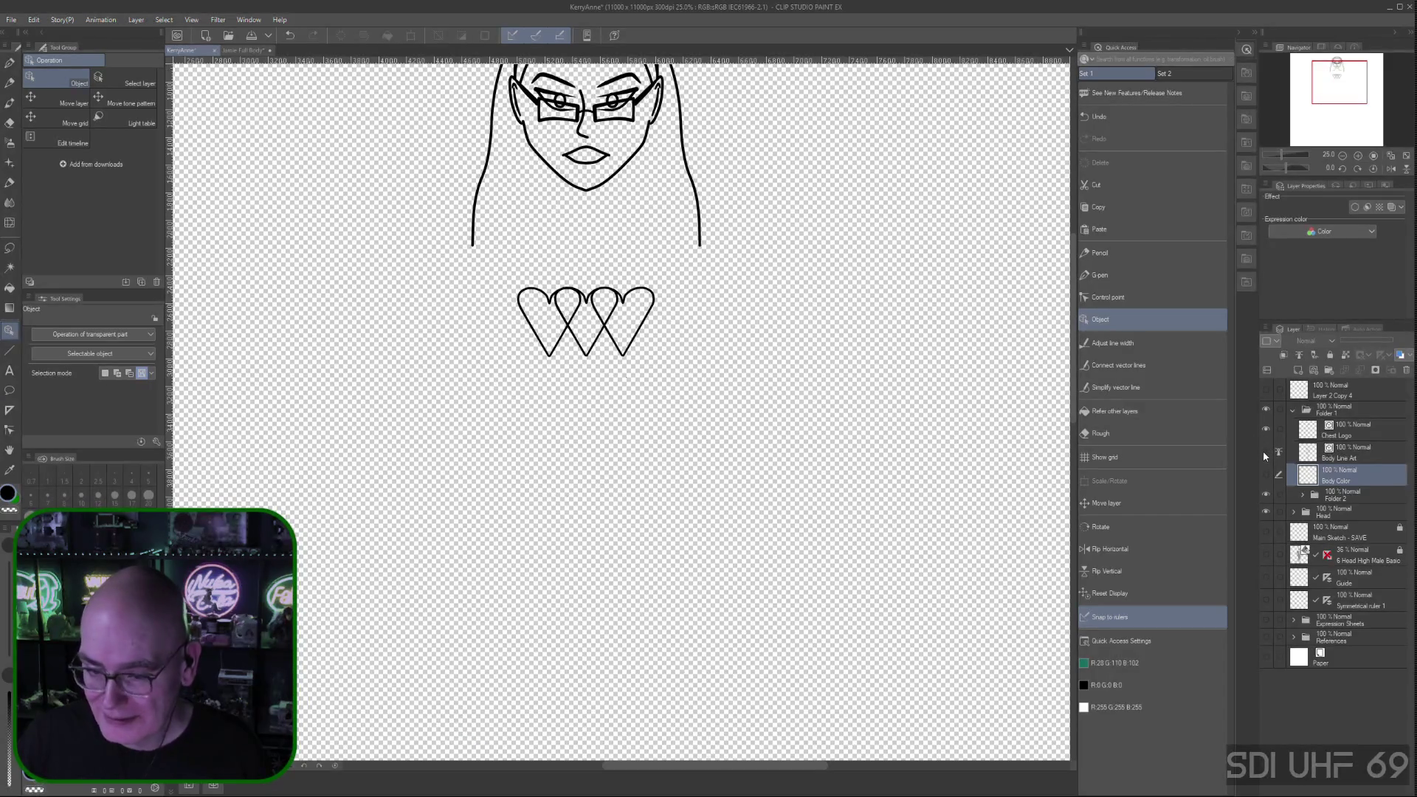
pyautogui.click(1266, 452)
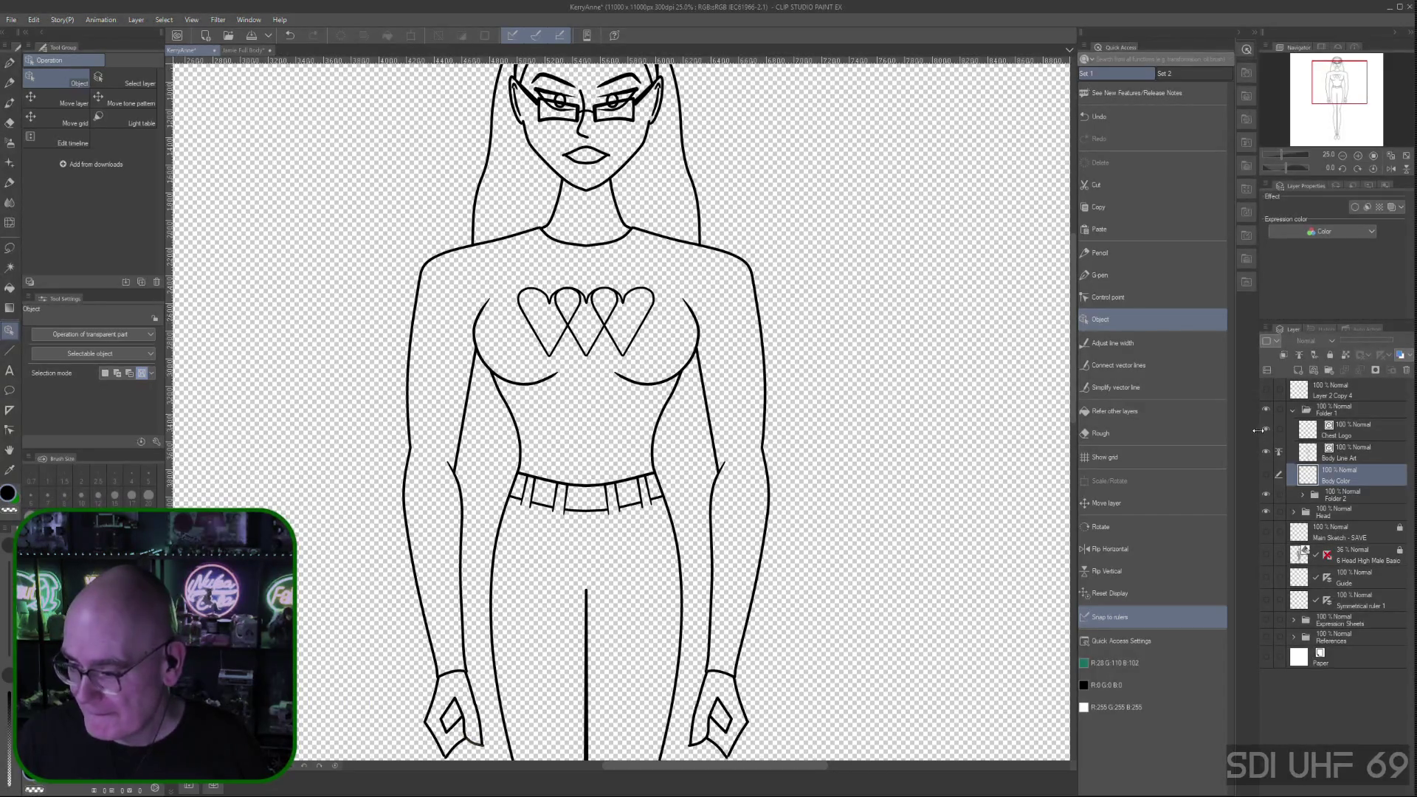
pyautogui.click(1267, 429)
pyautogui.click(1267, 429)
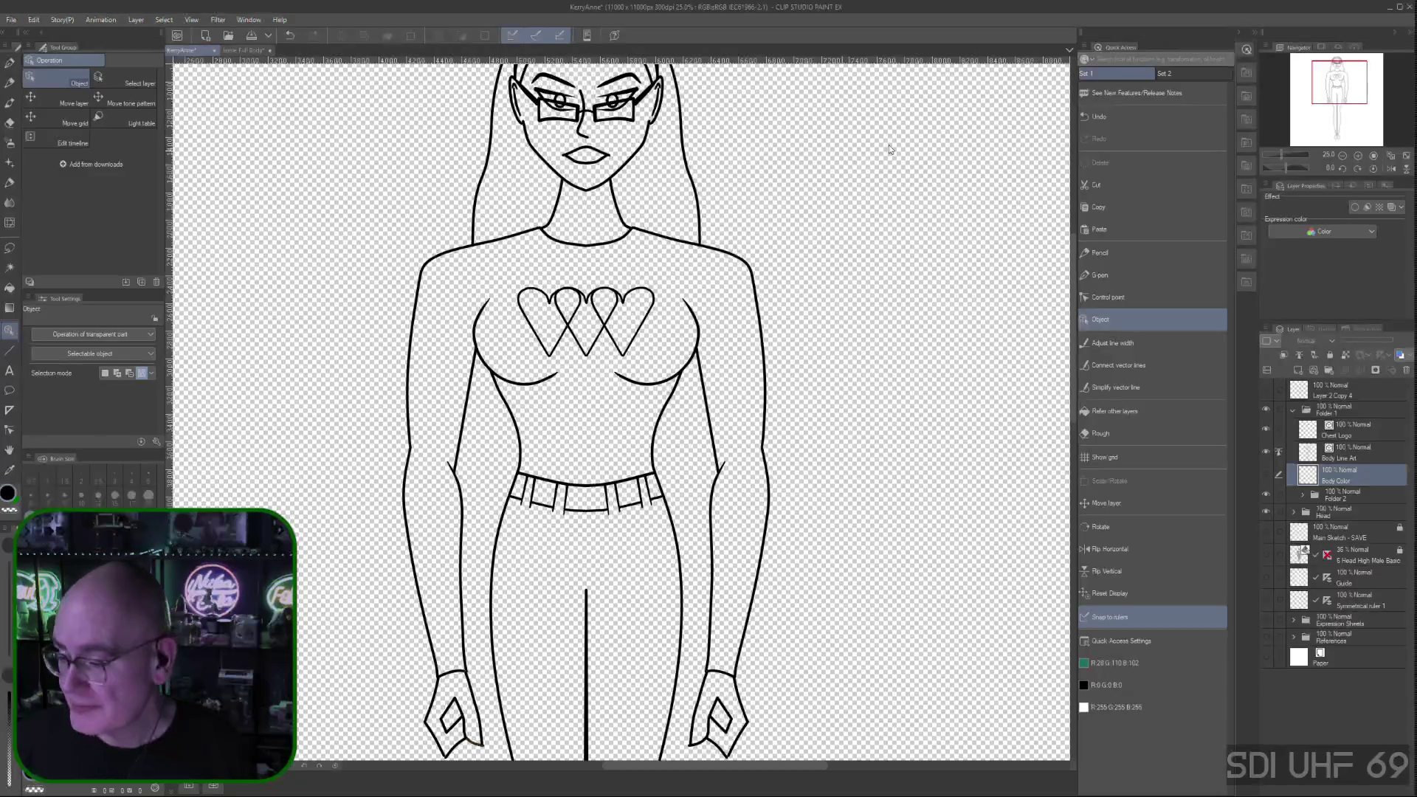
# Switch to the Rough vector eraser and make Chest Logo the working layer
pyautogui.click(1100, 434)
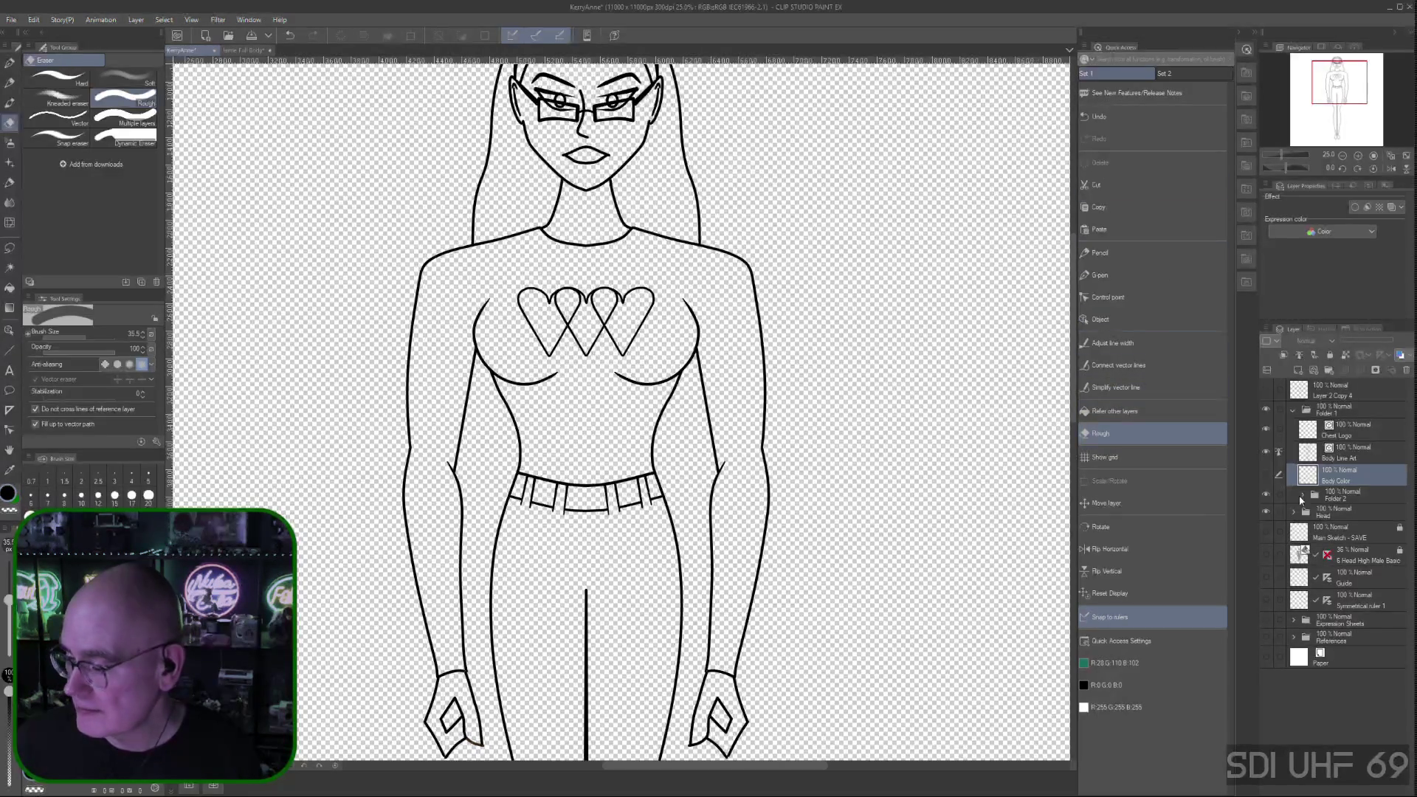
pyautogui.click(1352, 459)
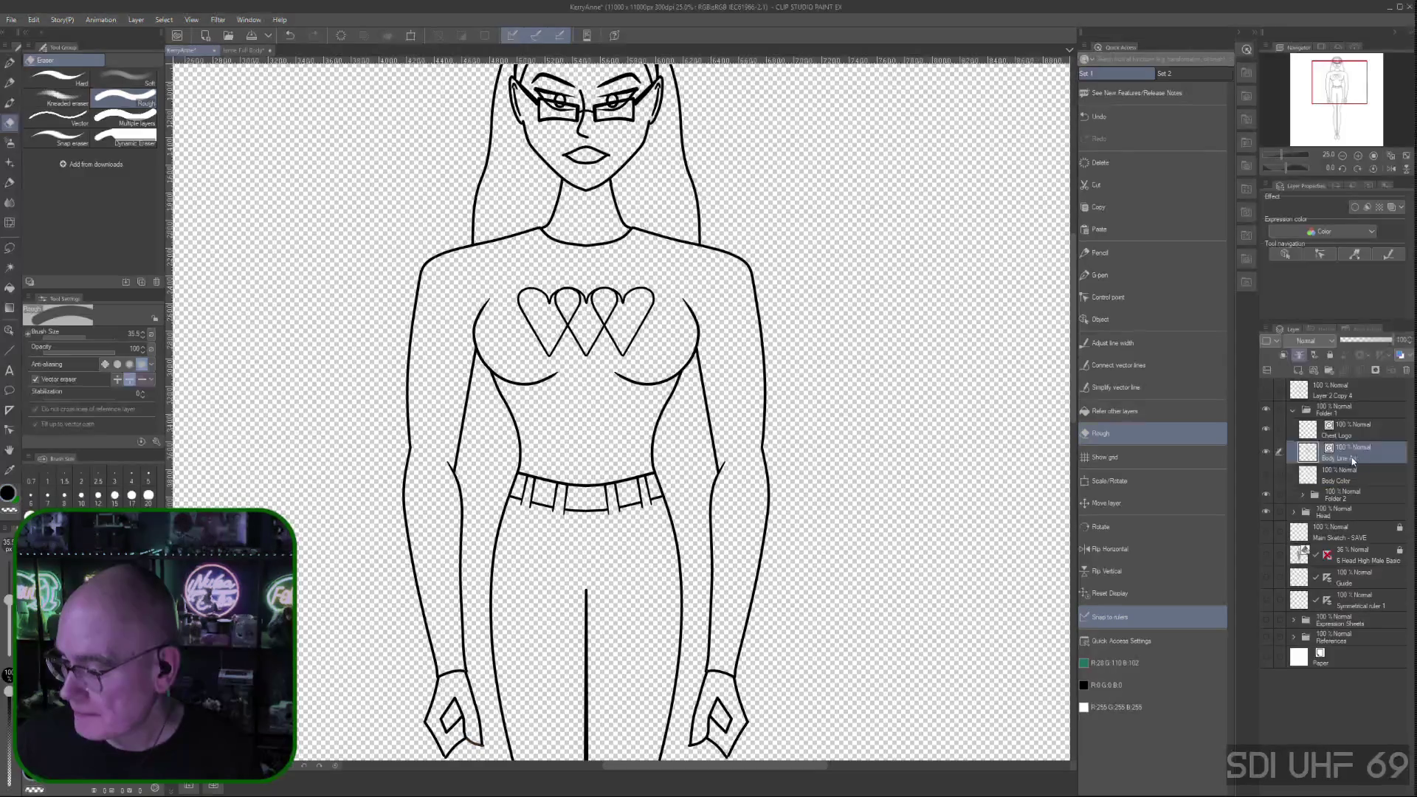
pyautogui.click(1360, 435)
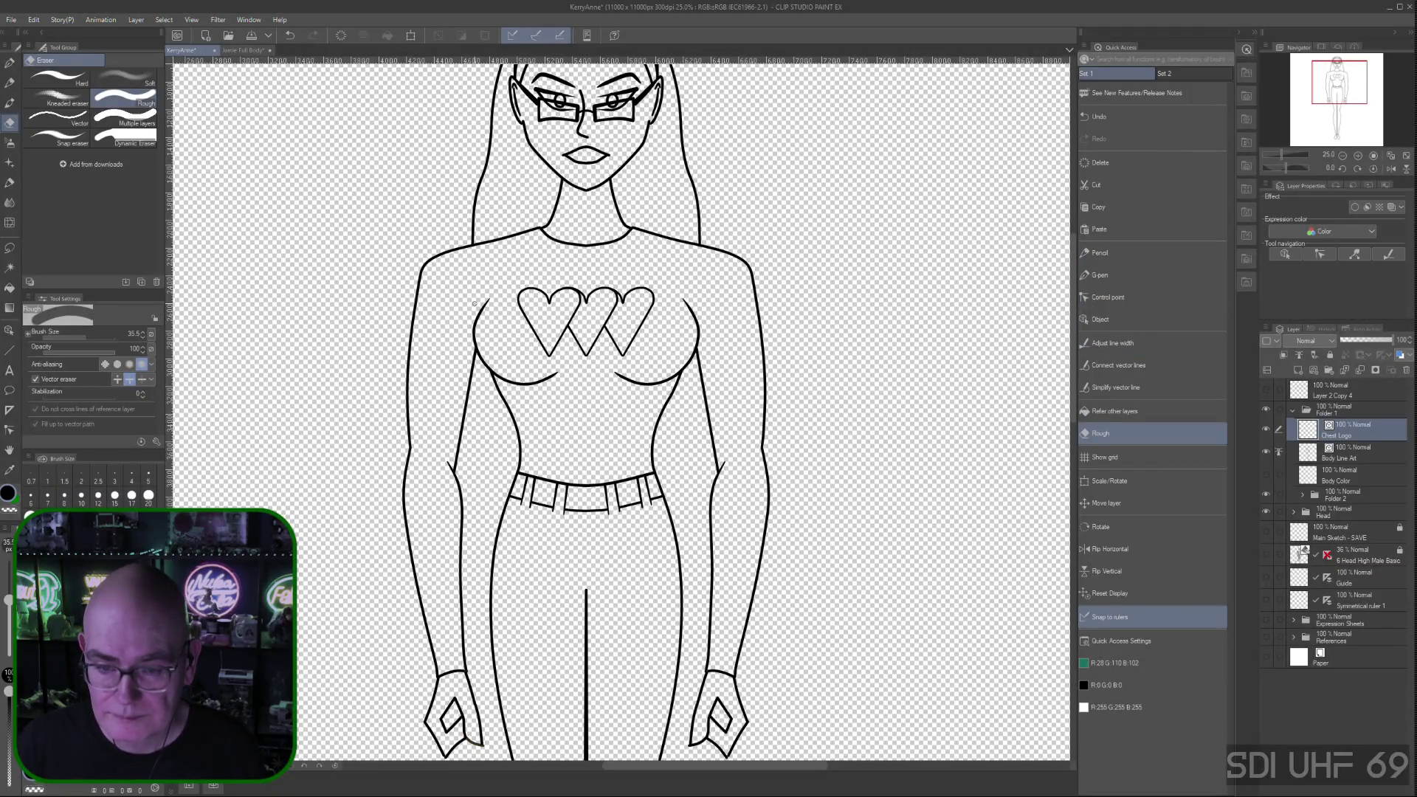
# Nudge the leftmost chest heart slightly left with the arrow keys
pyautogui.click(1100, 319)
pyautogui.click(530, 327)
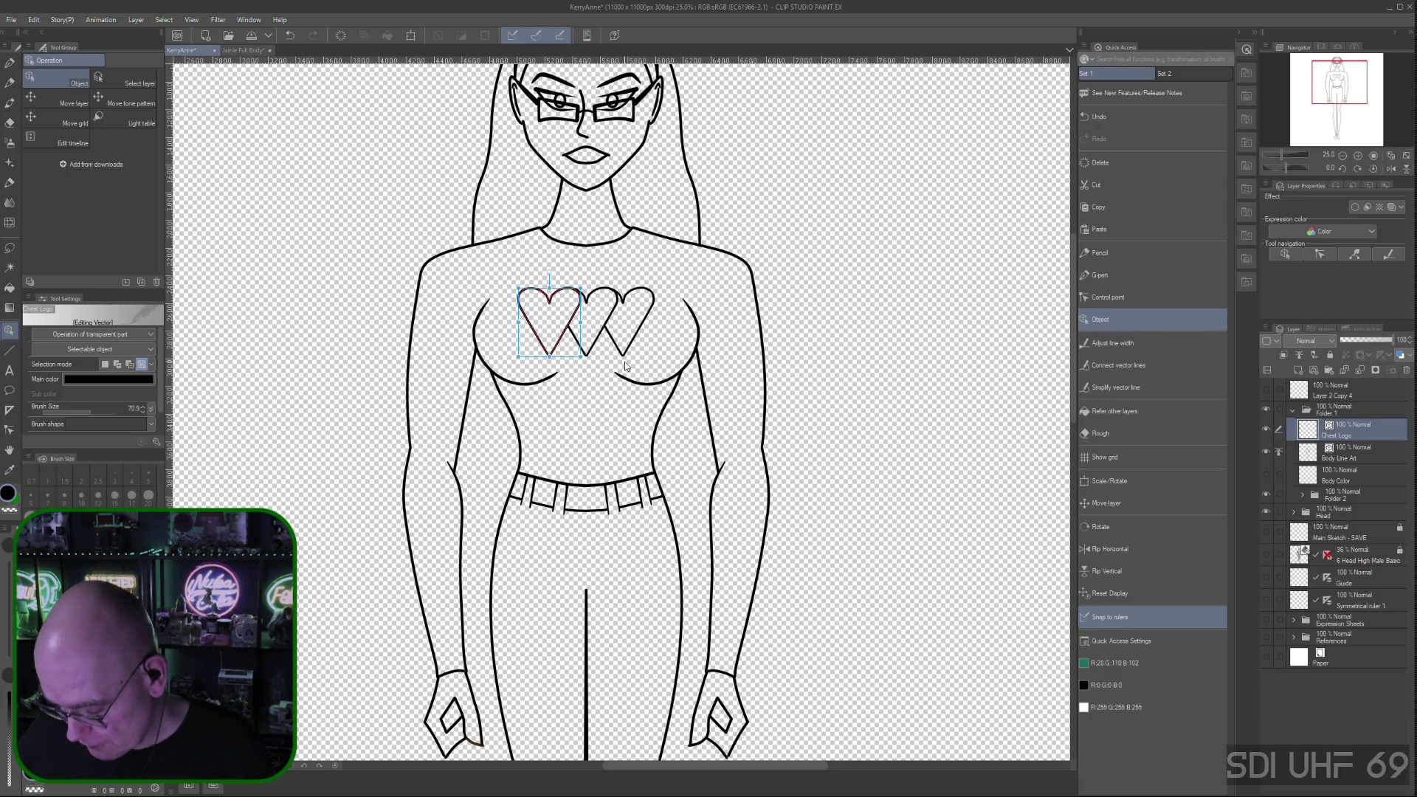
pyautogui.press('Left')
pyautogui.press('Left')
pyautogui.press('Left')
pyautogui.press('Left')
pyautogui.press('Left')
pyautogui.press('Left')
pyautogui.press('Left')
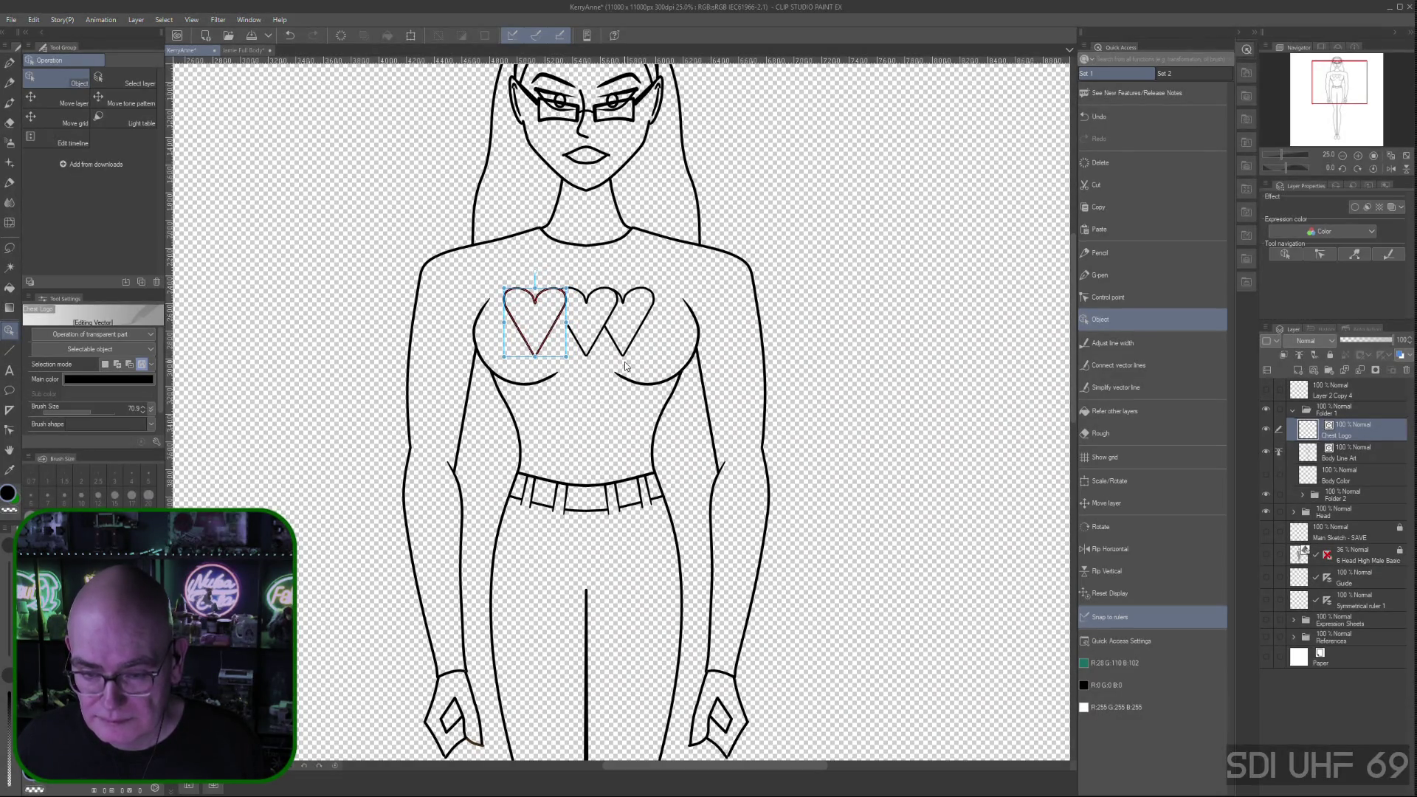
pyautogui.press('Right')
pyautogui.press('Right')
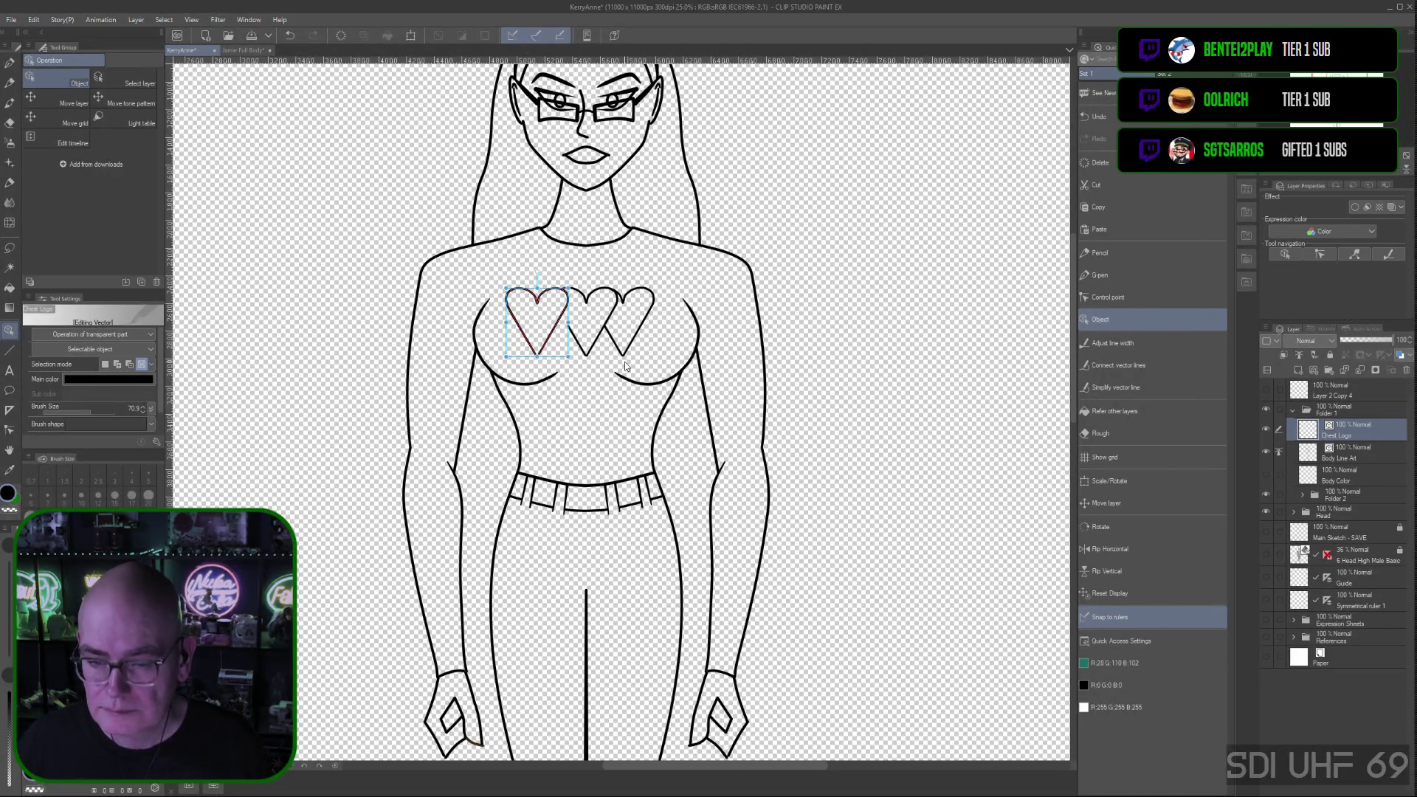
pyautogui.click(541, 326)
# Shift the rightmost chest heart slightly right with arrow keys and a small drag
pyautogui.click(652, 314)
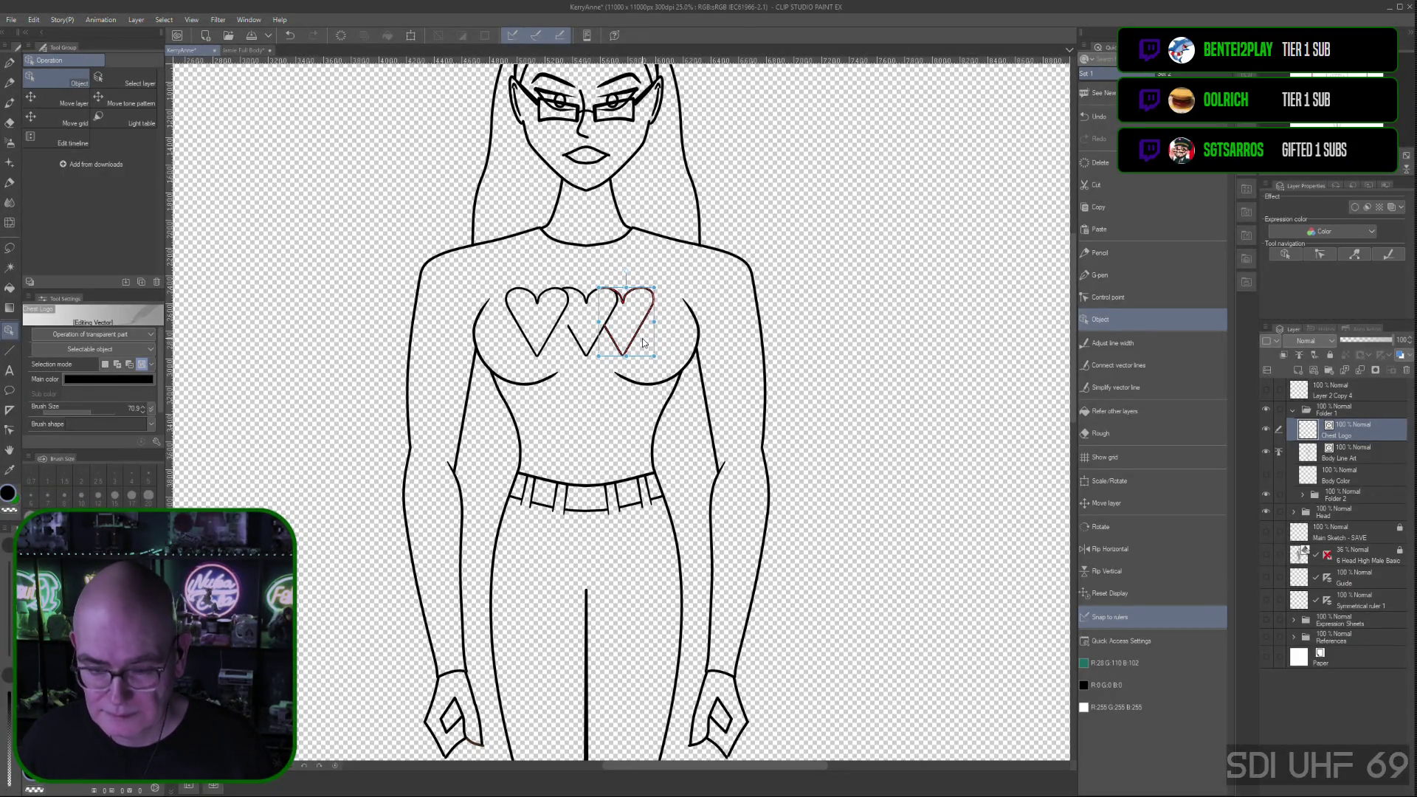
pyautogui.press('Right')
pyautogui.press('Right')
pyautogui.press('Right')
pyautogui.press('Right')
pyautogui.press('Right')
pyautogui.press('Right')
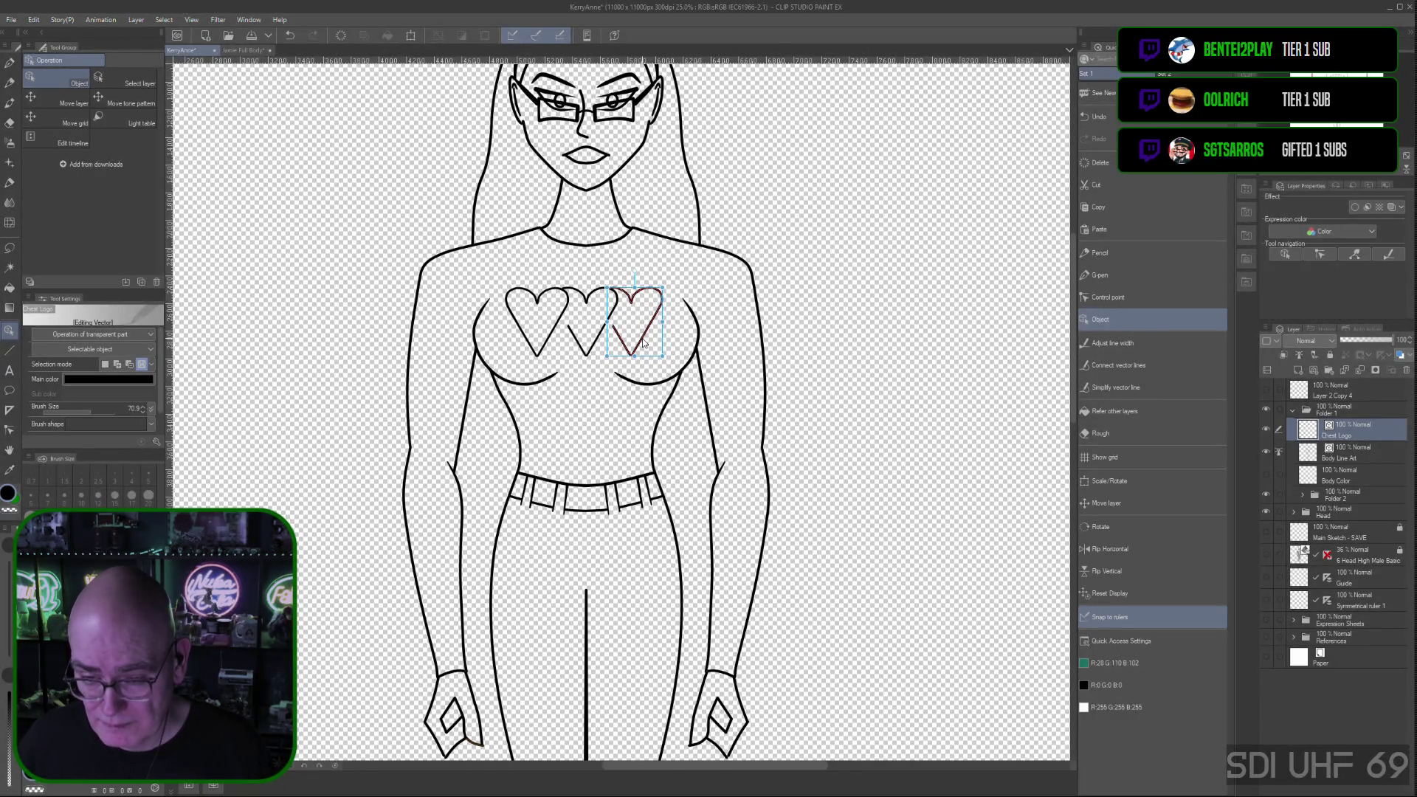
pyautogui.moveTo(643, 342); pyautogui.dragTo(645, 342)
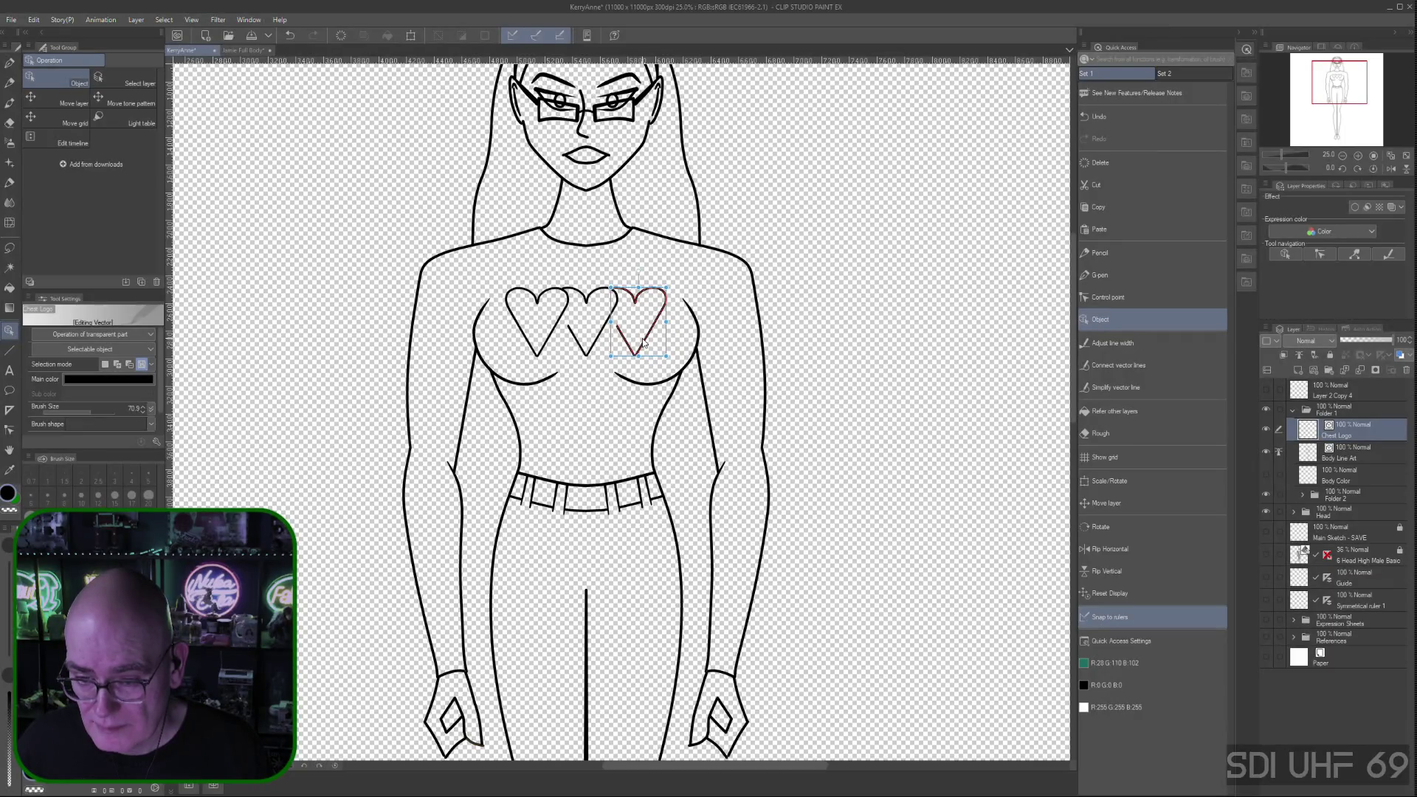
pyautogui.press('Right')
pyautogui.press('Right')
pyautogui.press('Right')
pyautogui.press('Right')
pyautogui.press('Right')
pyautogui.press('Right')
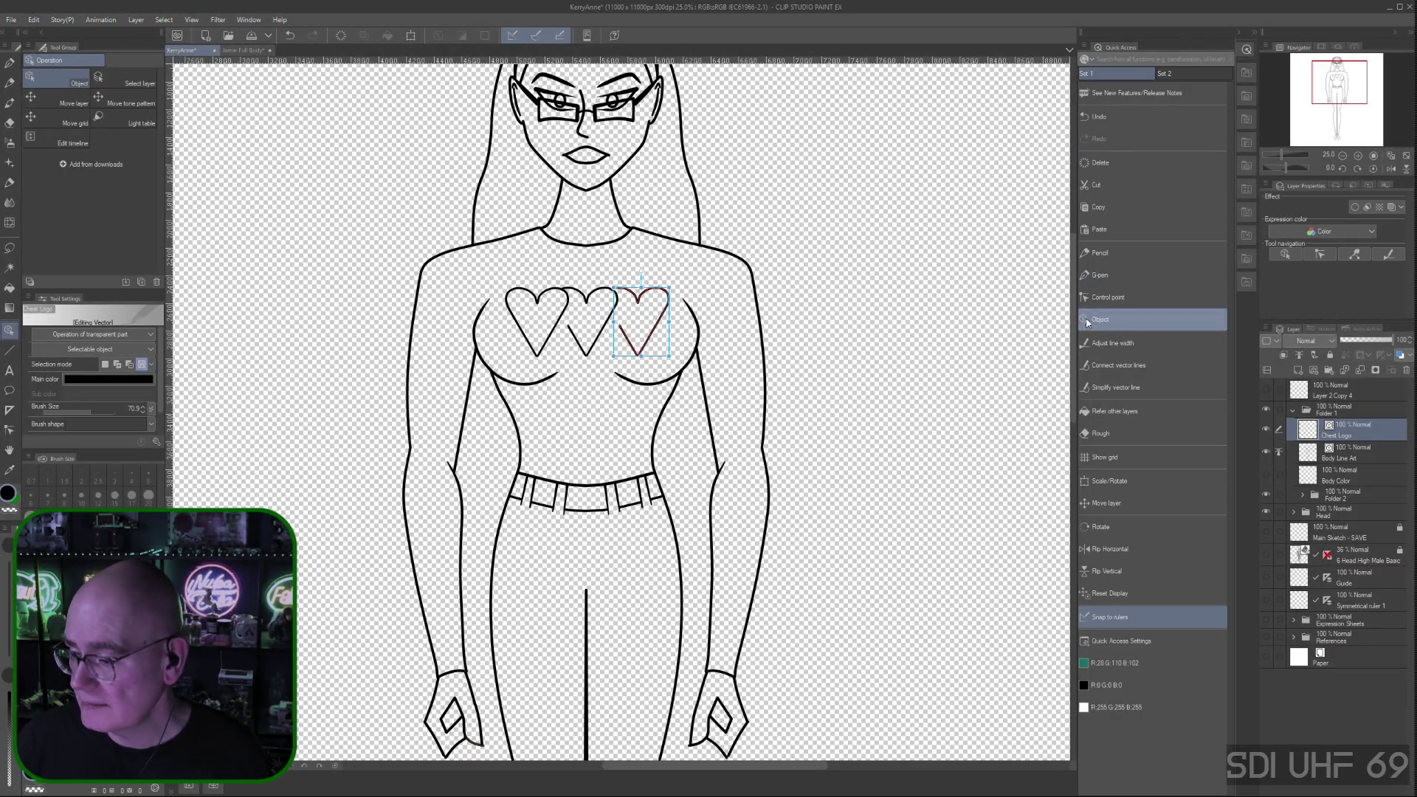
pyautogui.click(1107, 297)
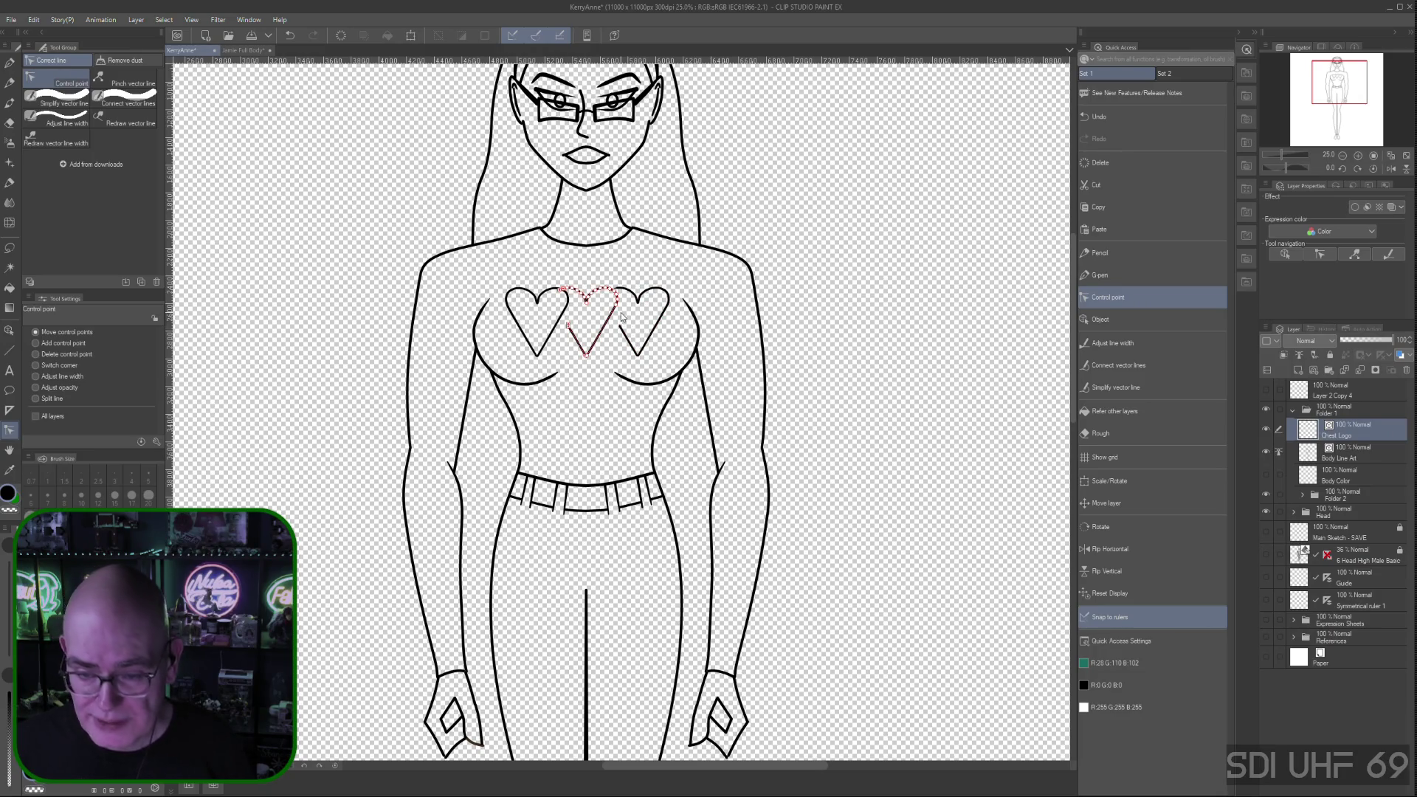
# Move the end point of the right heart's lower-left stroke slightly so the hearts line up
pyautogui.click(571, 330)
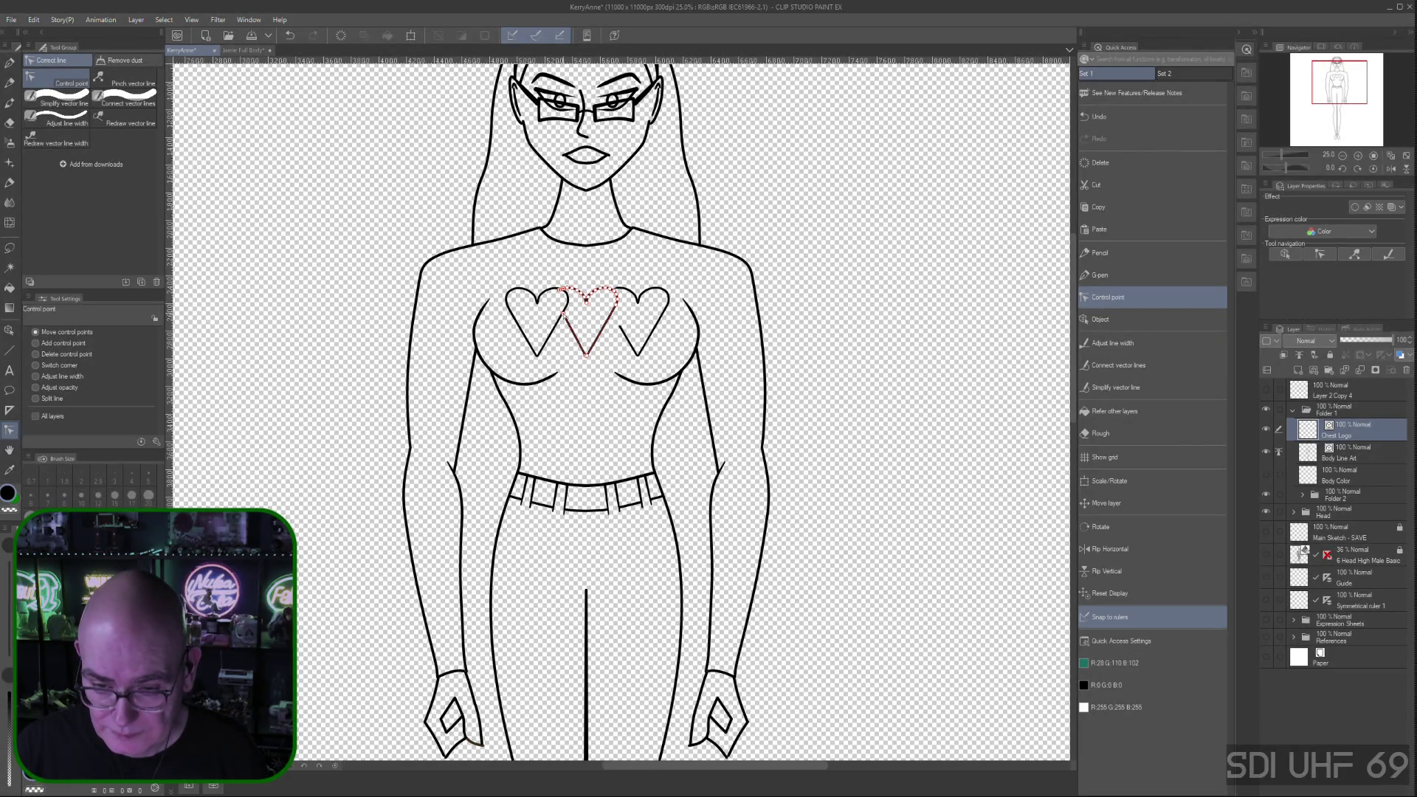
pyautogui.moveTo(620, 327); pyautogui.dragTo(611, 317)
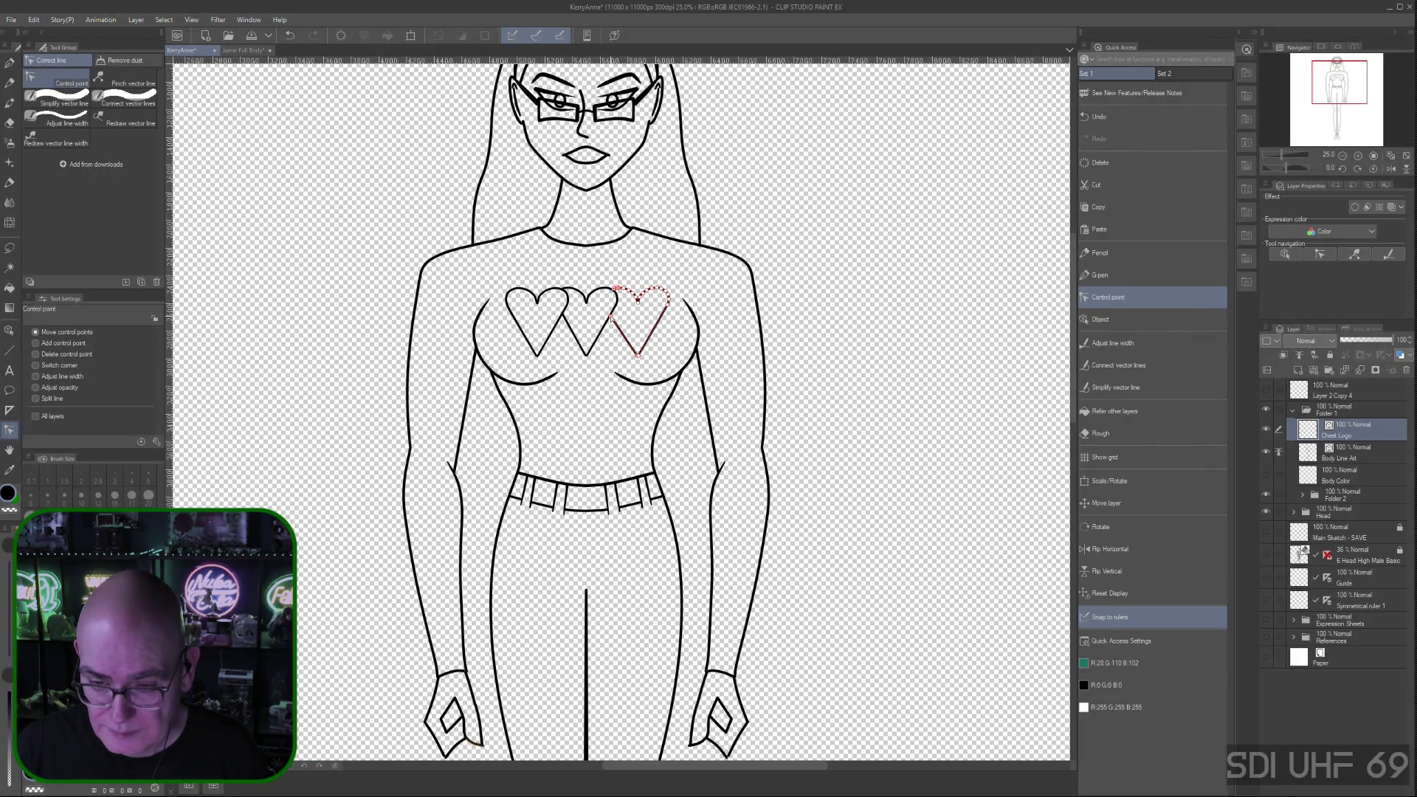
pyautogui.moveTo(611, 318); pyautogui.dragTo(614, 313)
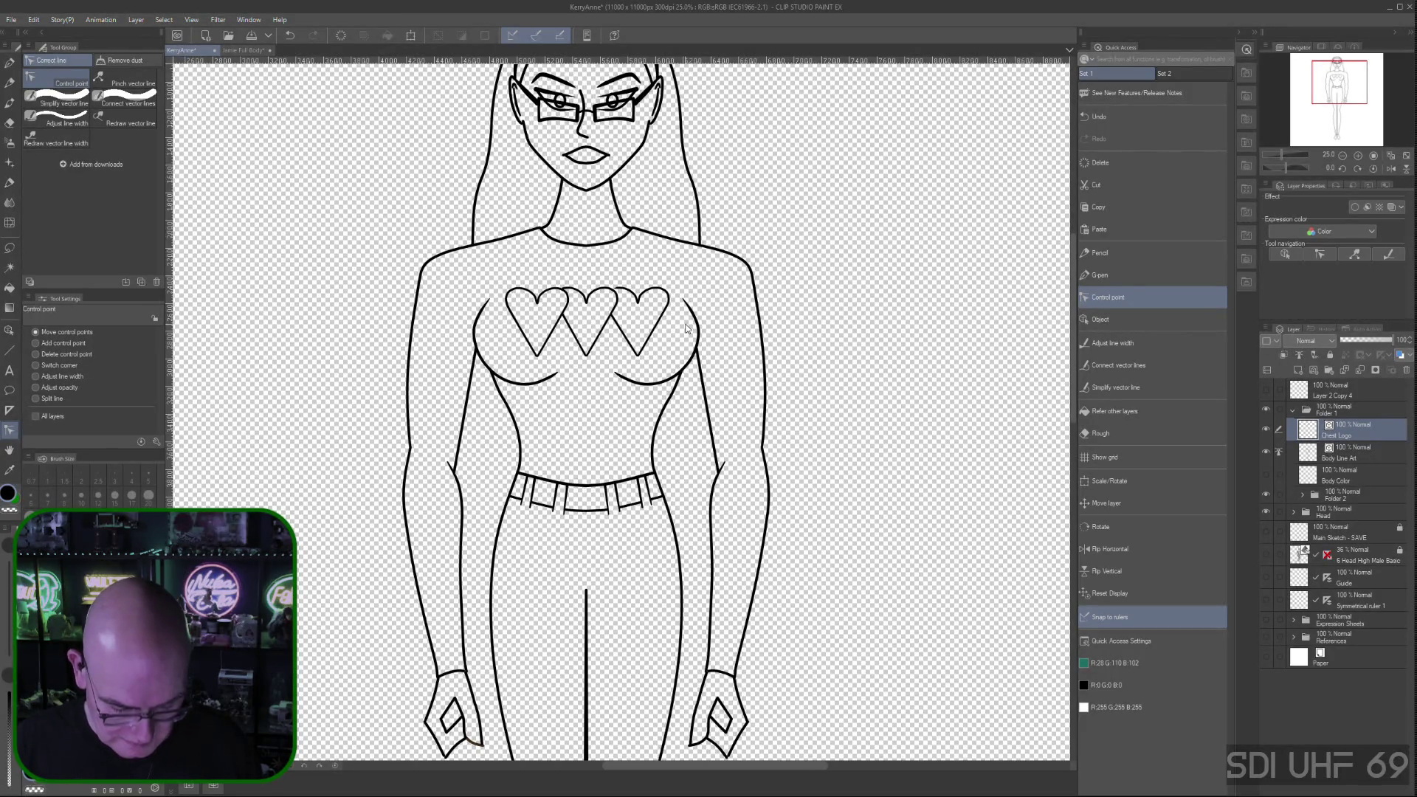
pyautogui.scroll(3, 632, 298)
pyautogui.click(604, 282)
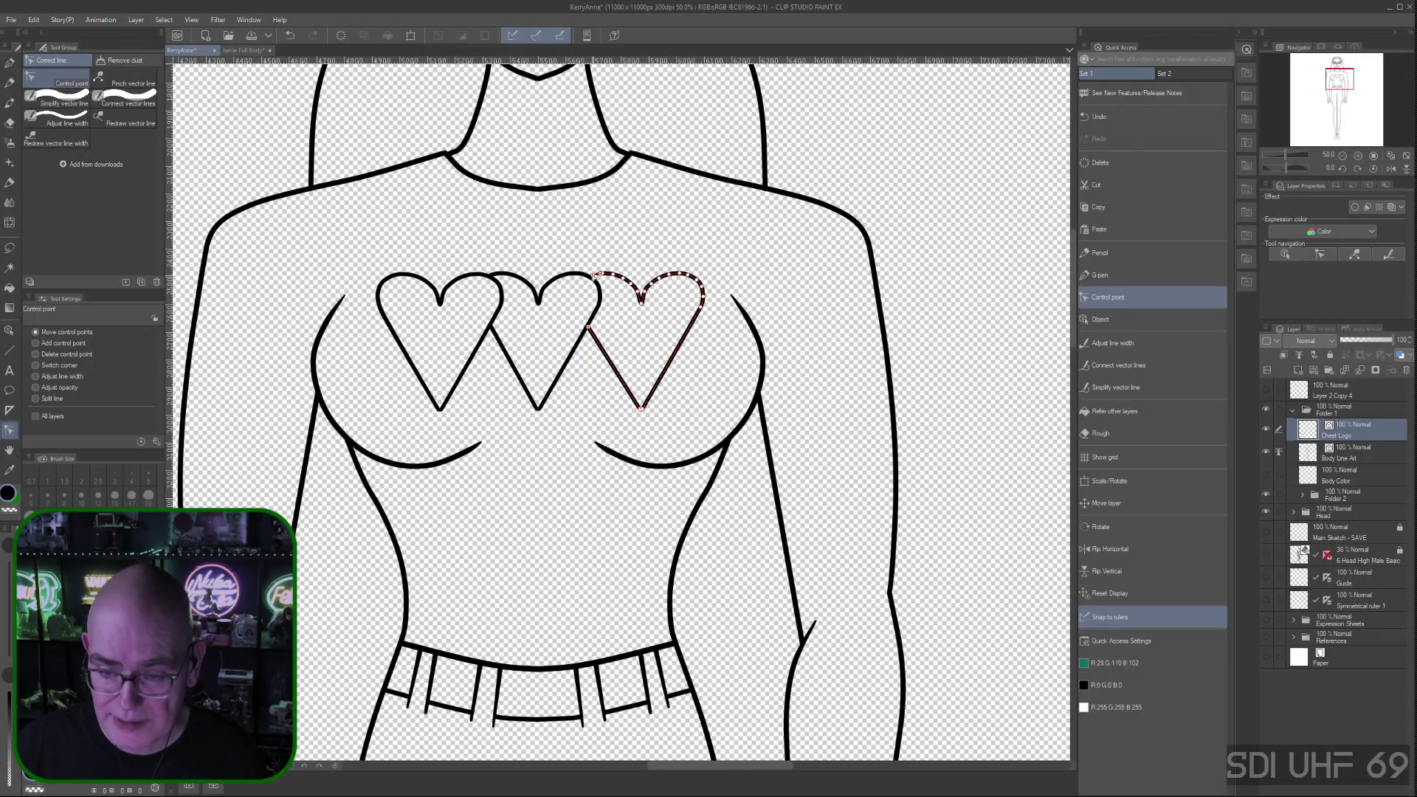
# Delete the stray end point on the right heart's upper-left curve and drag that end toward the middle heart
pyautogui.click(542, 329)
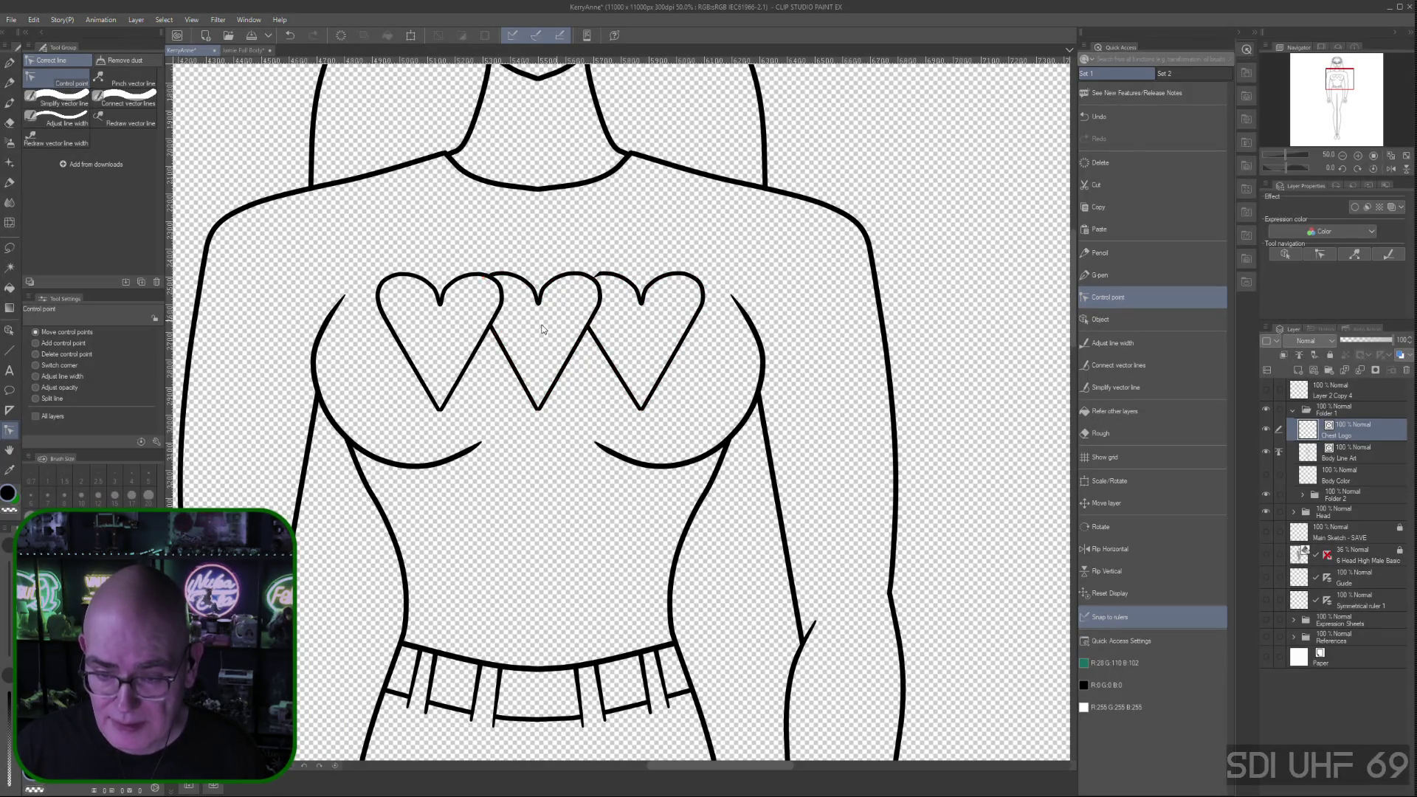
pyautogui.click(34, 354)
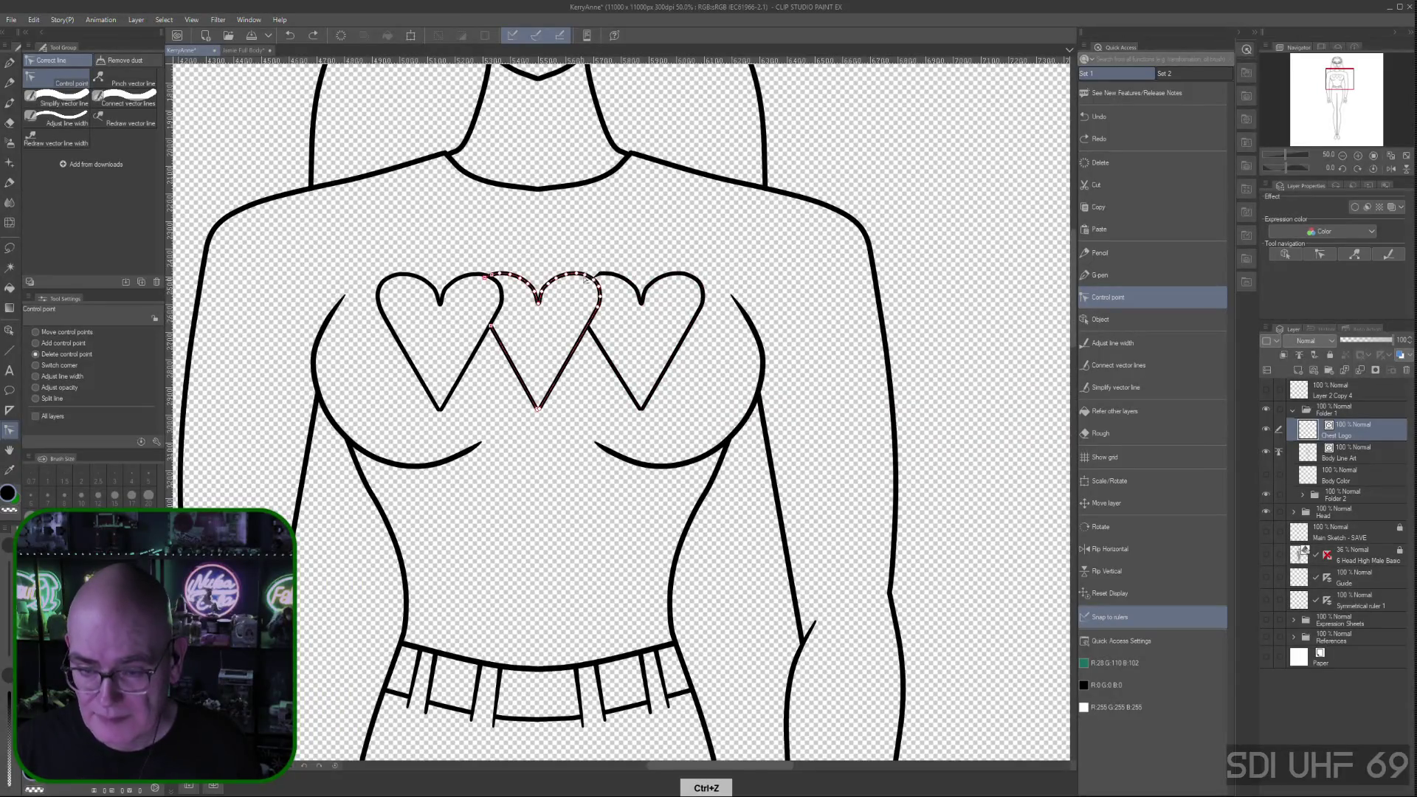
pyautogui.hotkey('ctrl', '+')
pyautogui.hotkey('ctrl', '+')
pyautogui.hotkey('ctrl', '+')
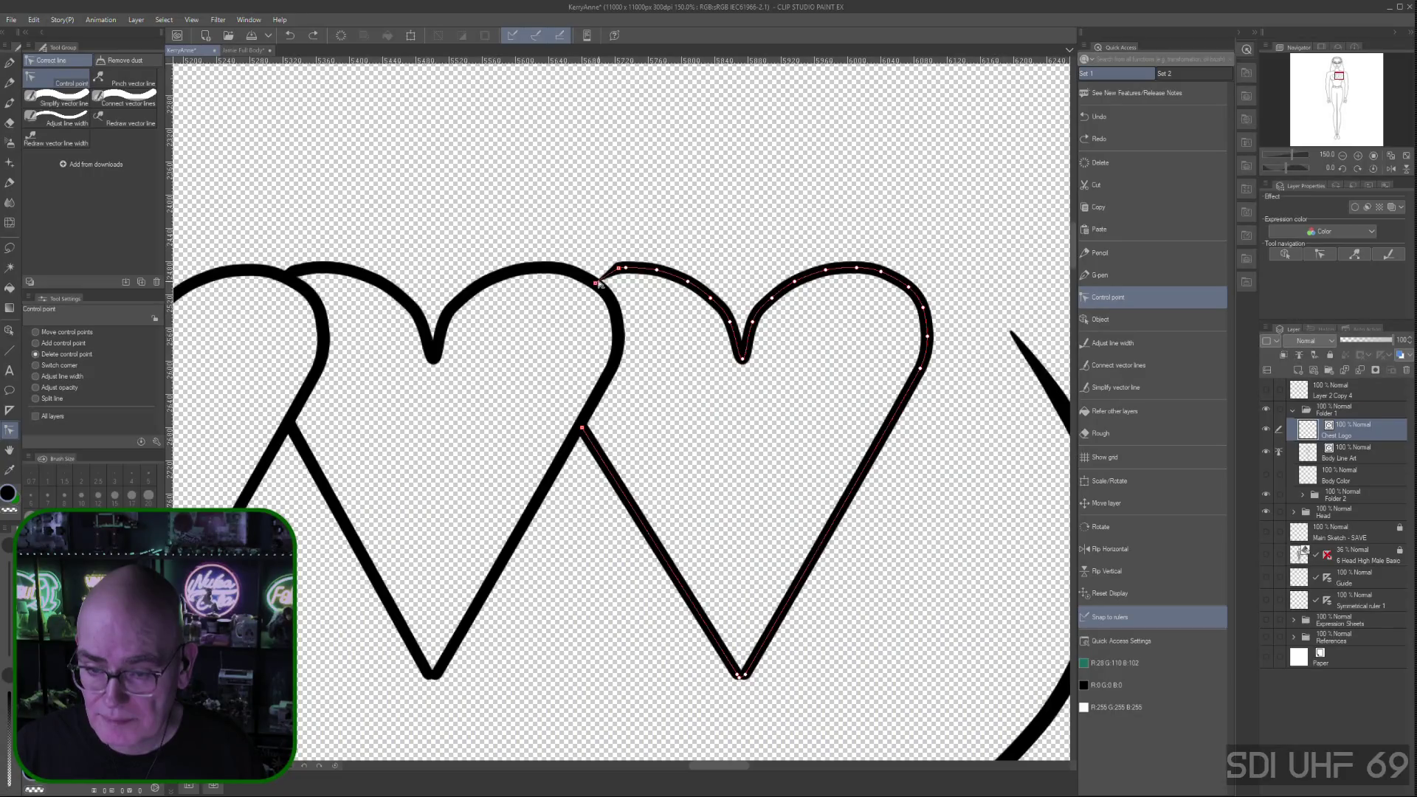
pyautogui.click(596, 283)
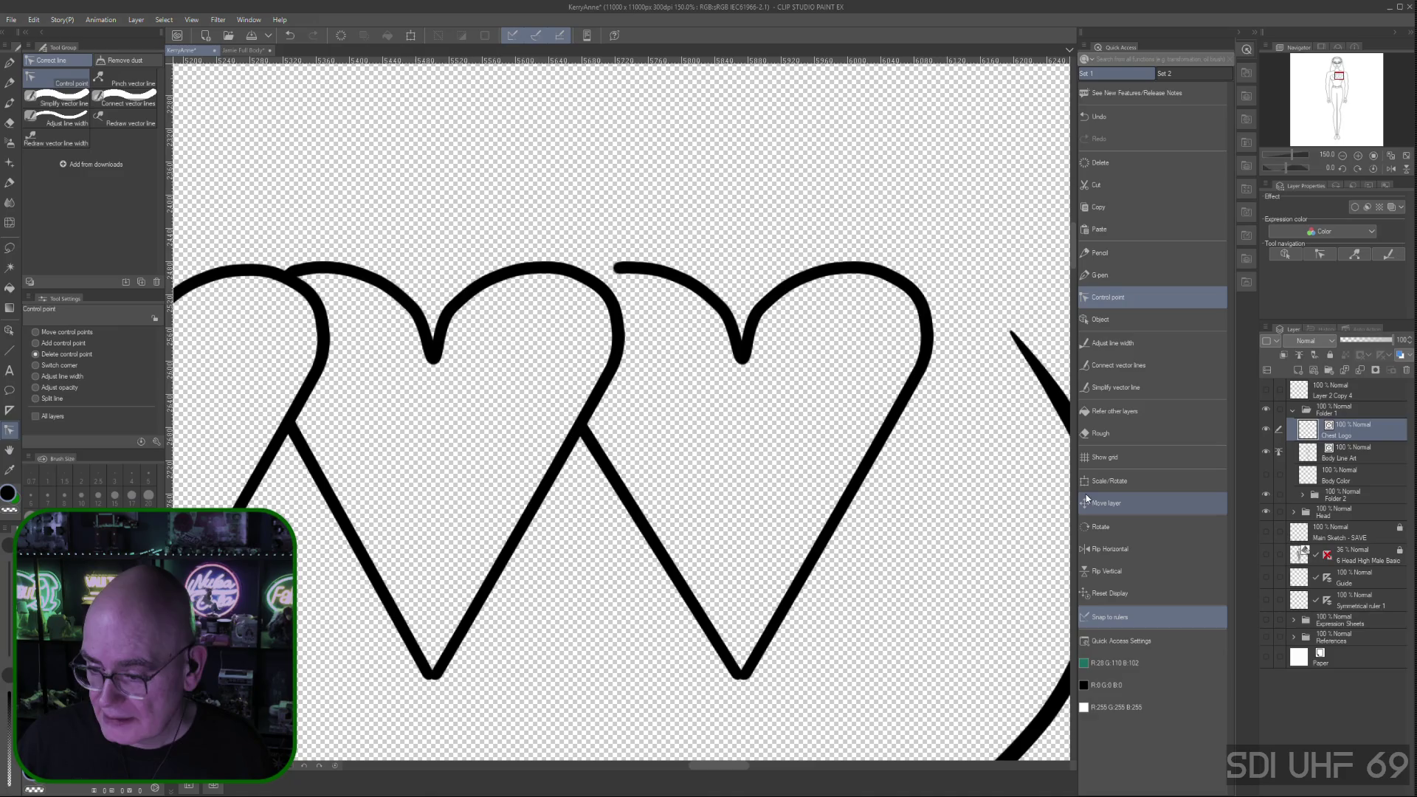
pyautogui.click(36, 333)
pyautogui.moveTo(619, 270); pyautogui.dragTo(594, 279)
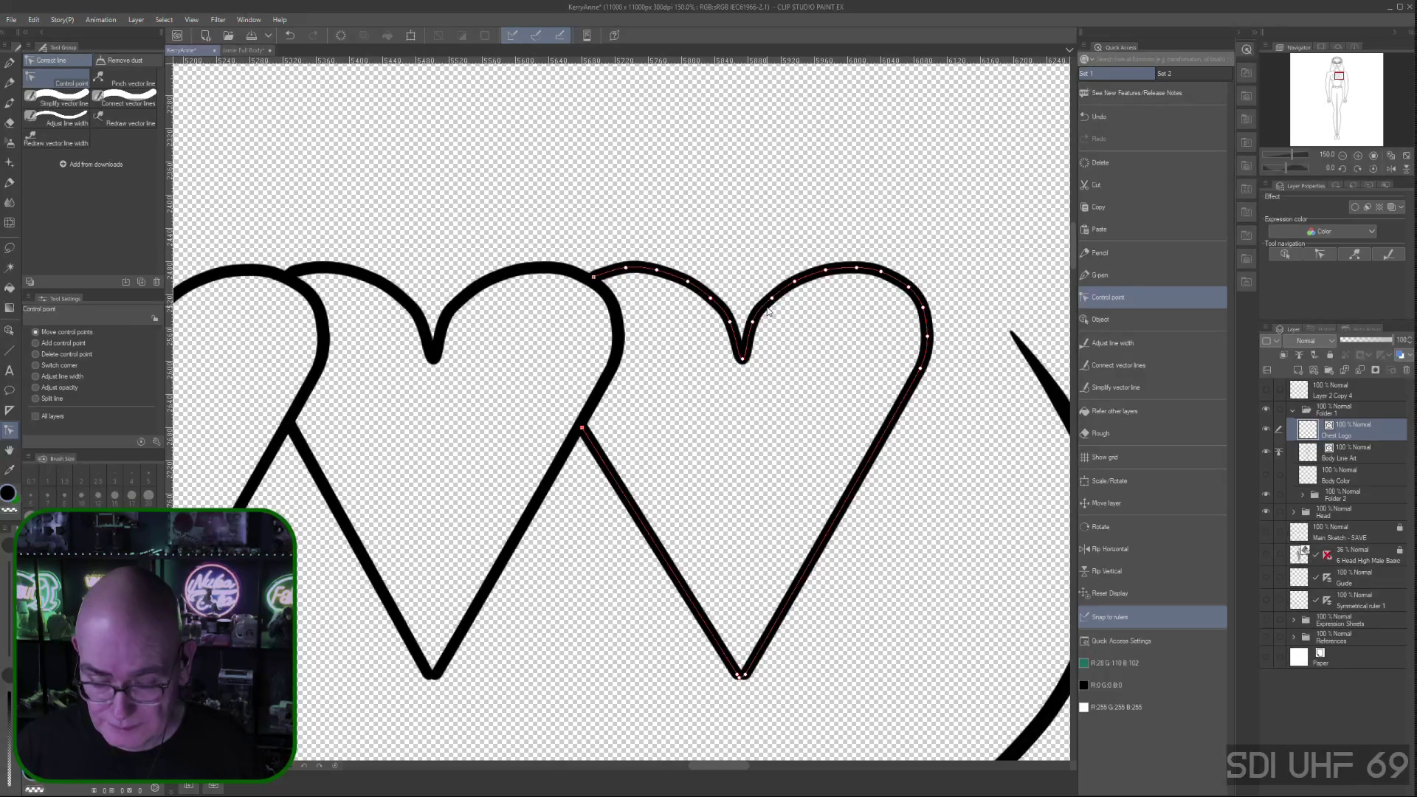
pyautogui.scroll(-2, 738, 305)
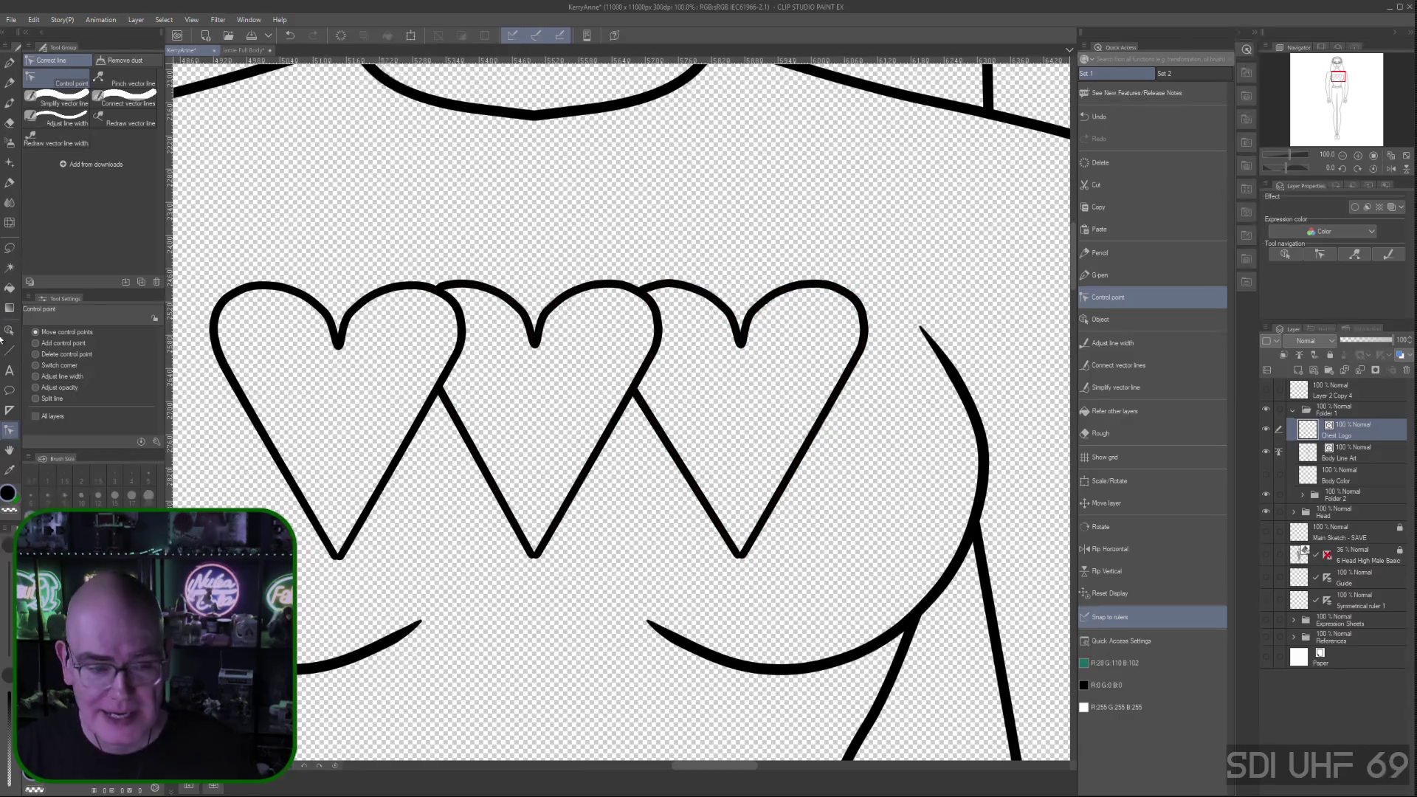
pyautogui.click(35, 355)
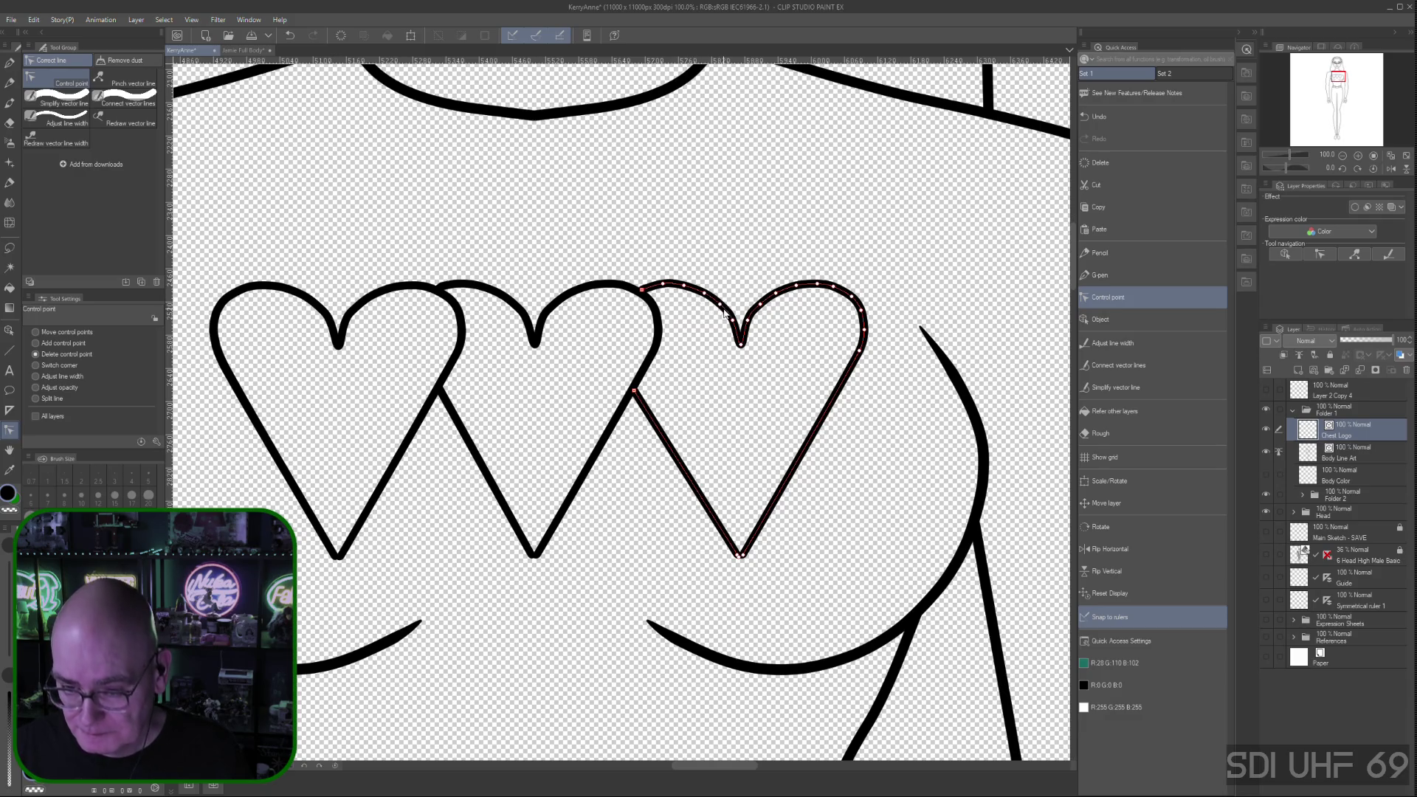
# Remove six extra control points along the right heart's lobes, top dip and right edge
pyautogui.click(684, 285)
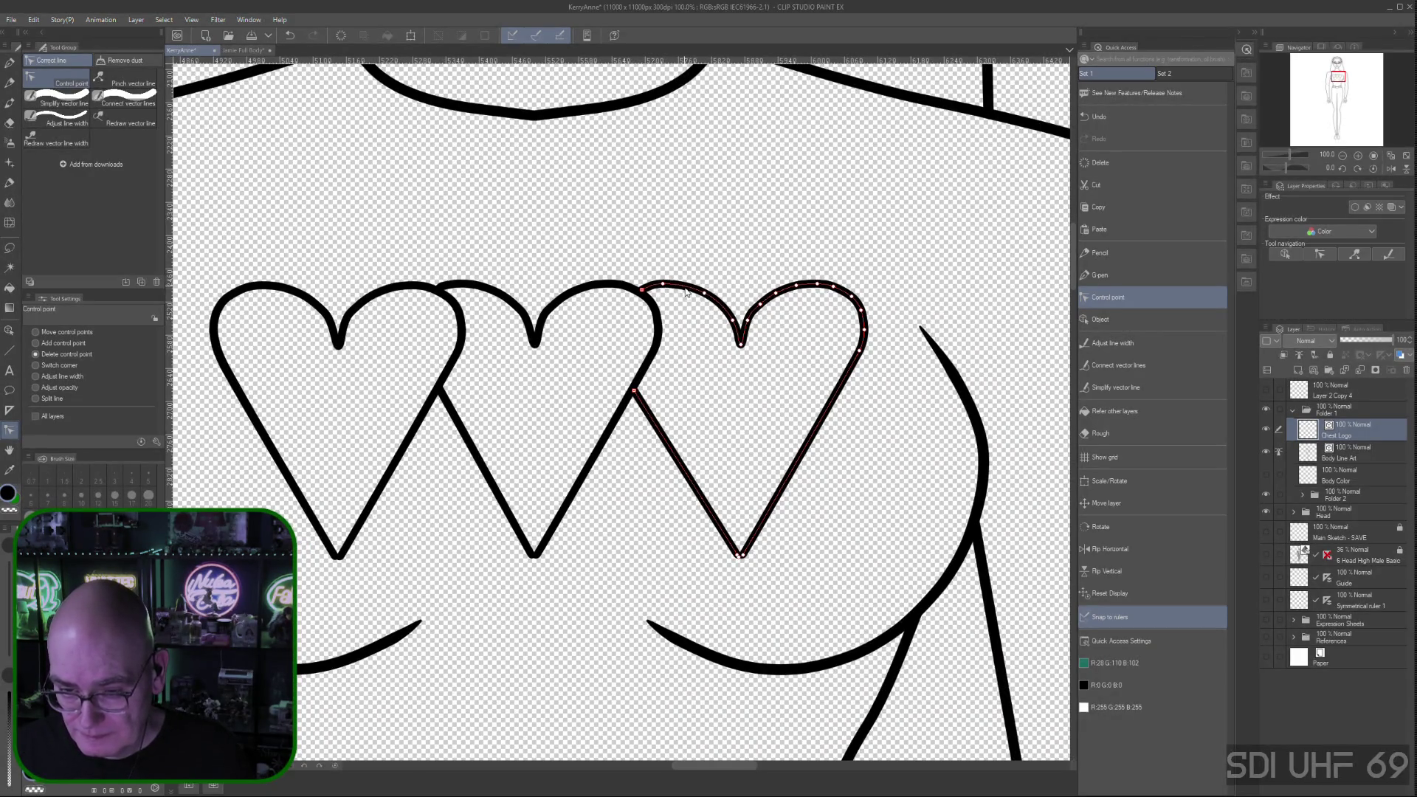
pyautogui.click(761, 304)
pyautogui.click(798, 286)
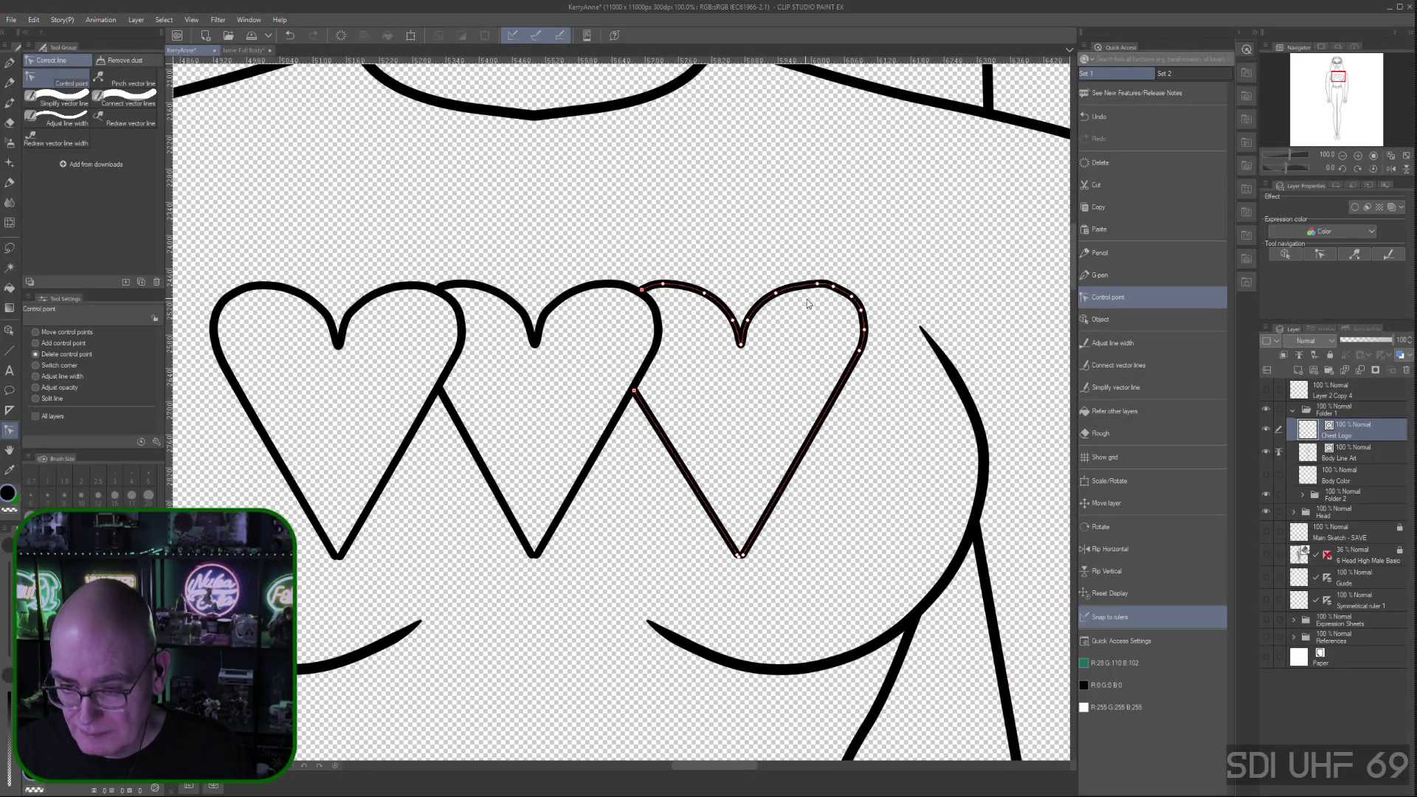
pyautogui.click(837, 292)
pyautogui.click(863, 311)
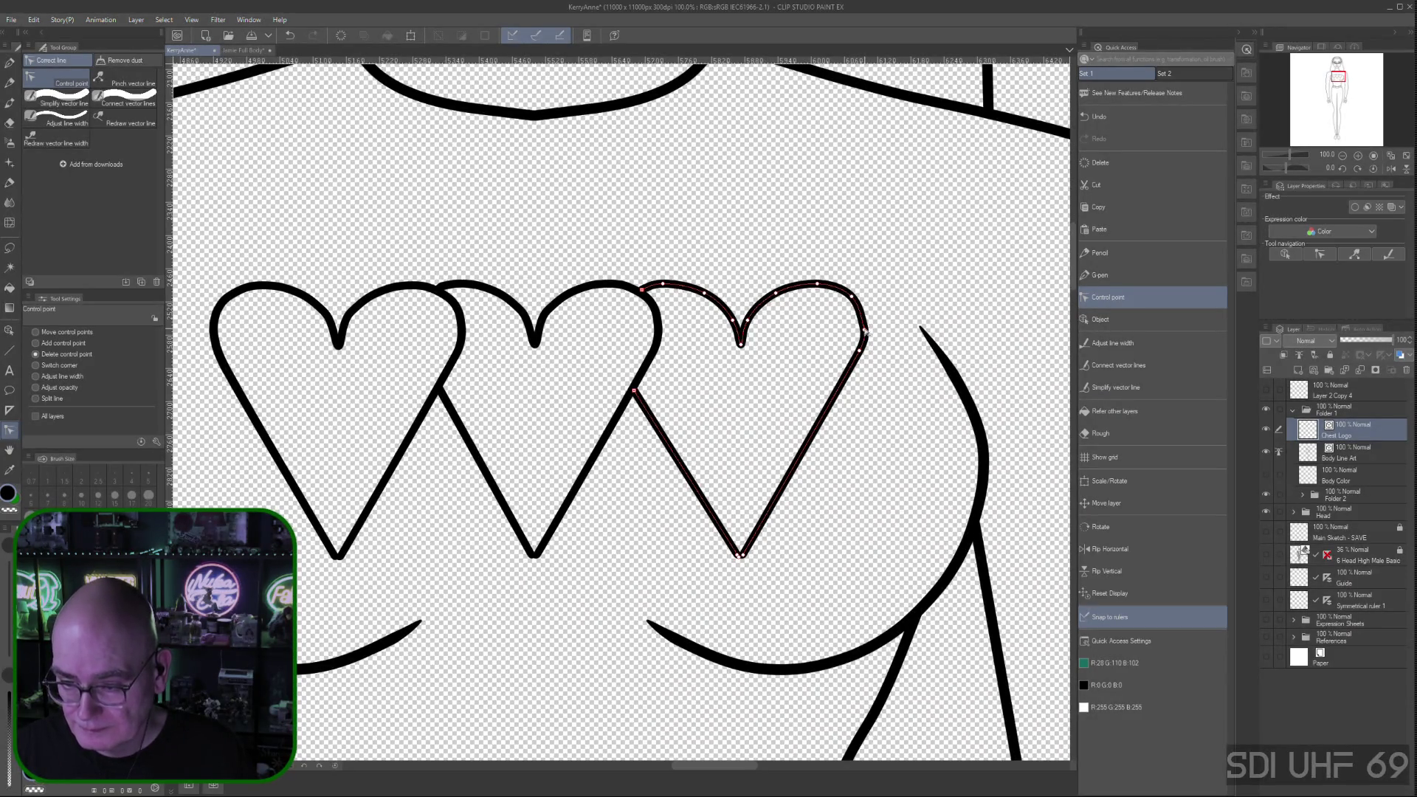
pyautogui.click(860, 348)
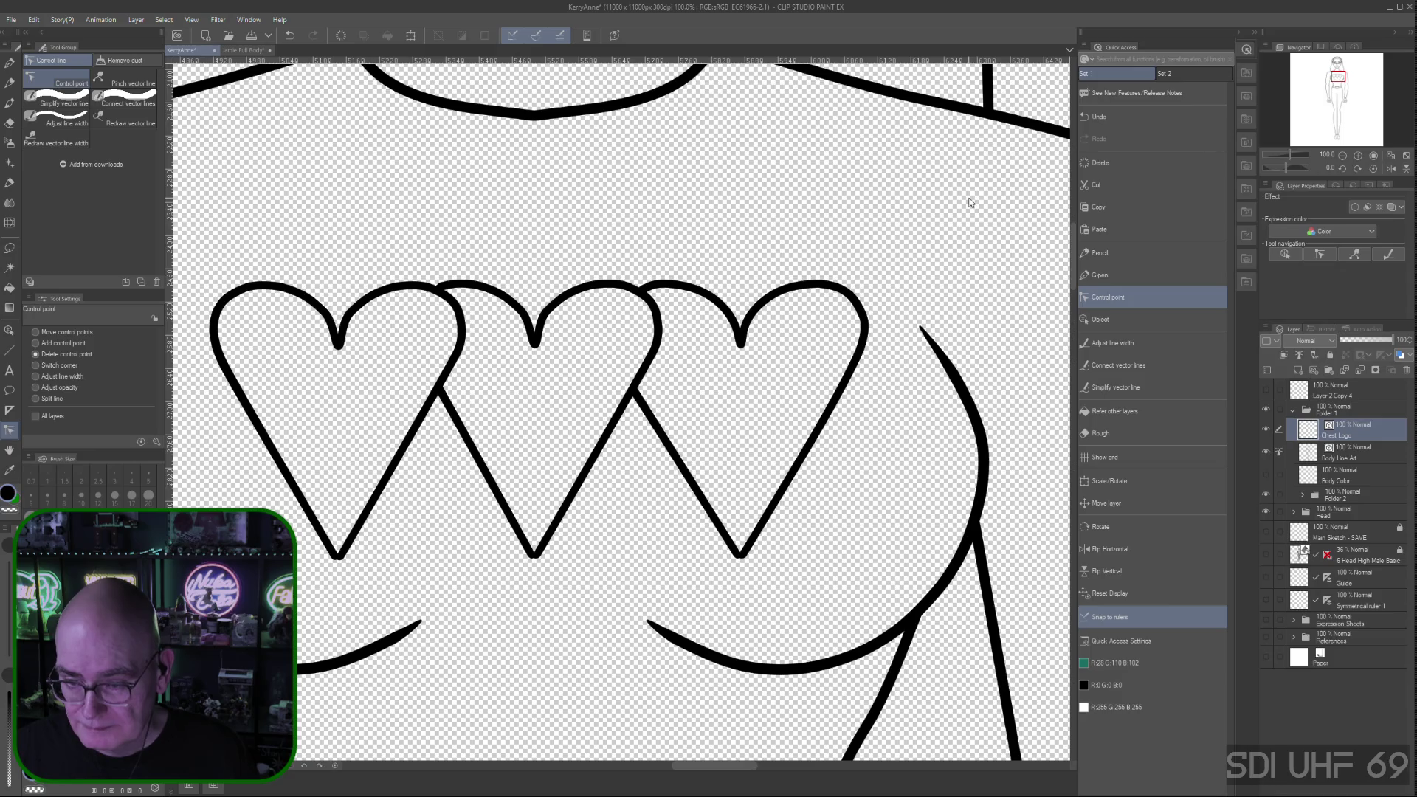
# Remove five extra control points along the middle heart's top curve and upper lobes
pyautogui.click(556, 306)
pyautogui.click(517, 303)
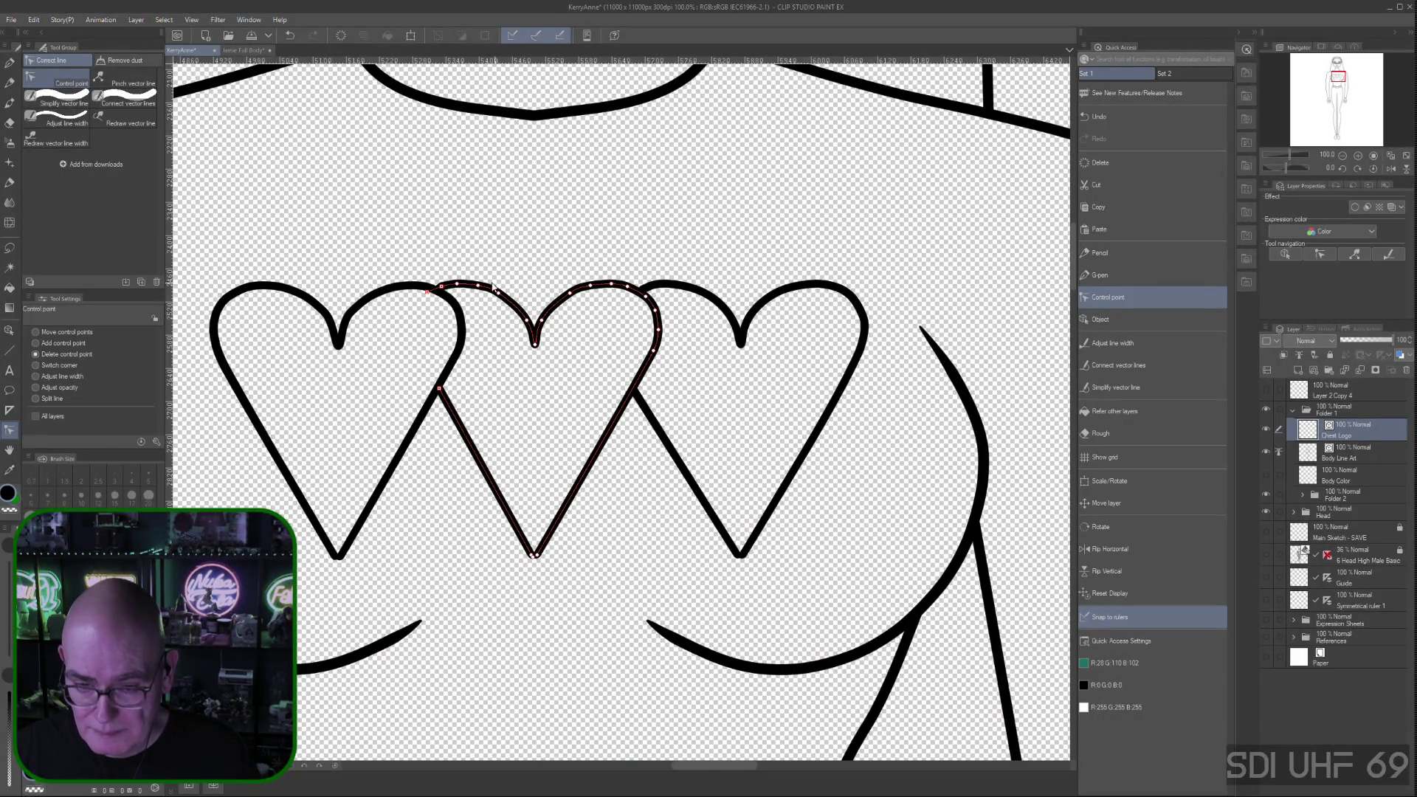
pyautogui.click(480, 287)
pyautogui.click(594, 287)
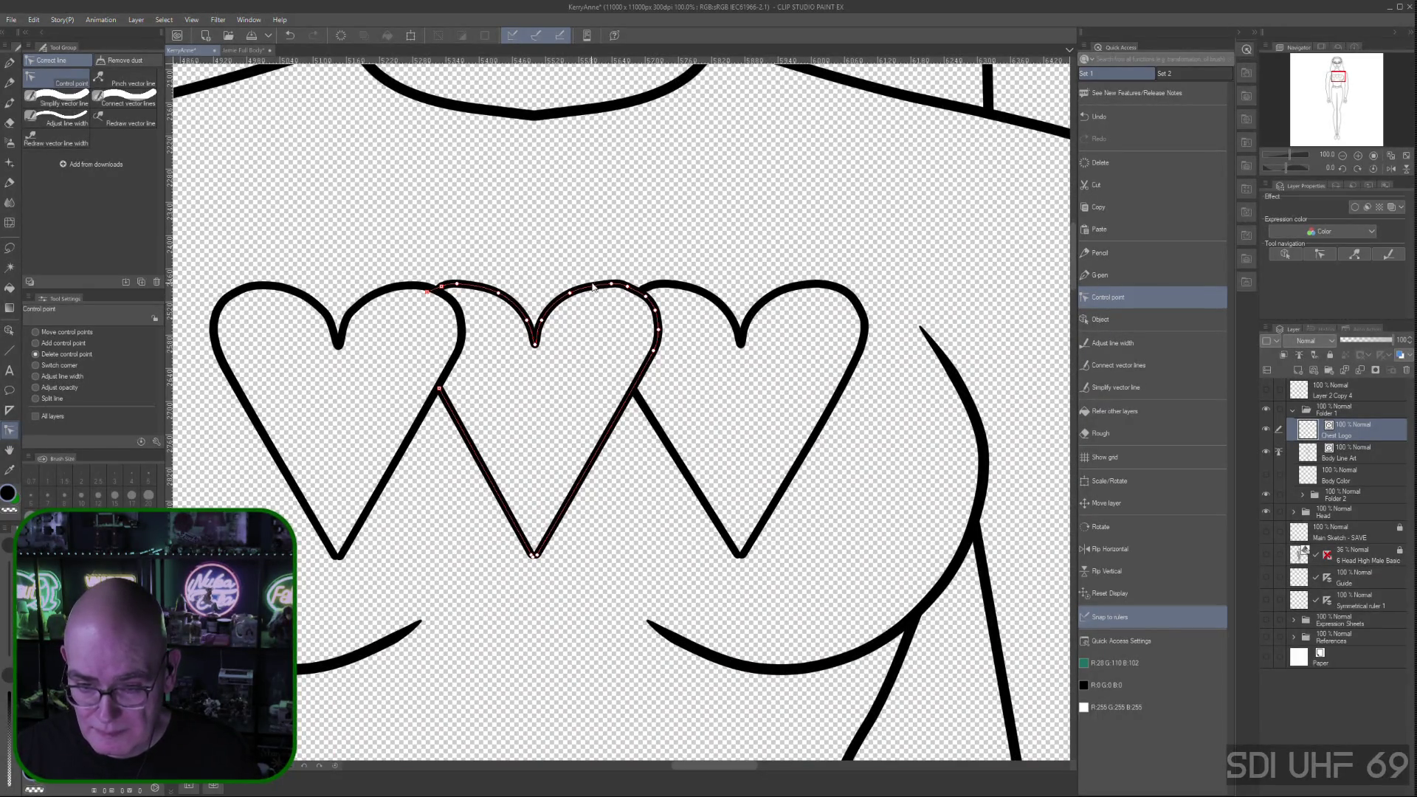
pyautogui.click(627, 287)
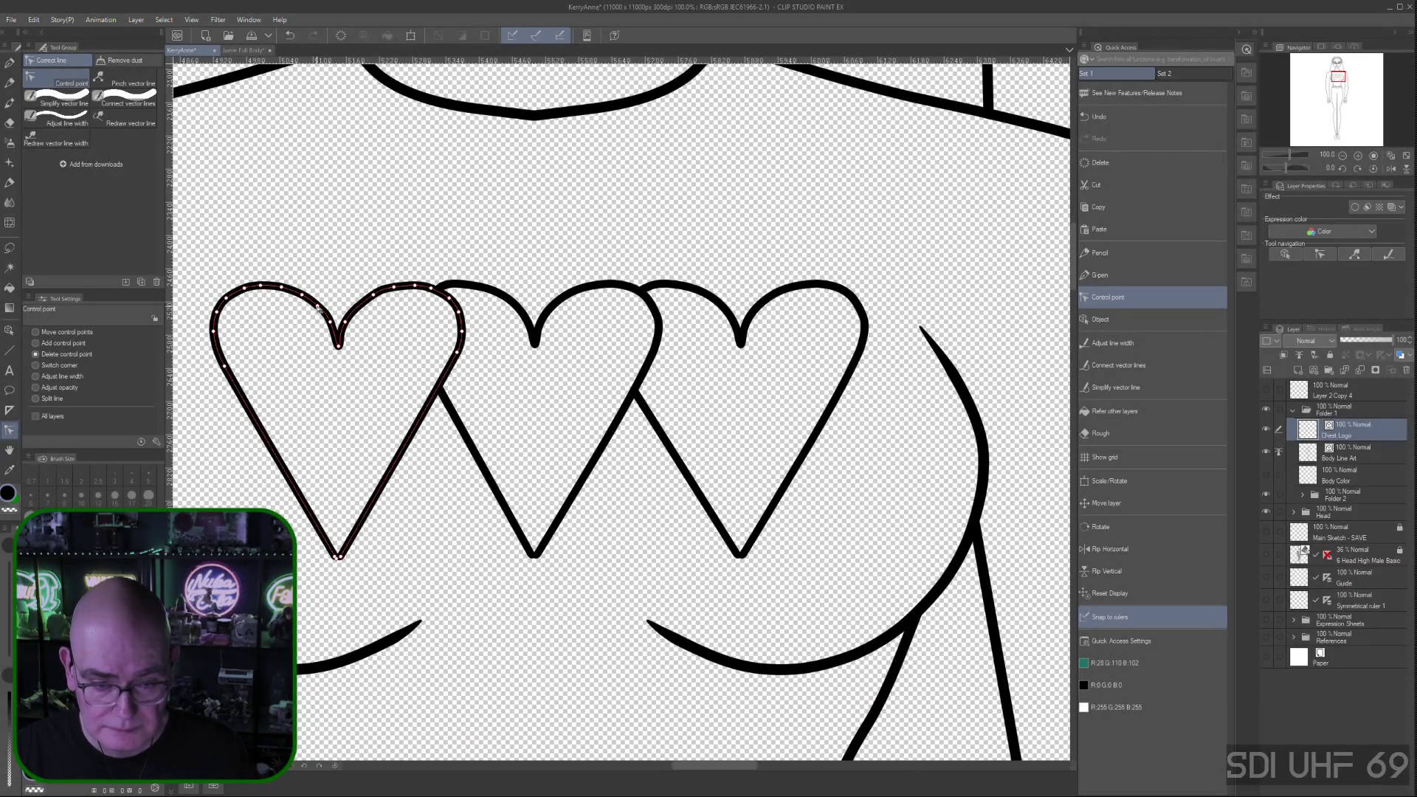
# Remove six extra control points along the left heart's top edge and right lobe
pyautogui.click(281, 286)
pyautogui.click(395, 287)
pyautogui.click(429, 291)
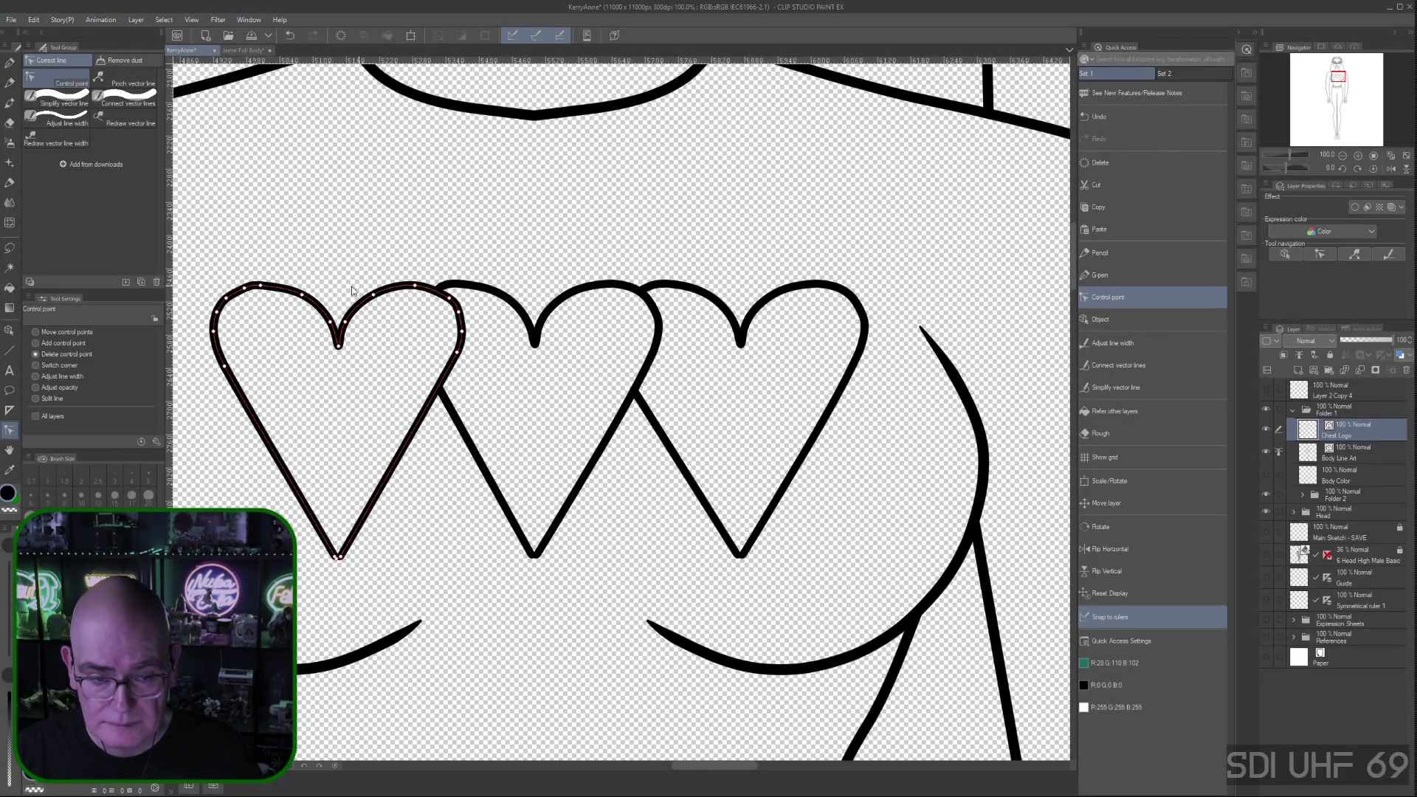
pyautogui.click(243, 290)
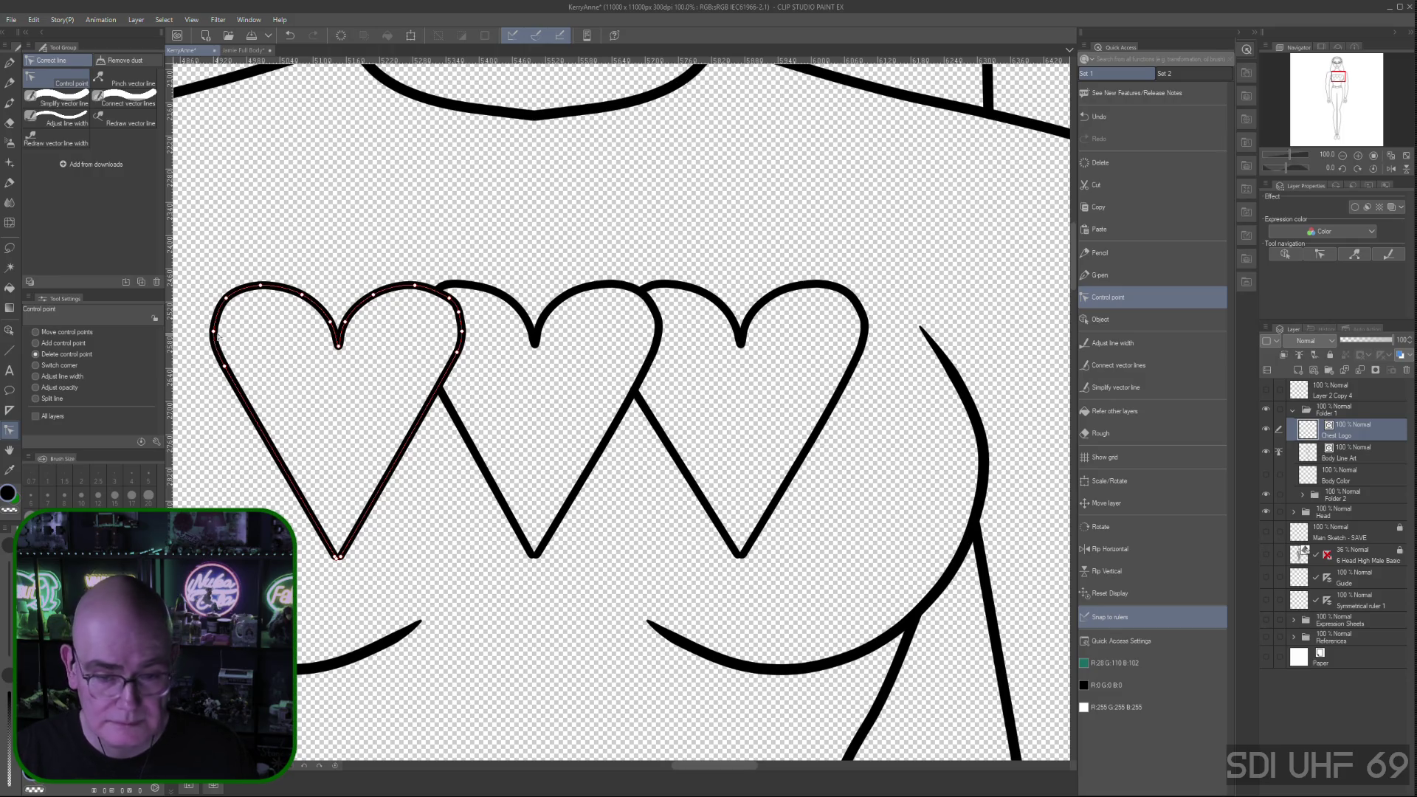
pyautogui.click(449, 300)
pyautogui.click(462, 334)
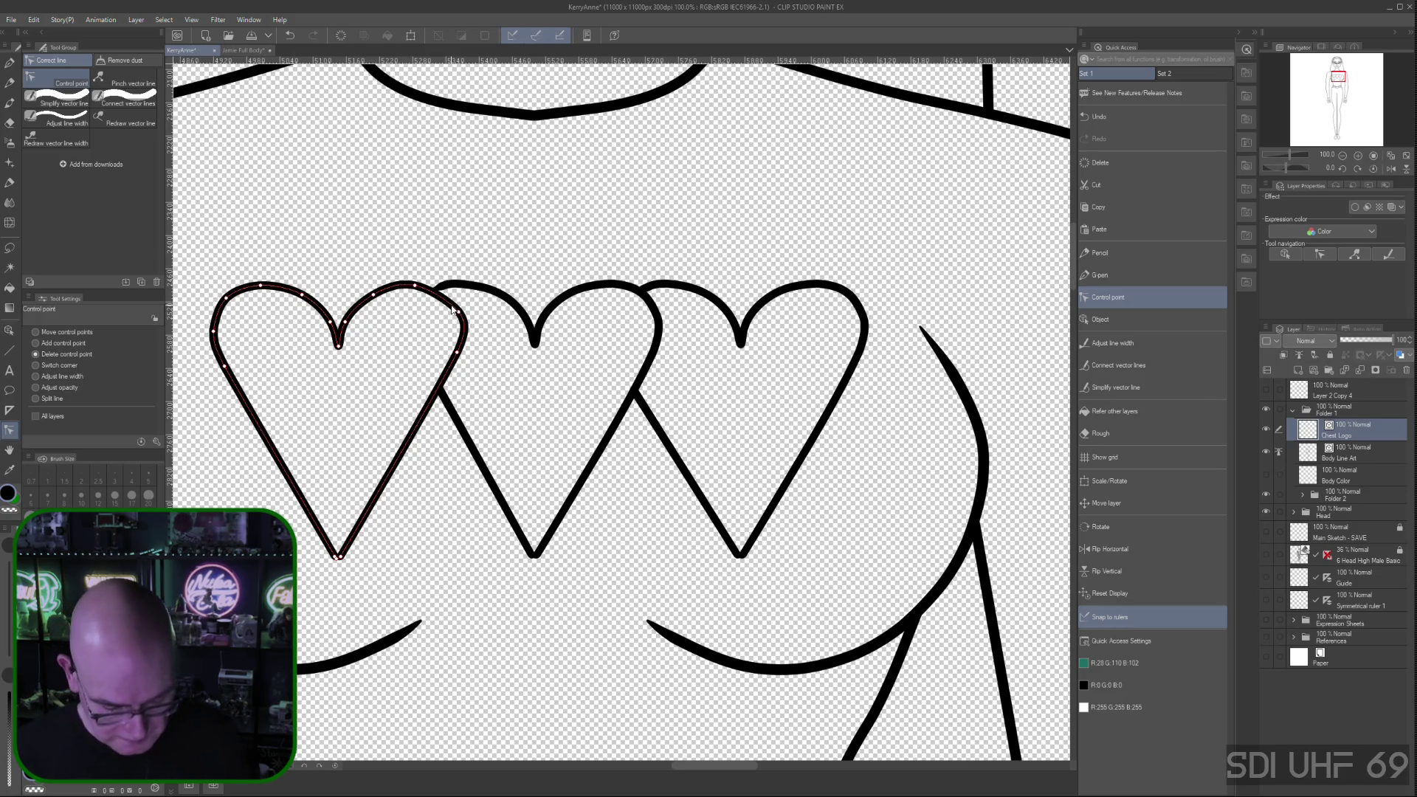
# Undo two distorting deletions, remove one upper-right point instead, and zoom out to the torso
pyautogui.hotkey('ctrl', 'z')
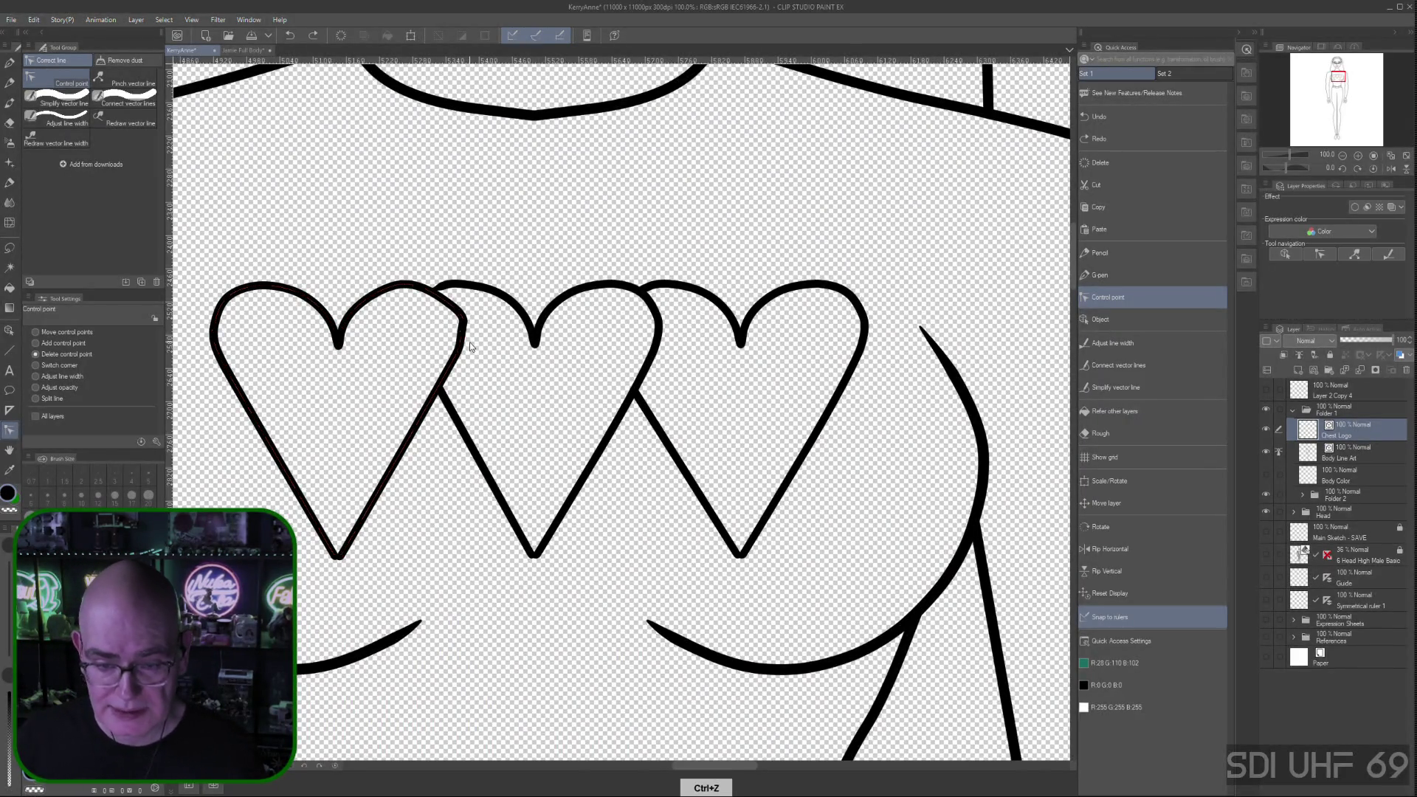
pyautogui.hotkey('ctrl', 'z')
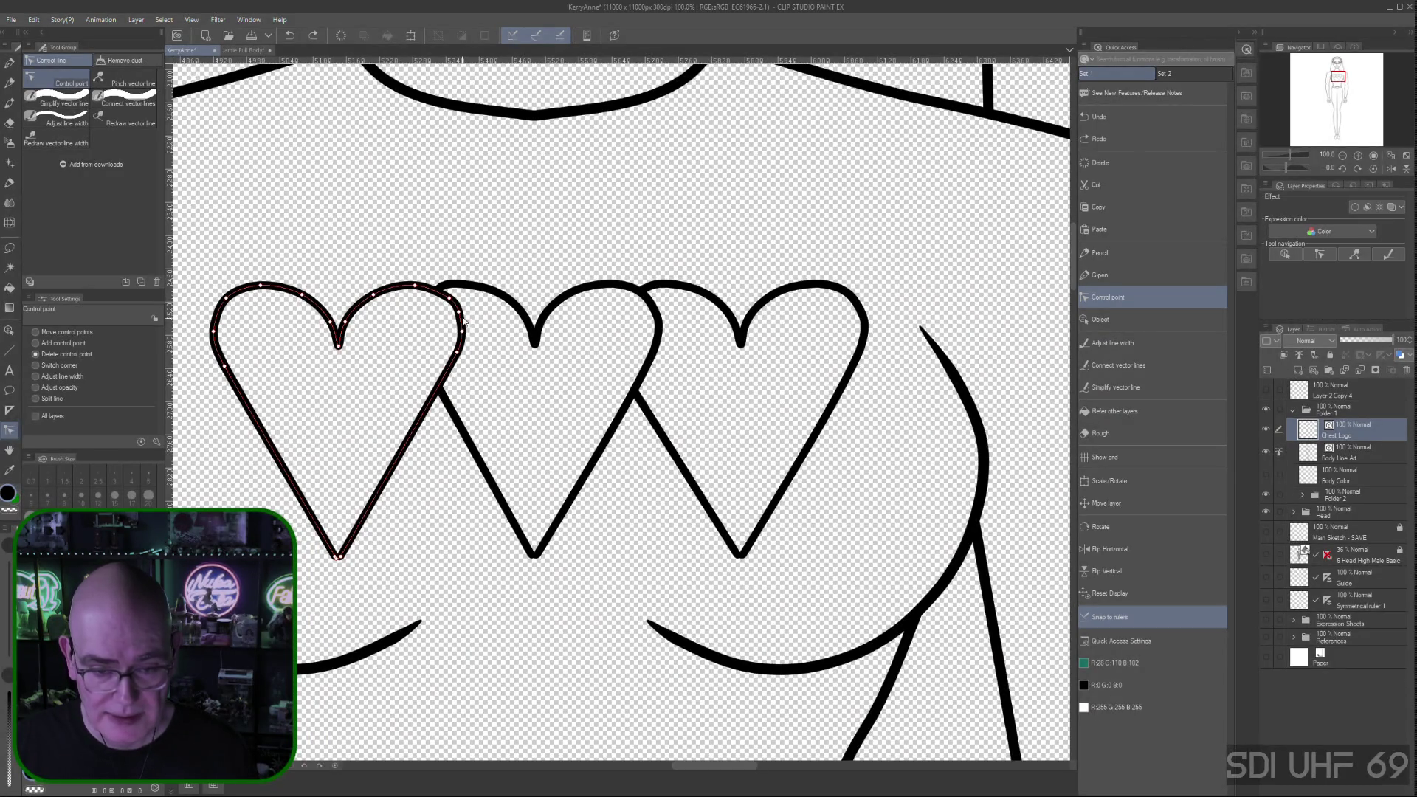
pyautogui.click(461, 319)
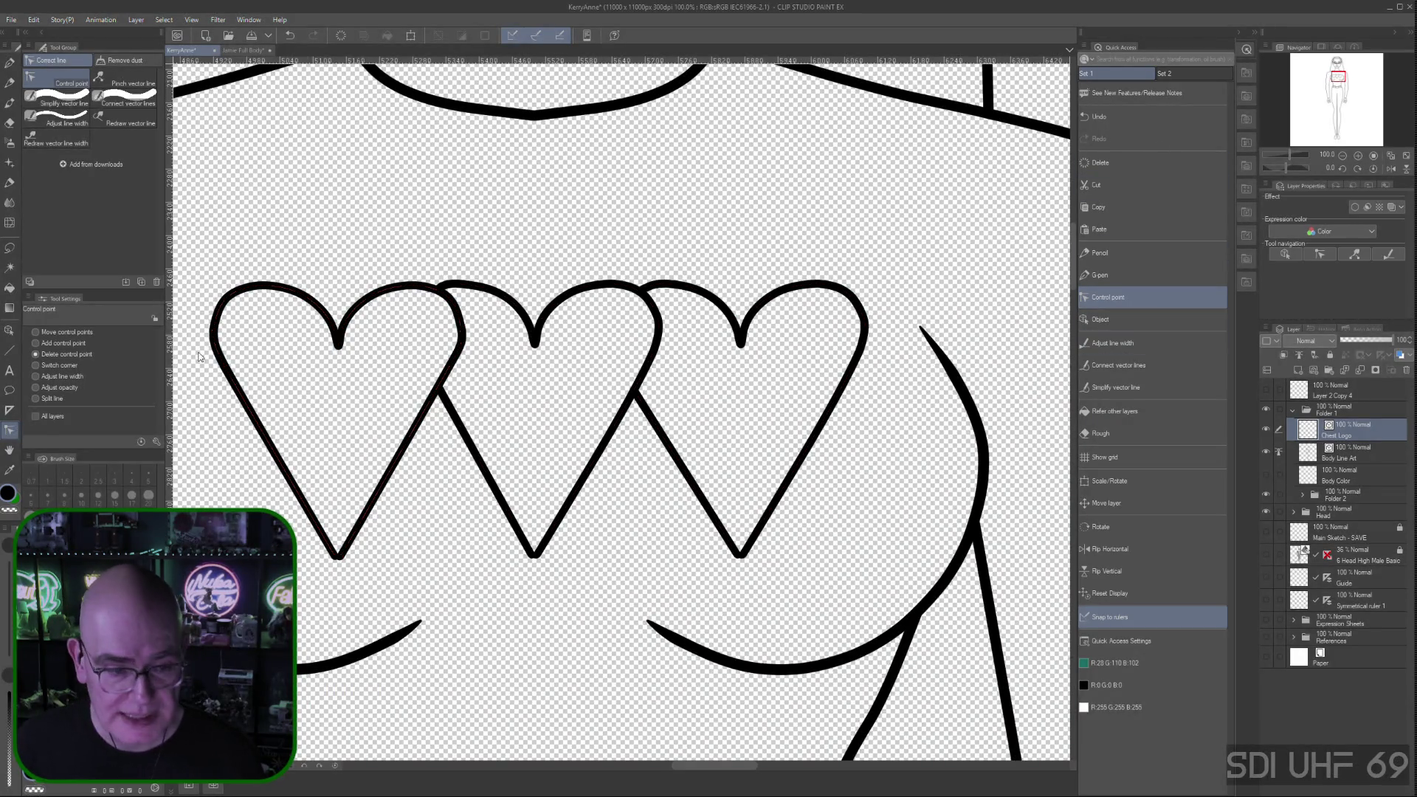
pyautogui.click(41, 334)
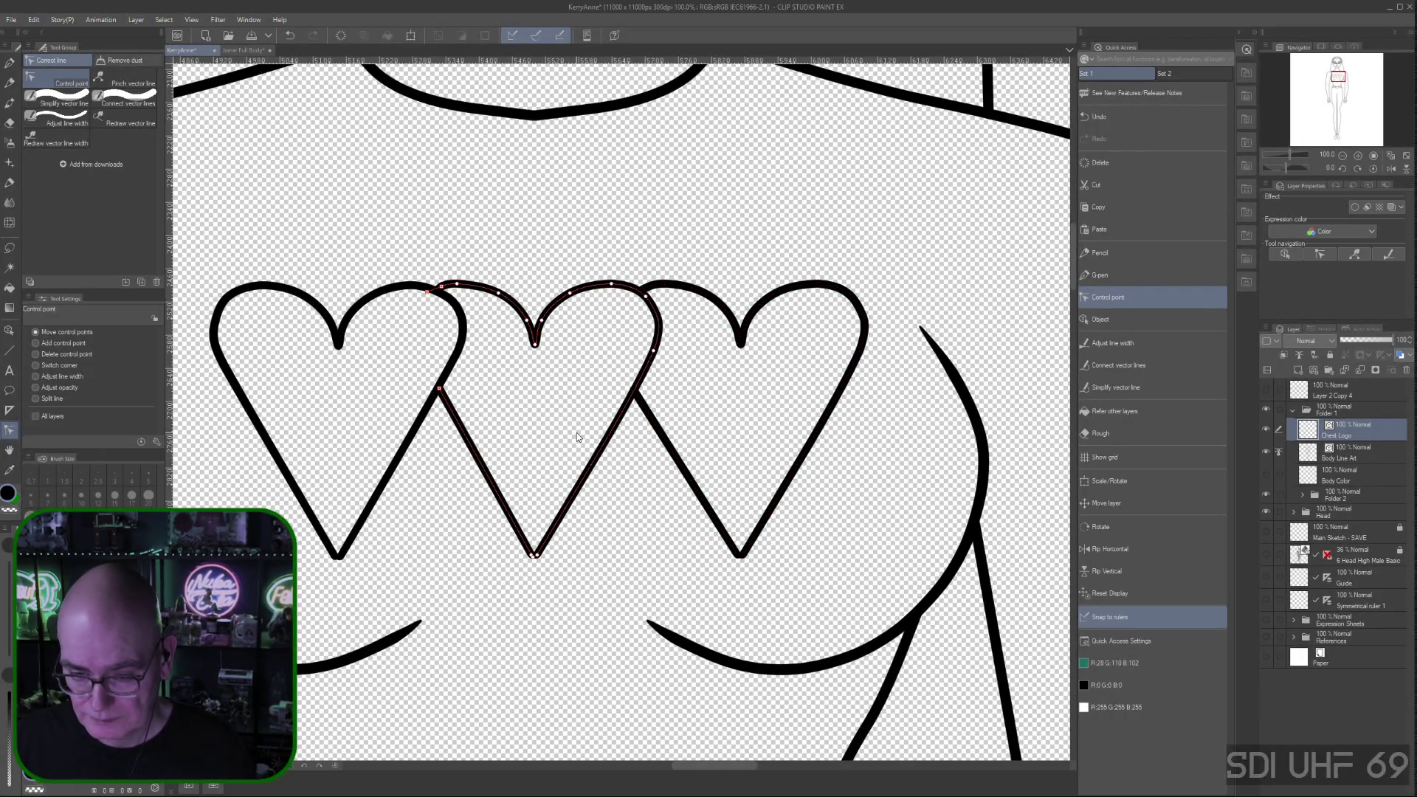
pyautogui.hotkey('ctrl', '-')
pyautogui.hotkey('ctrl', '-')
pyautogui.hotkey('ctrl', '-')
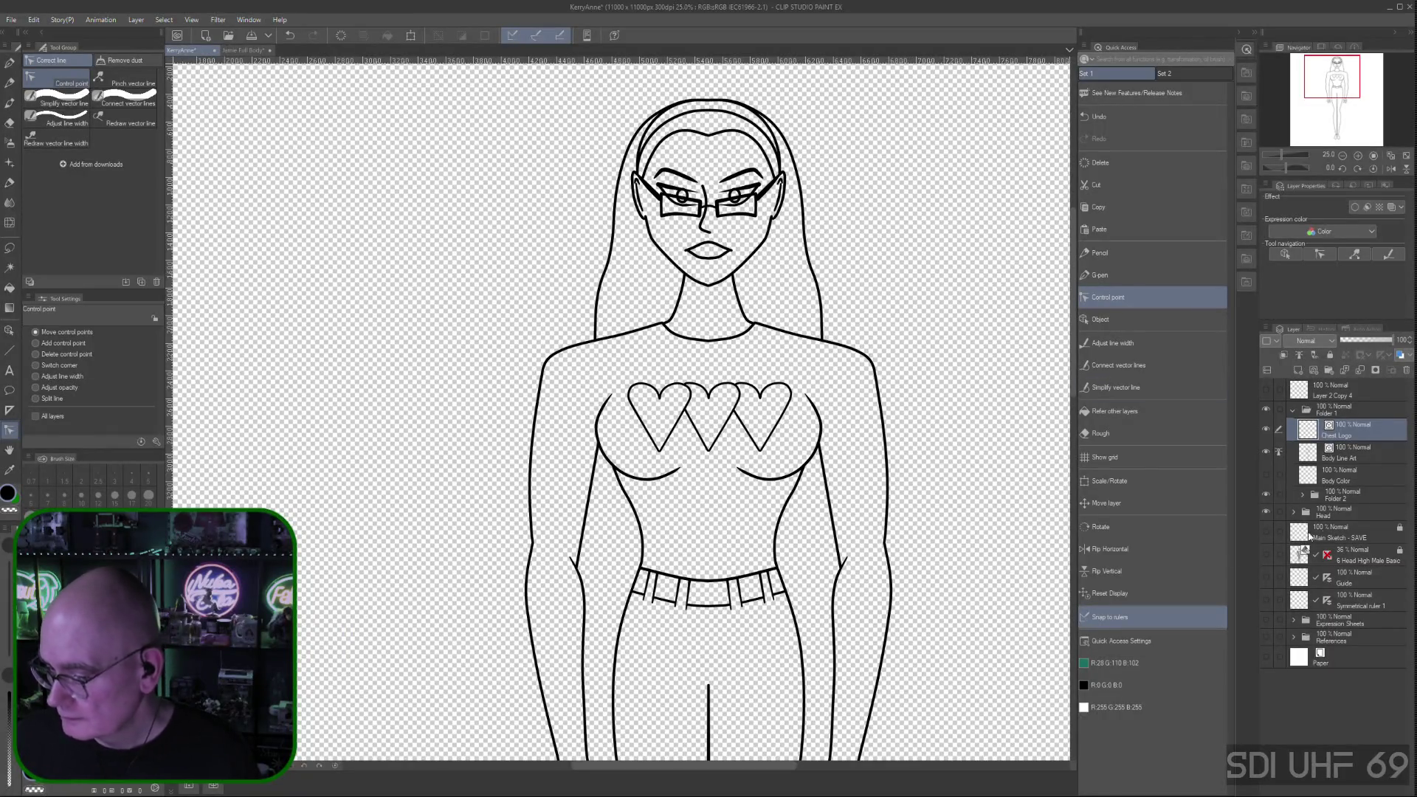
# Recentre the view on the figure and choose Edit > Transform > Mesh Transformation for the chest hearts
pyautogui.hotkey('ctrl', '-')
pyautogui.moveTo(904, 583); pyautogui.dragTo(778, 329)
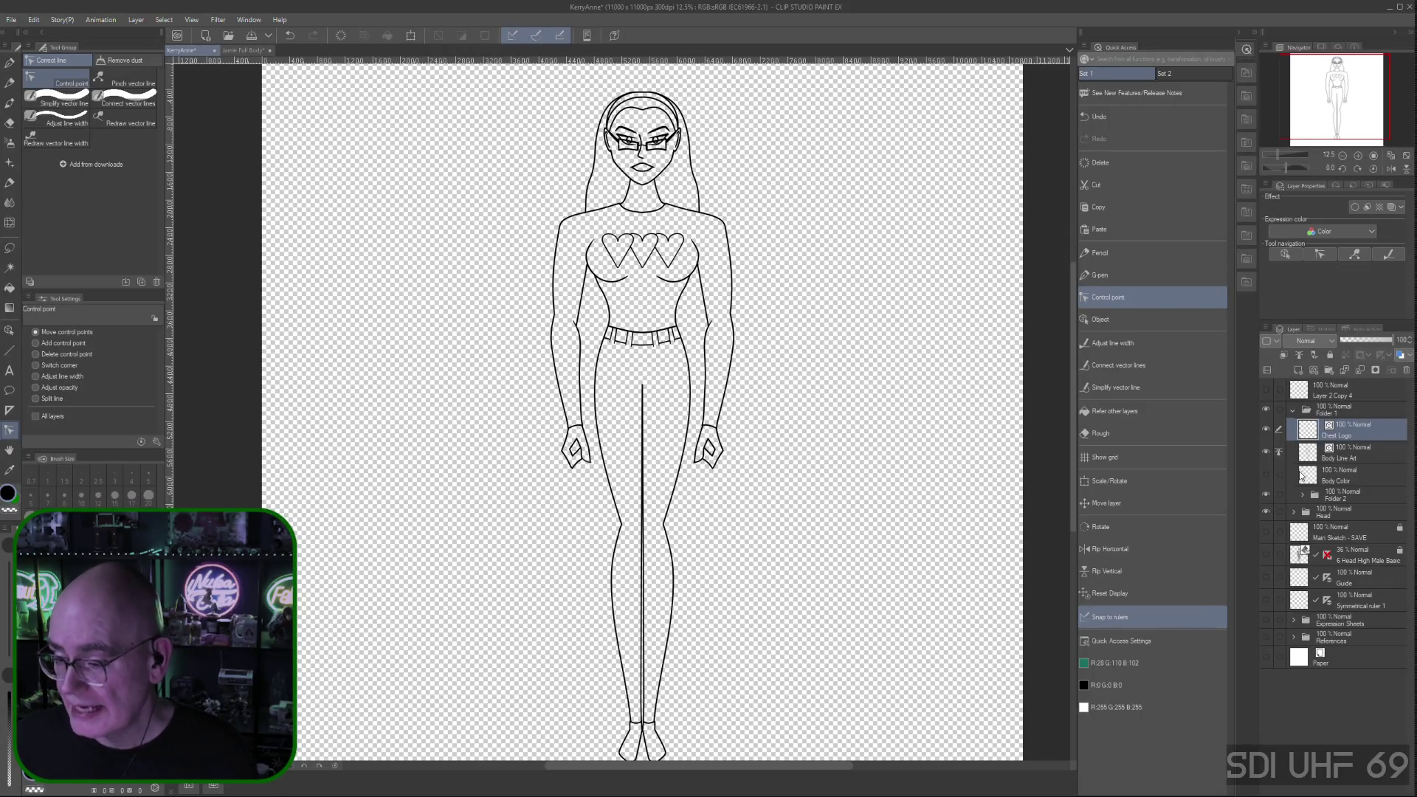
pyautogui.click(34, 19)
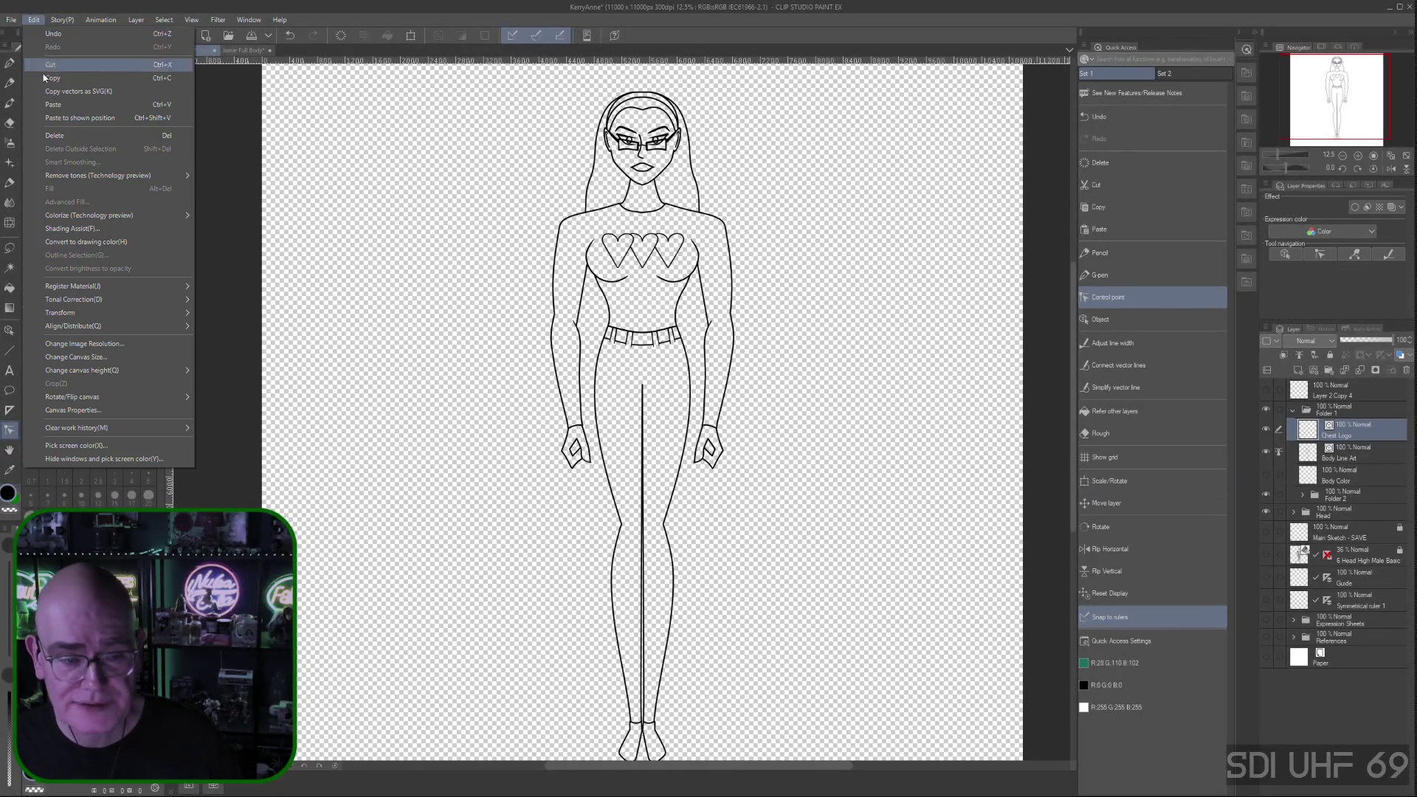
pyautogui.moveTo(100, 304)
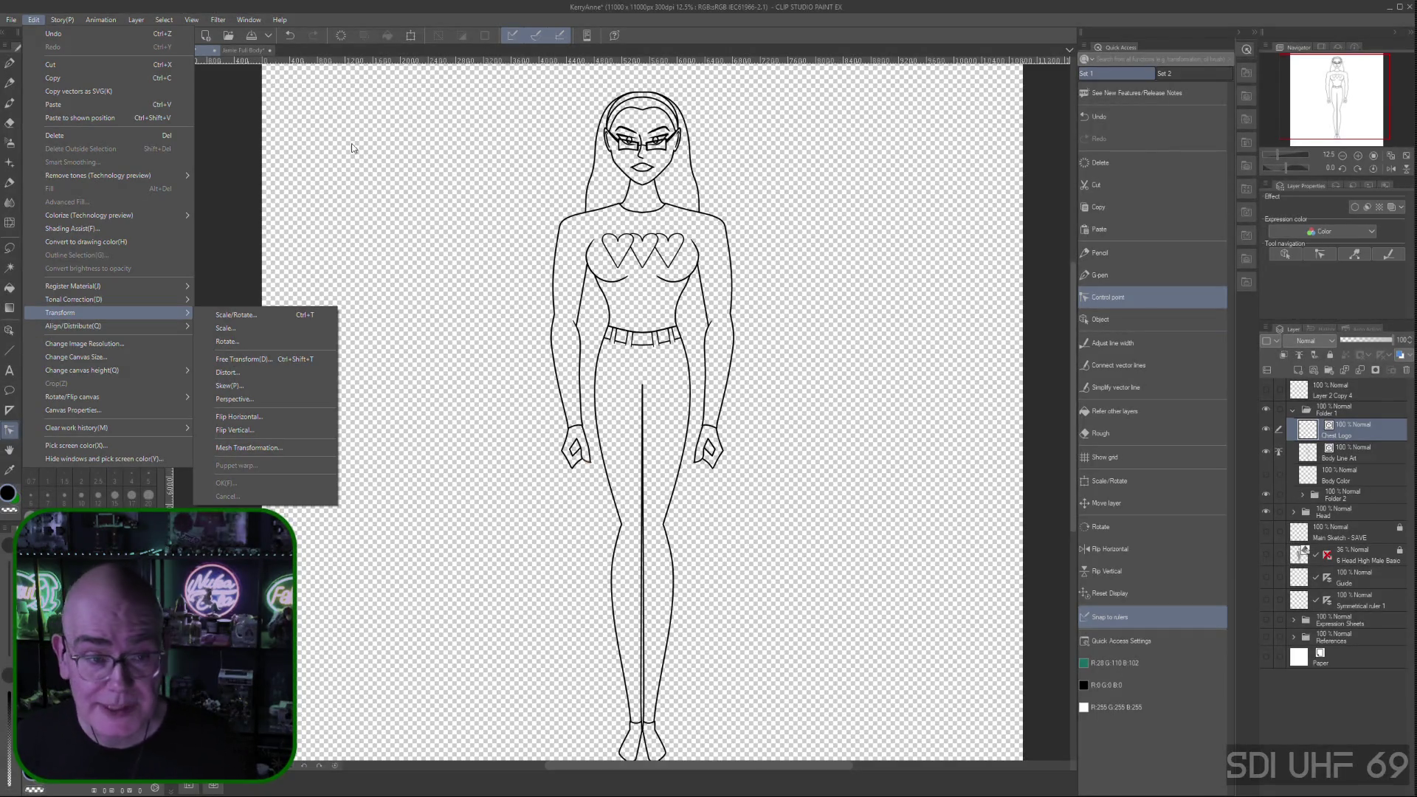
pyautogui.click(11, 22)
pyautogui.click(11, 22)
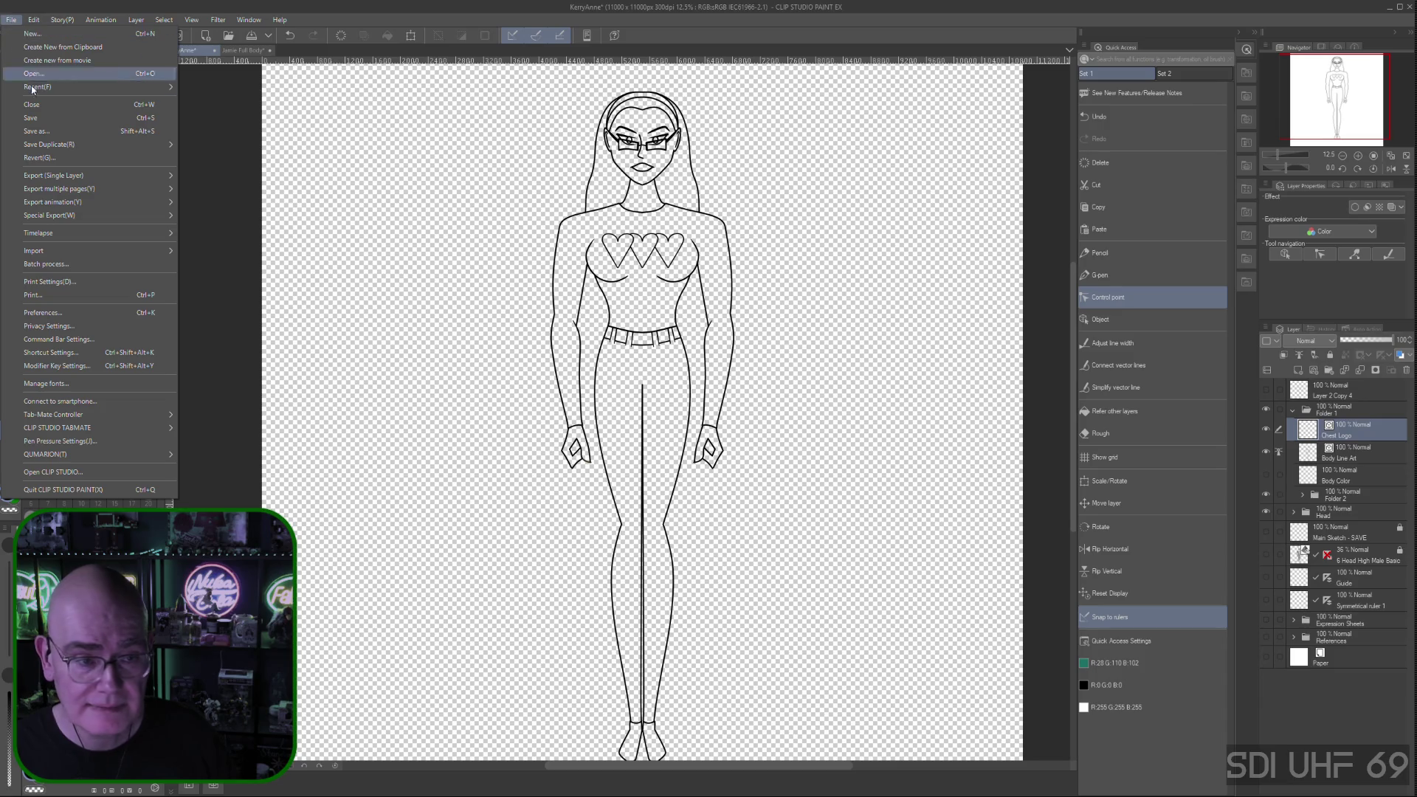
pyautogui.press('Escape')
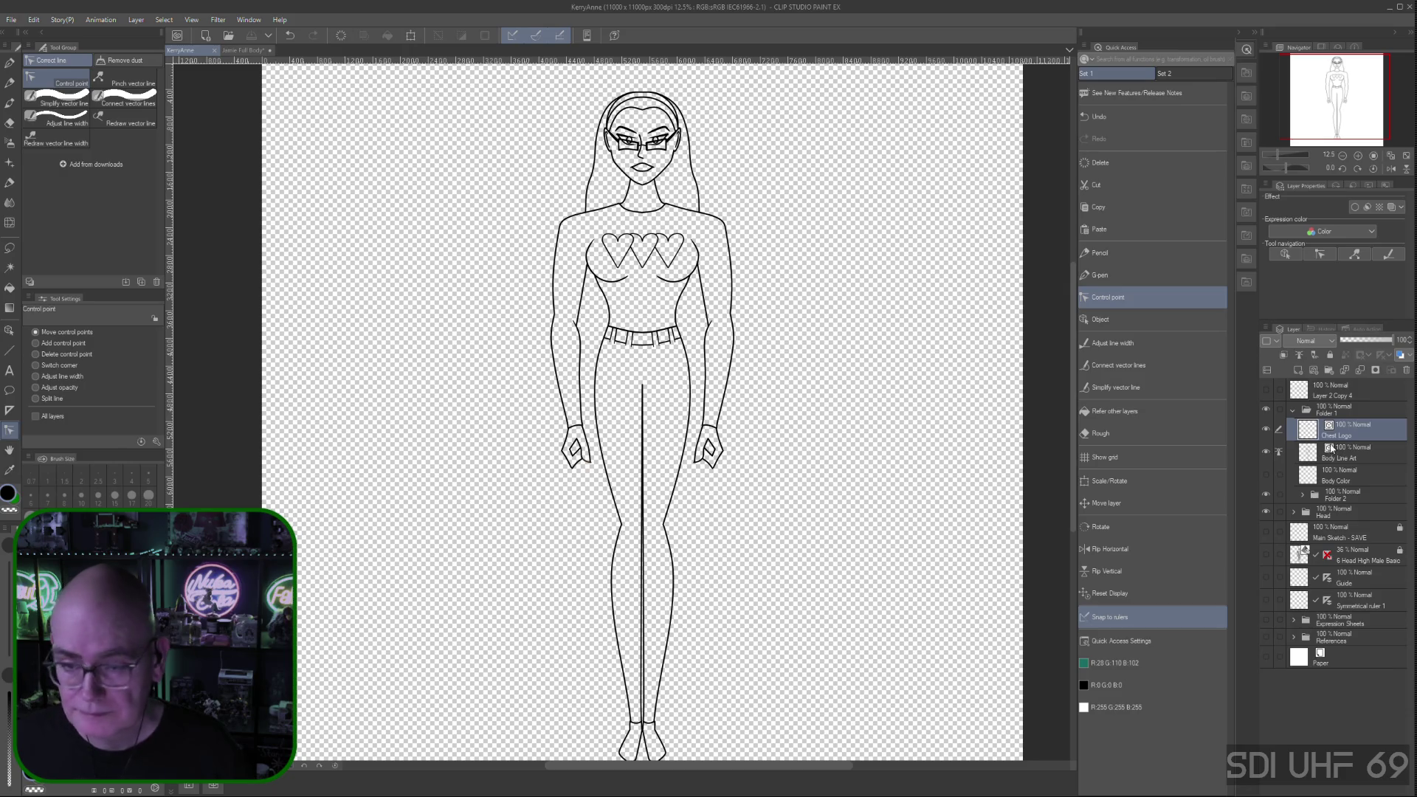
pyautogui.click(34, 19)
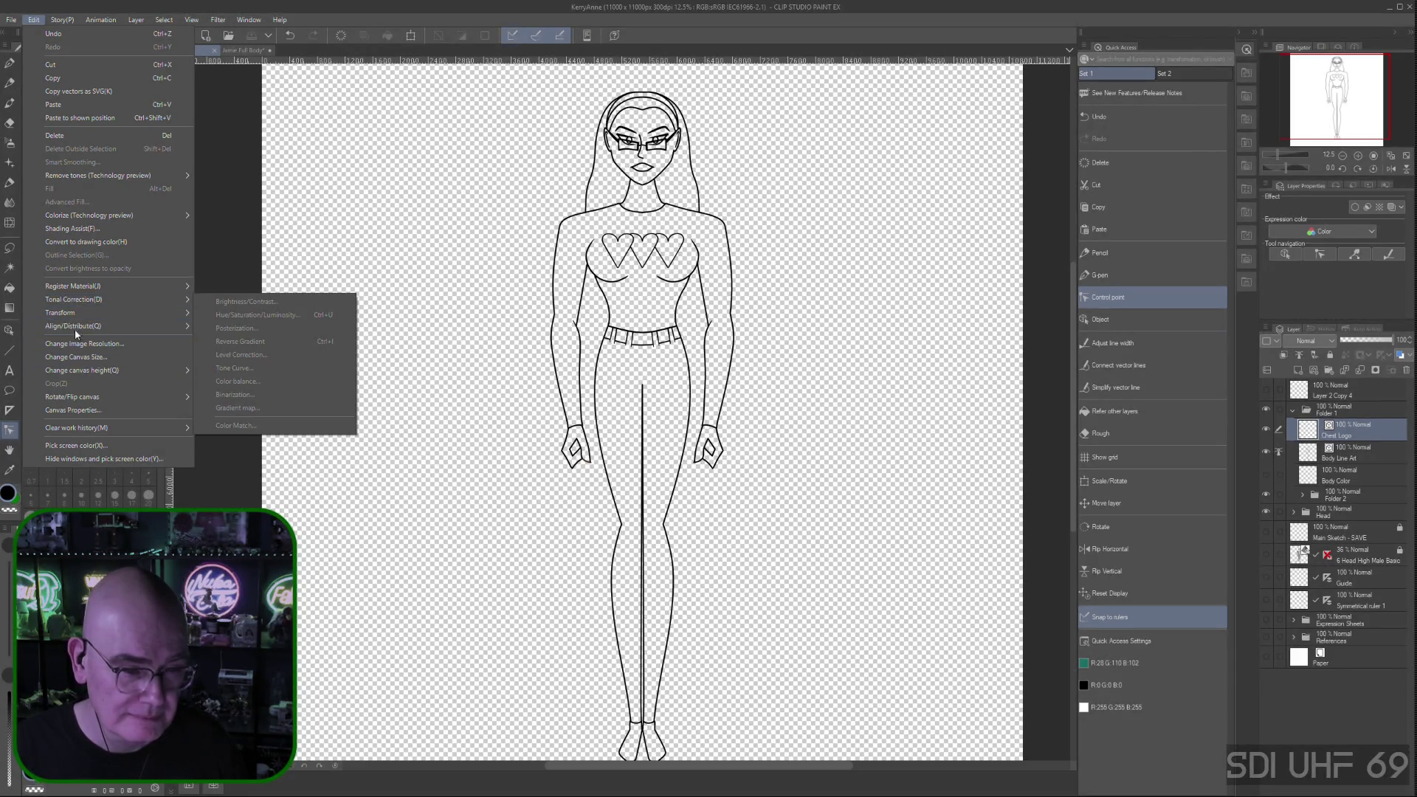
pyautogui.moveTo(181, 319)
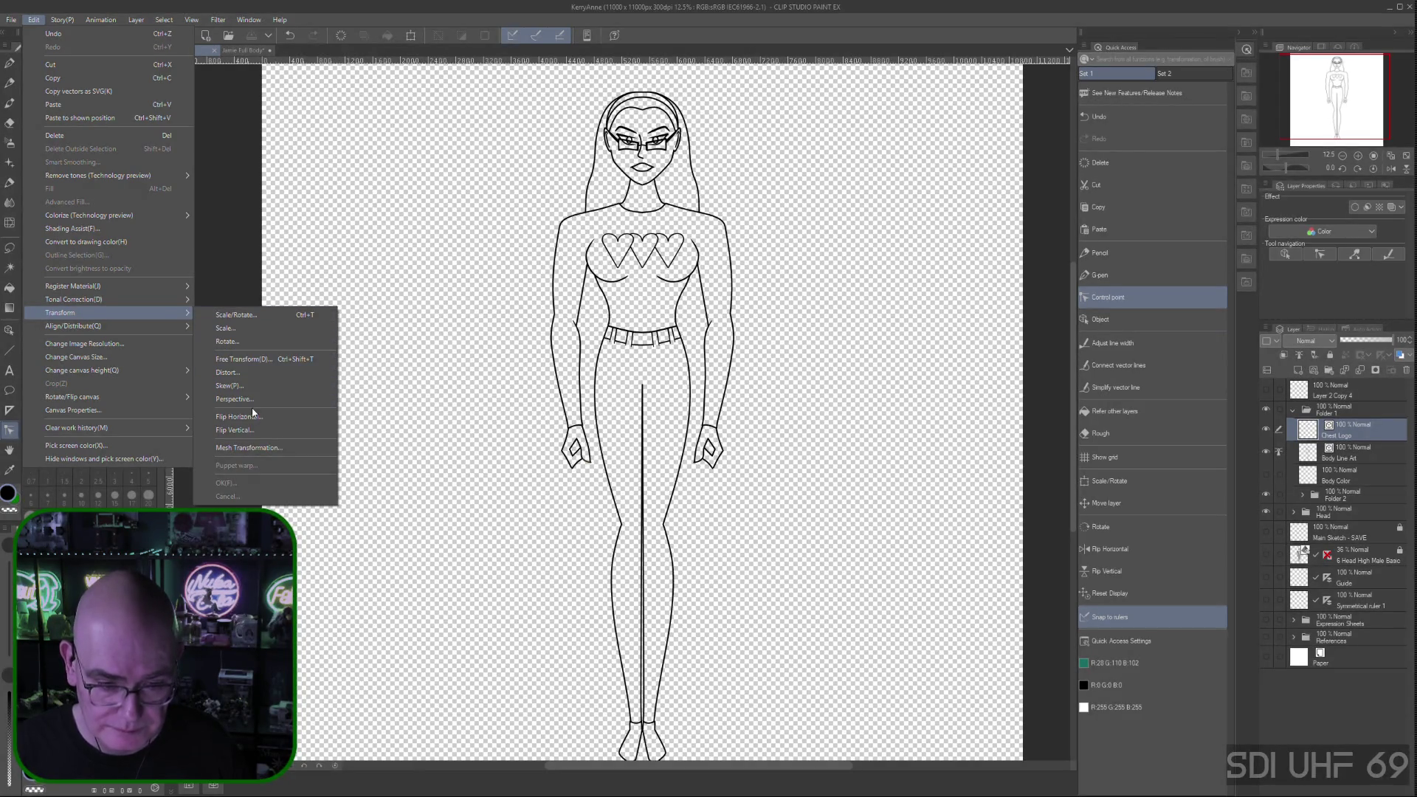
pyautogui.click(251, 448)
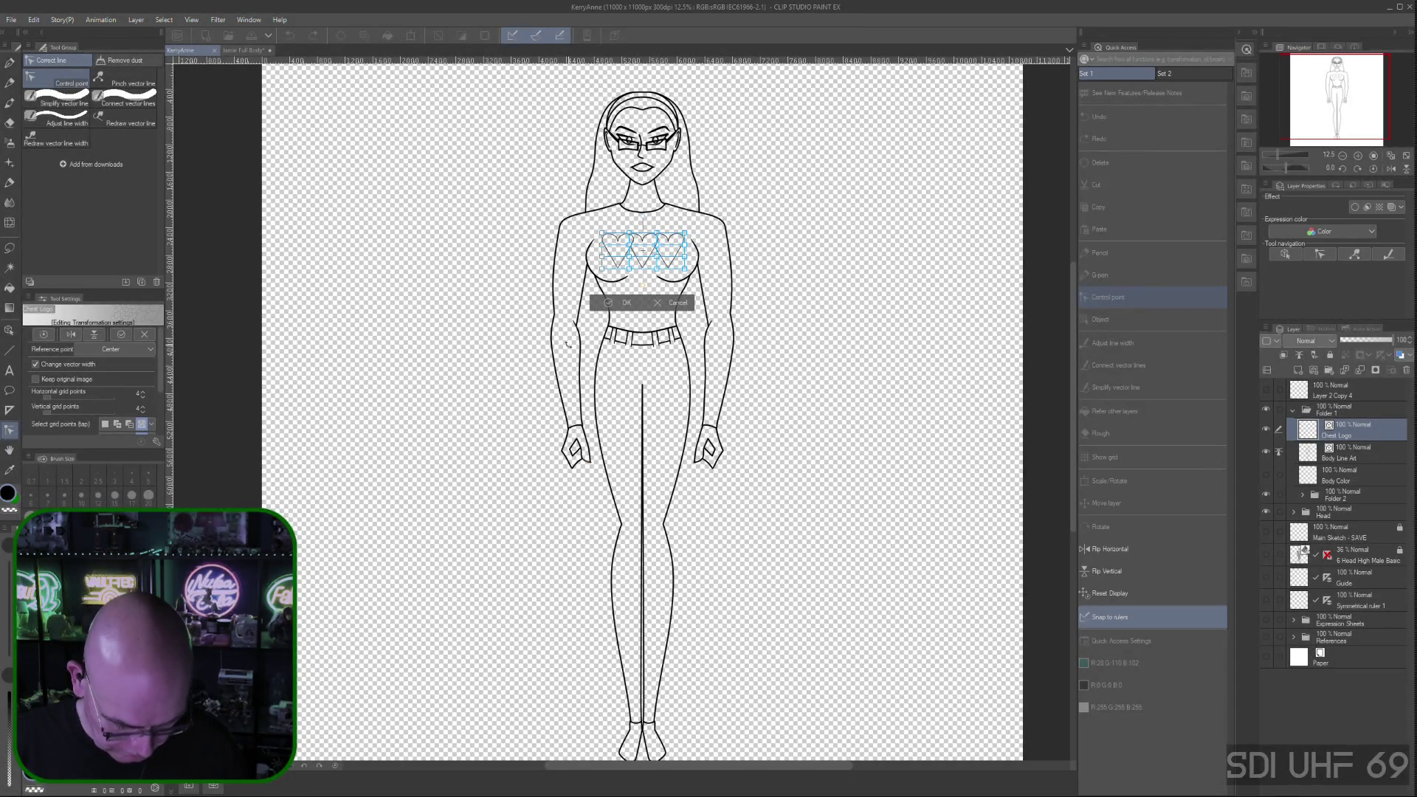
# Zoom in on the chest and nudge the top-left and top-right mesh points outward
pyautogui.scroll(4, 569, 343)
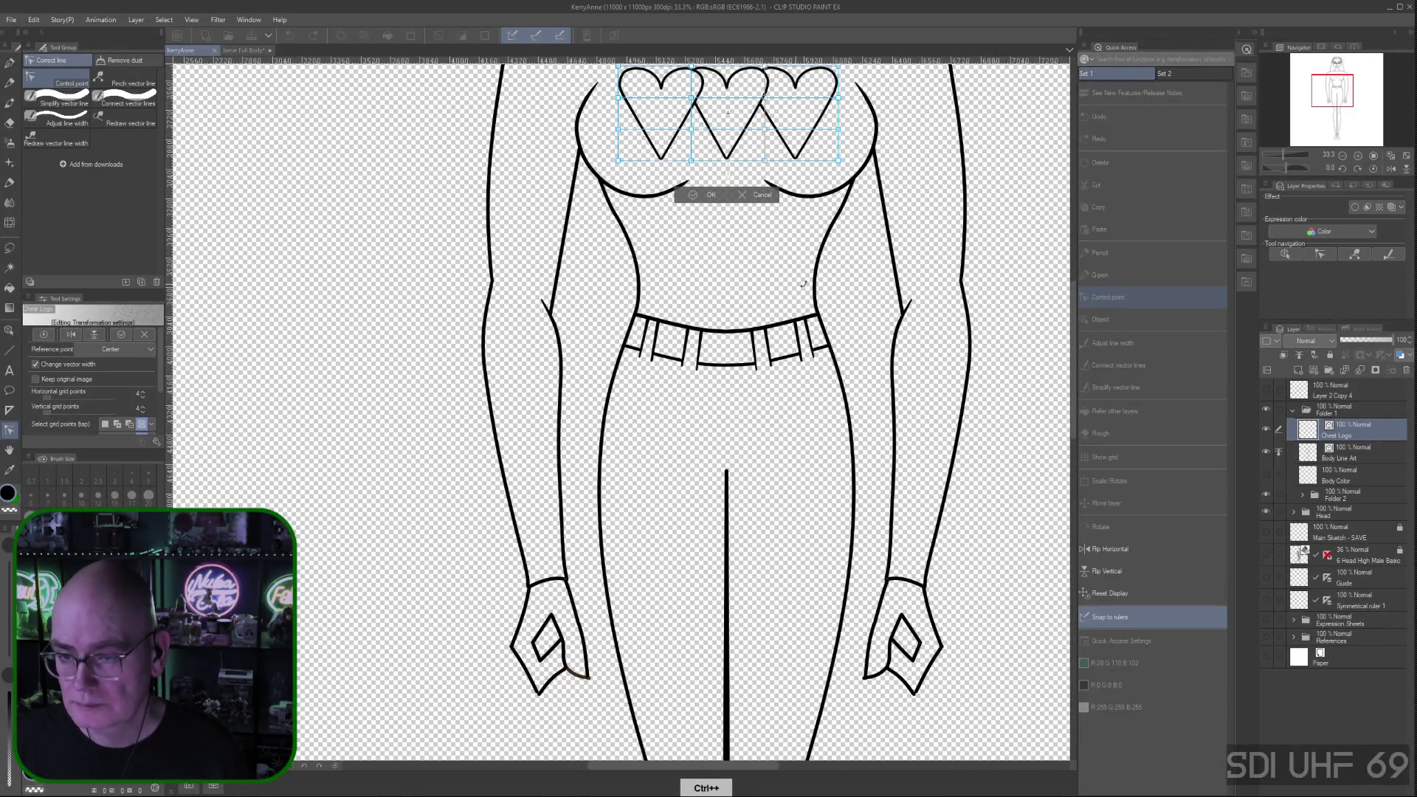
pyautogui.click(701, 195)
pyautogui.moveTo(849, 269); pyautogui.dragTo(805, 557)
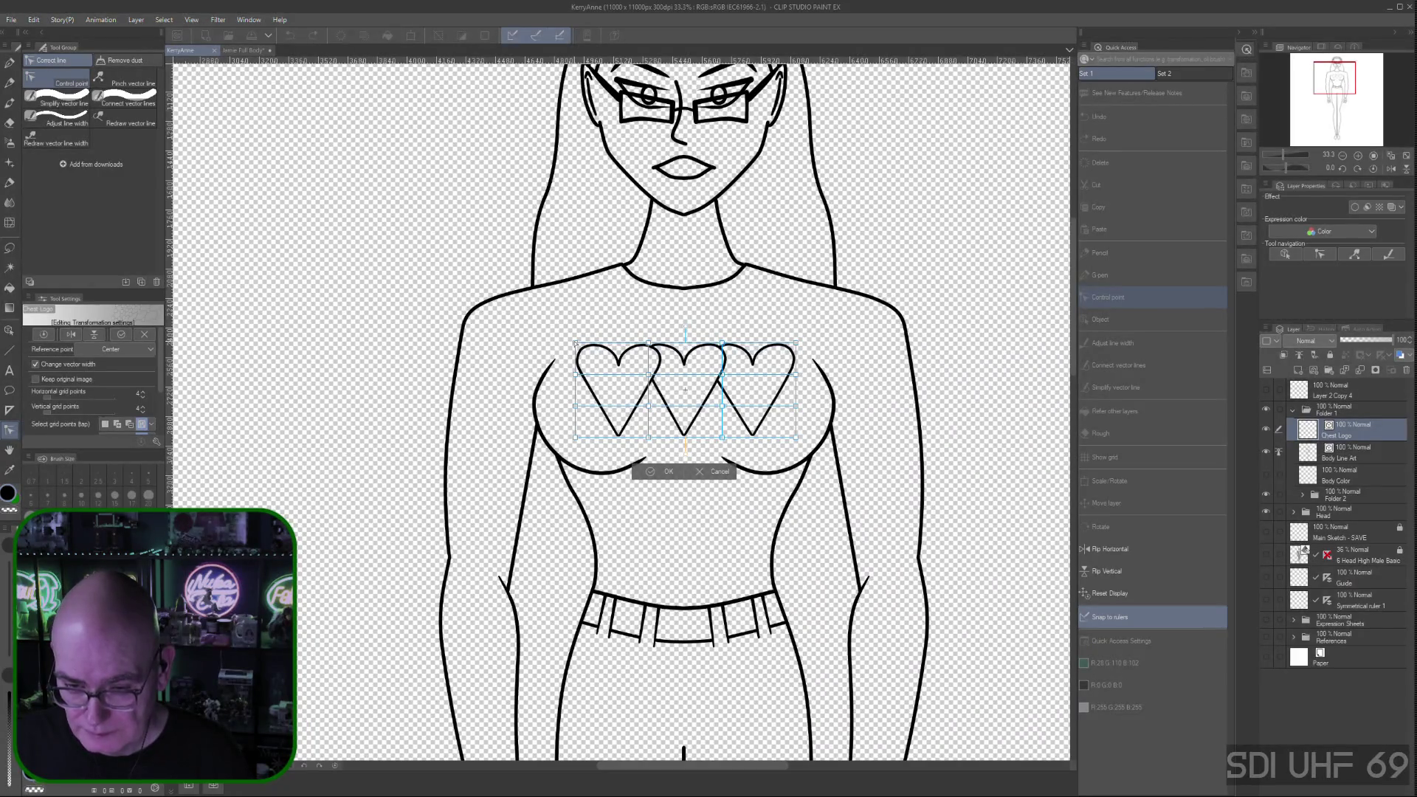
pyautogui.moveTo(575, 343); pyautogui.dragTo(579, 348)
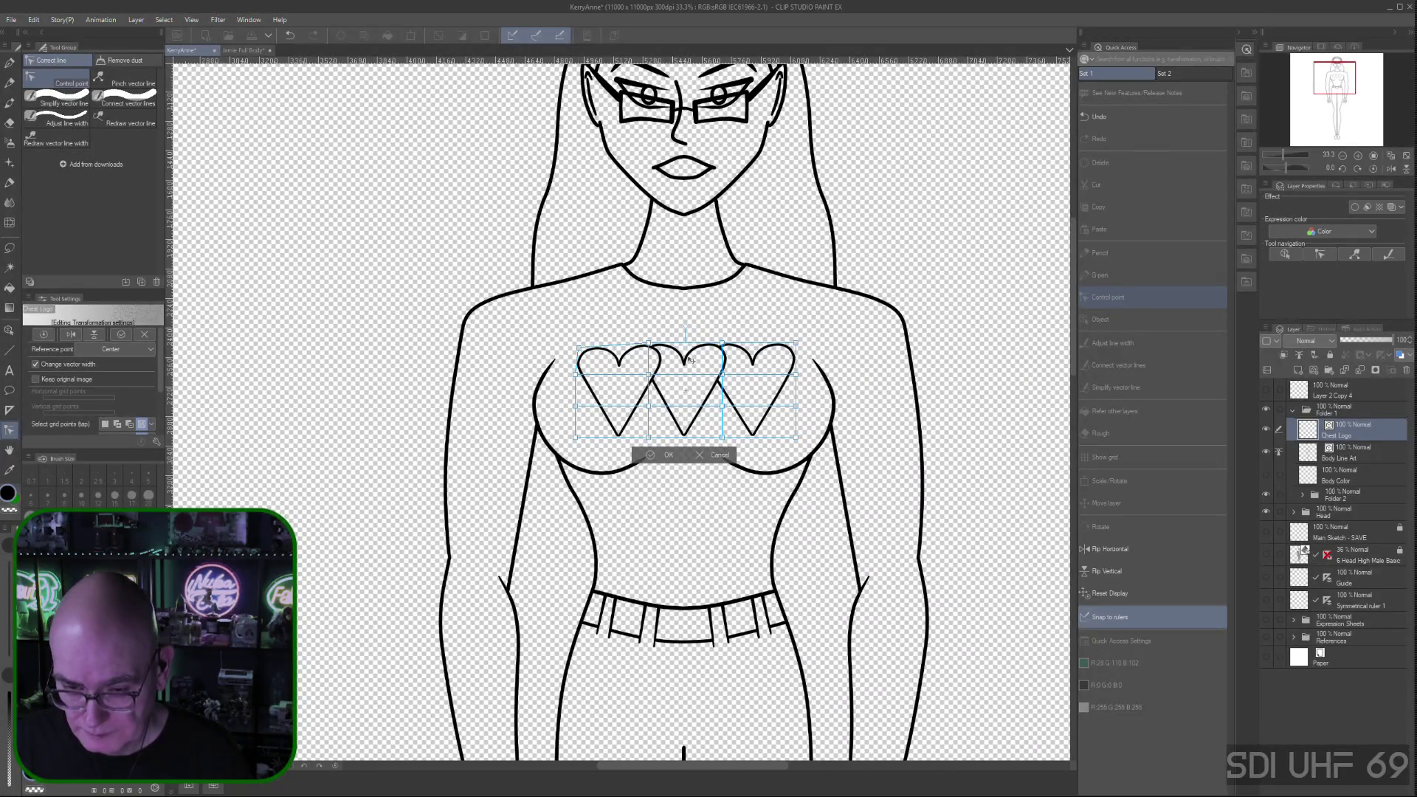
pyautogui.moveTo(795, 343); pyautogui.dragTo(794, 346)
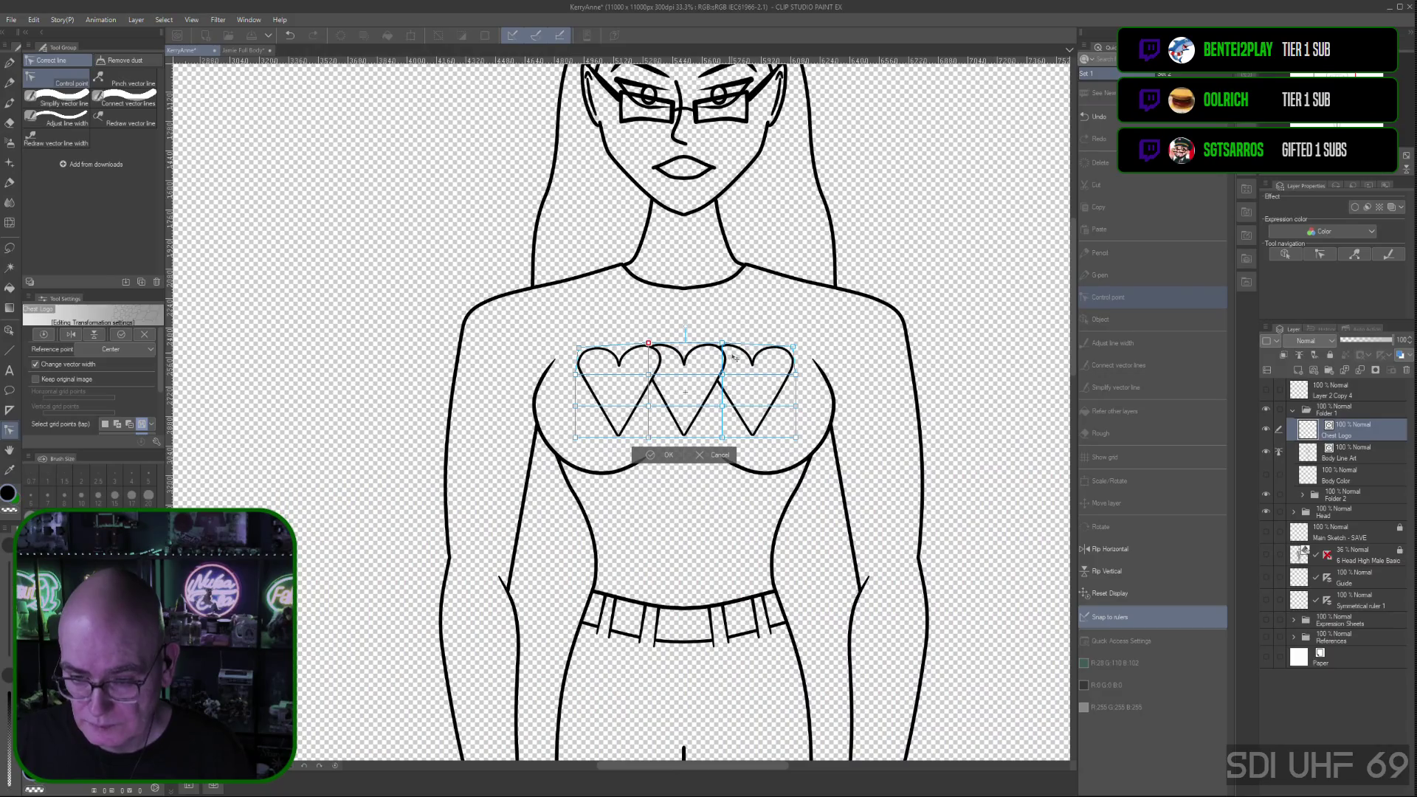
# Select the top row of mesh points and add the bottom-left point to the selection
pyautogui.moveTo(736, 357); pyautogui.dragTo(635, 331)
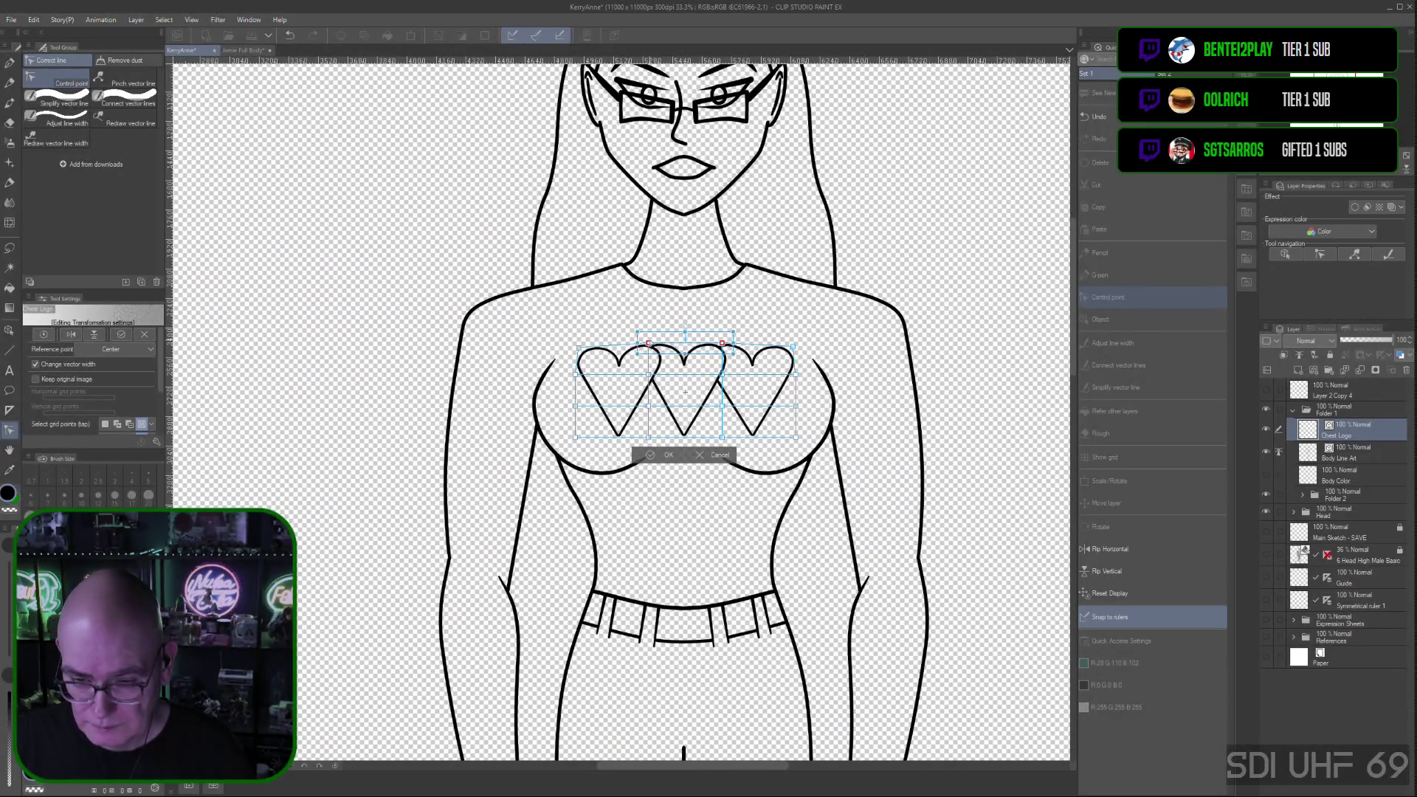
pyautogui.moveTo(648, 344); pyautogui.dragTo(651, 347)
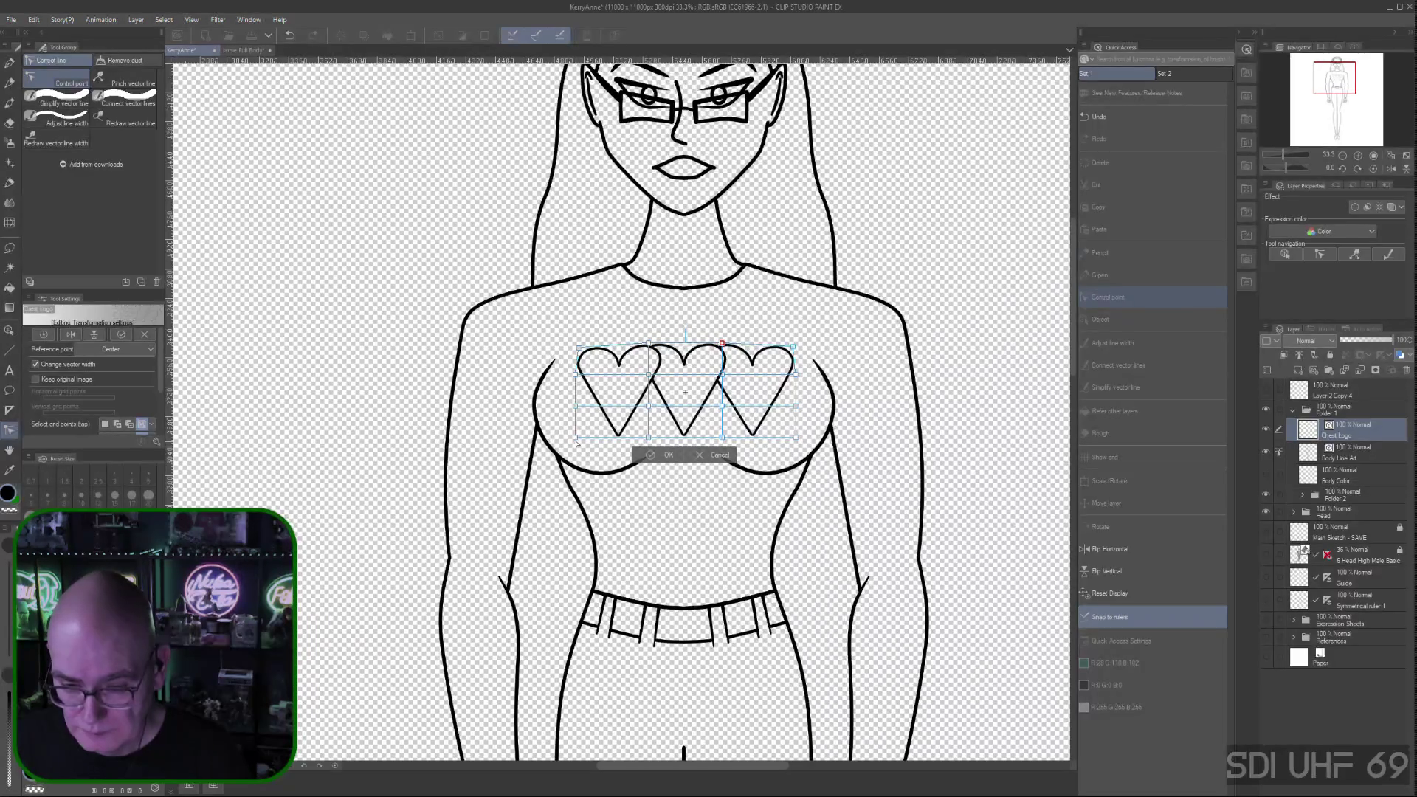
pyautogui.click(576, 437)
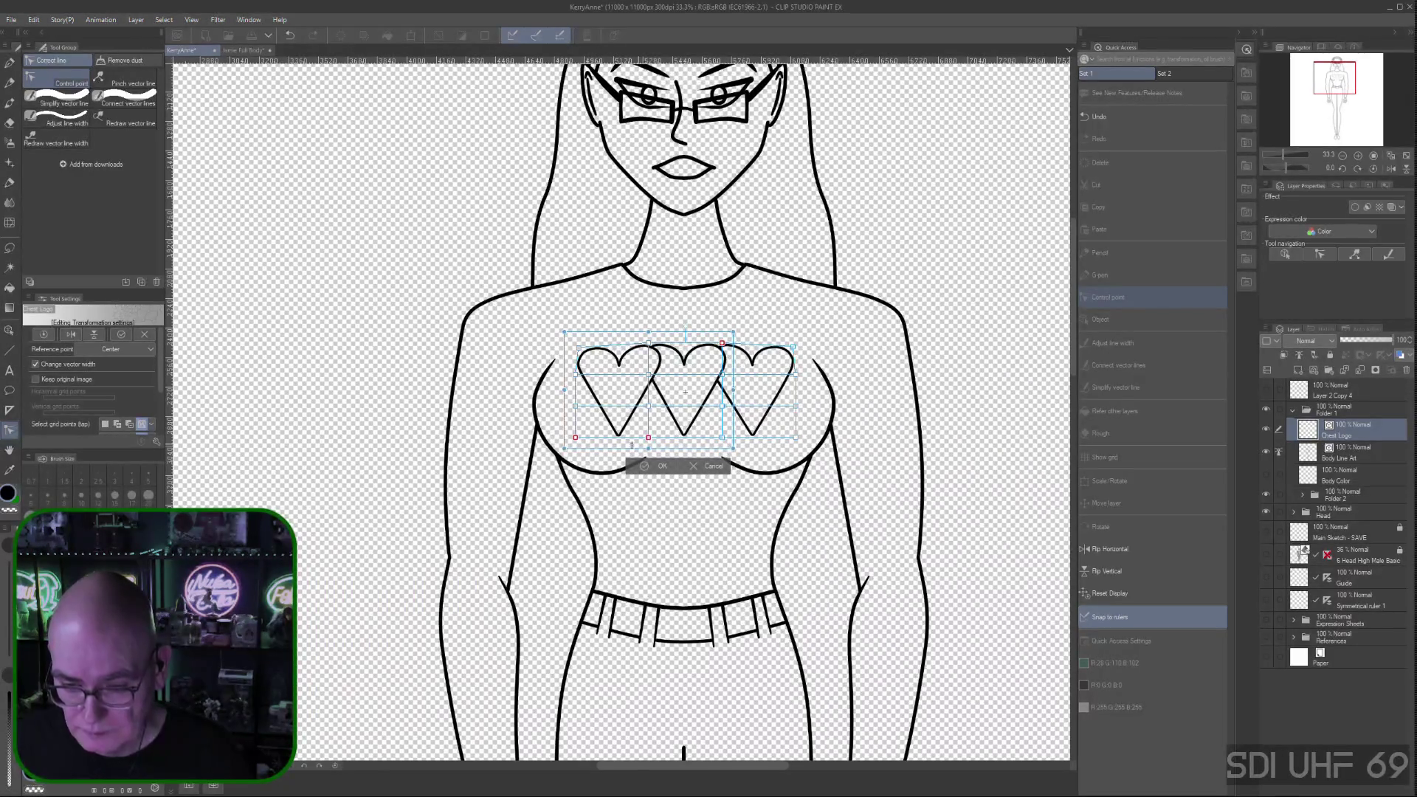
# Shift the selected mesh points slightly, then move the bottom-right mesh points slightly left
pyautogui.moveTo(576, 439); pyautogui.dragTo(576, 441)
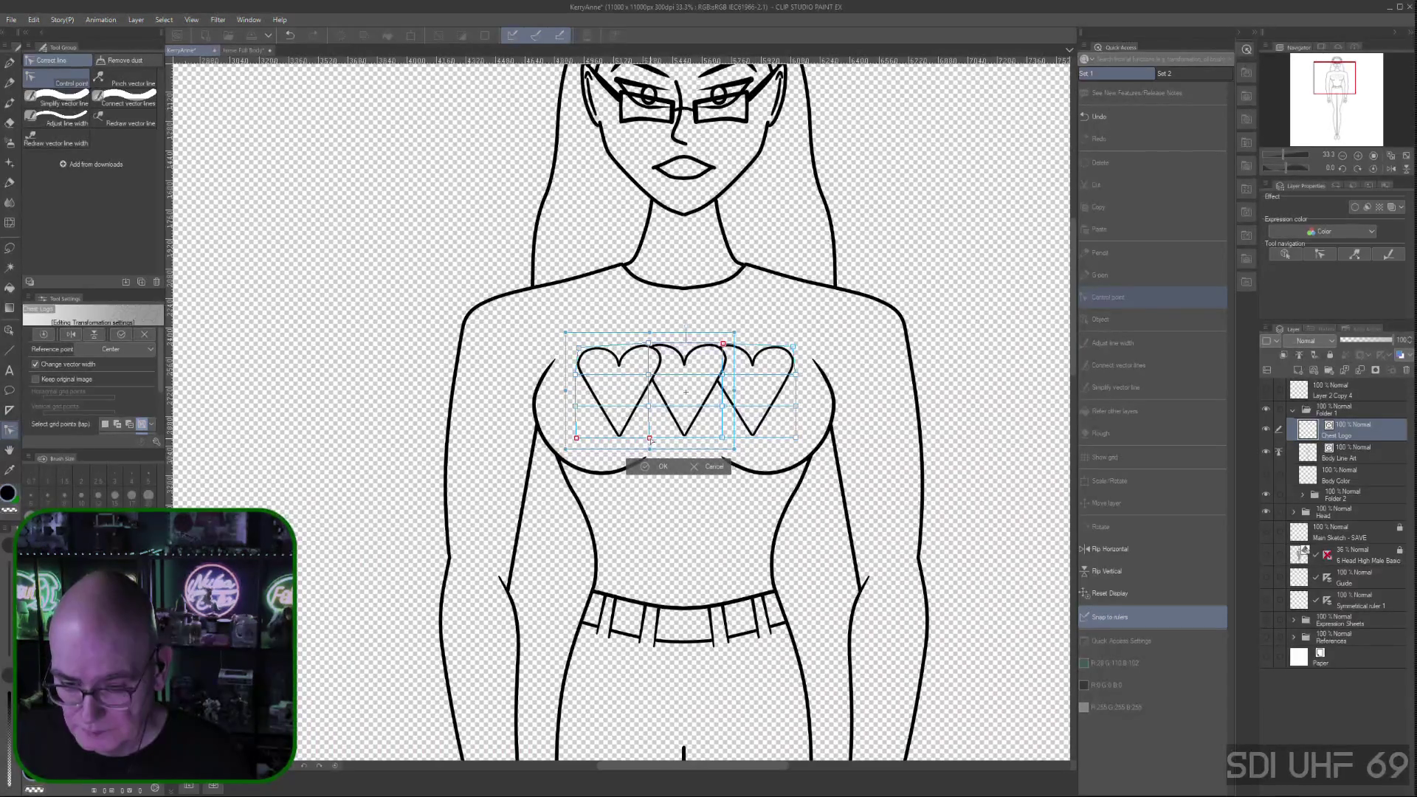
pyautogui.click(582, 441)
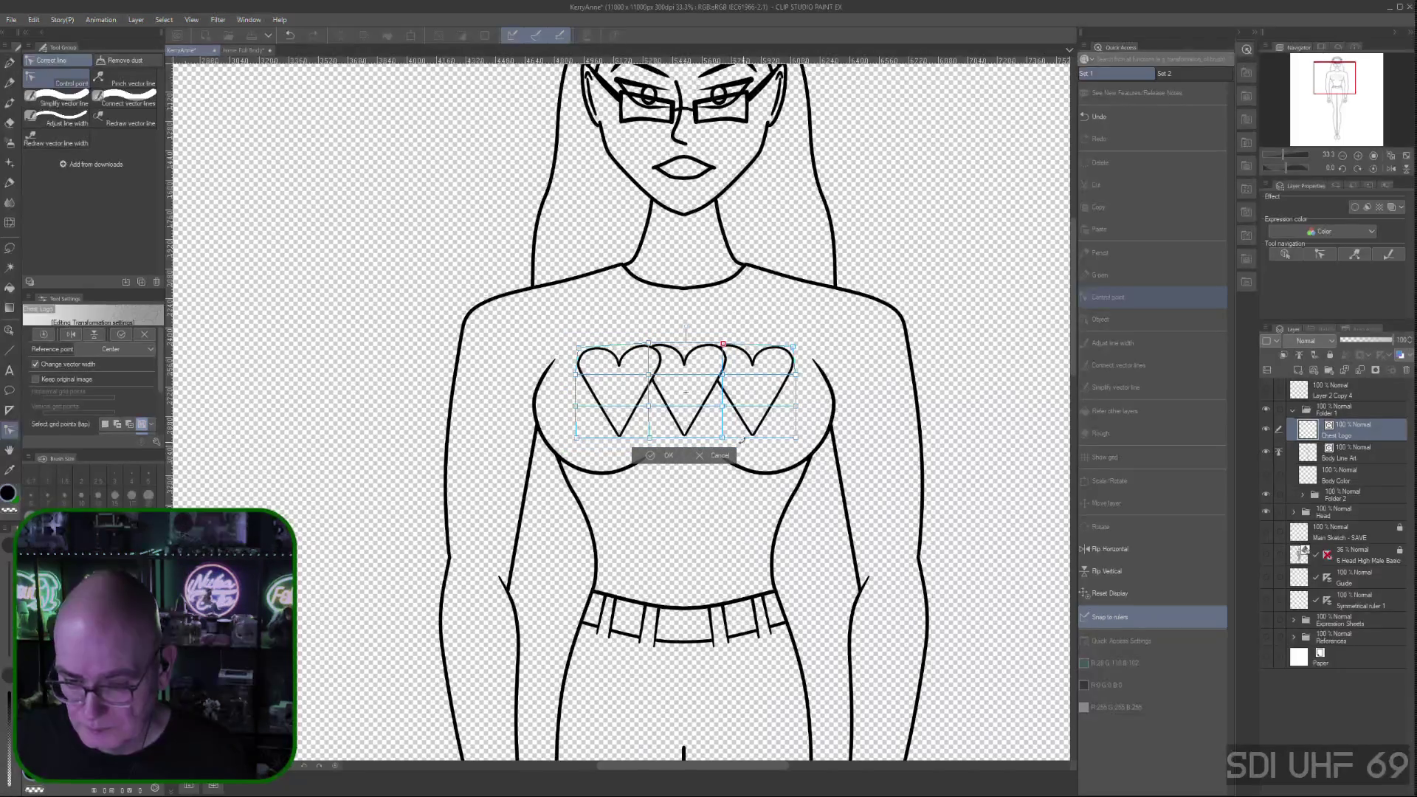
pyautogui.keyDown('shift'); pyautogui.click(722, 438); pyautogui.keyUp('shift')
pyautogui.keyDown('shift'); pyautogui.click(796, 439); pyautogui.keyUp('shift')
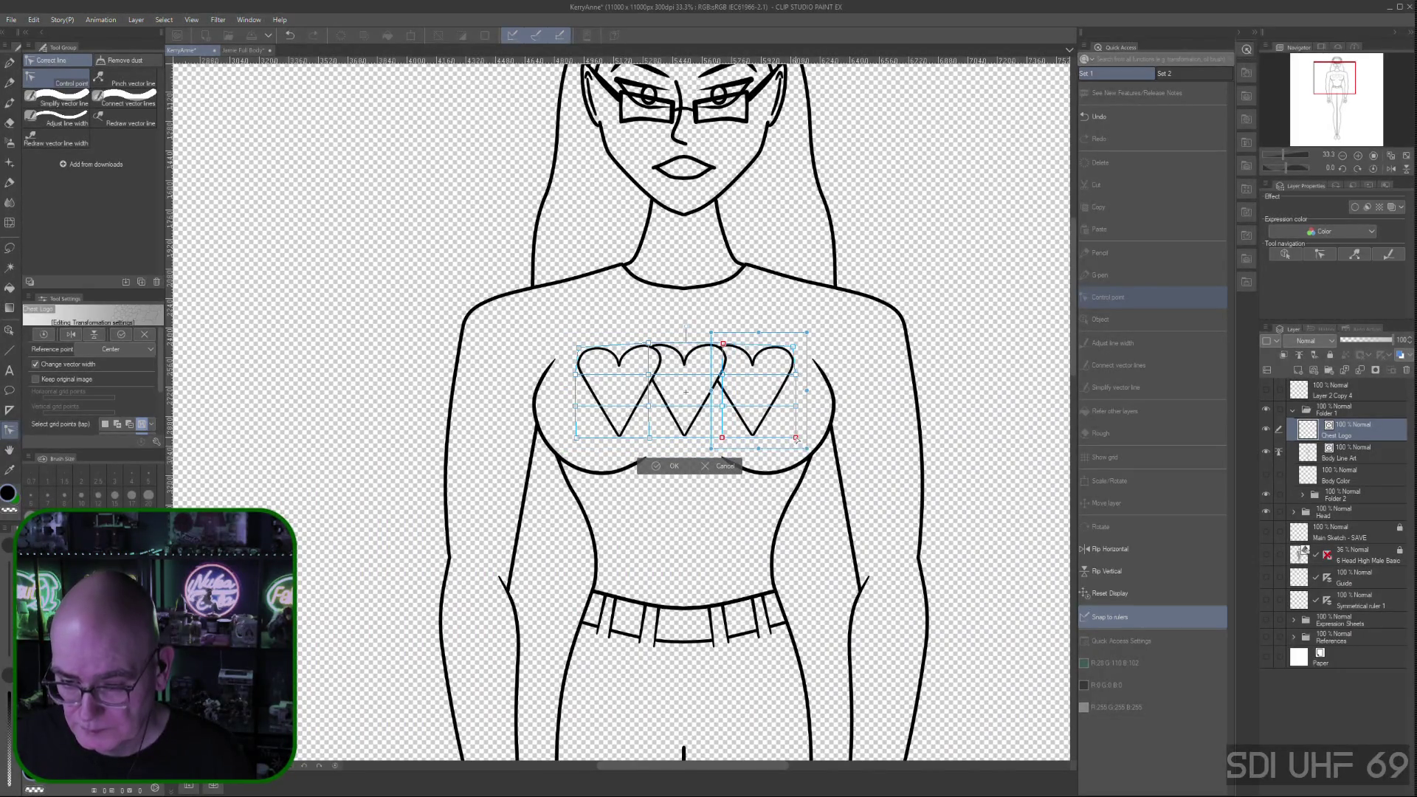
pyautogui.keyDown('shift'); pyautogui.click(723, 343); pyautogui.keyUp('shift')
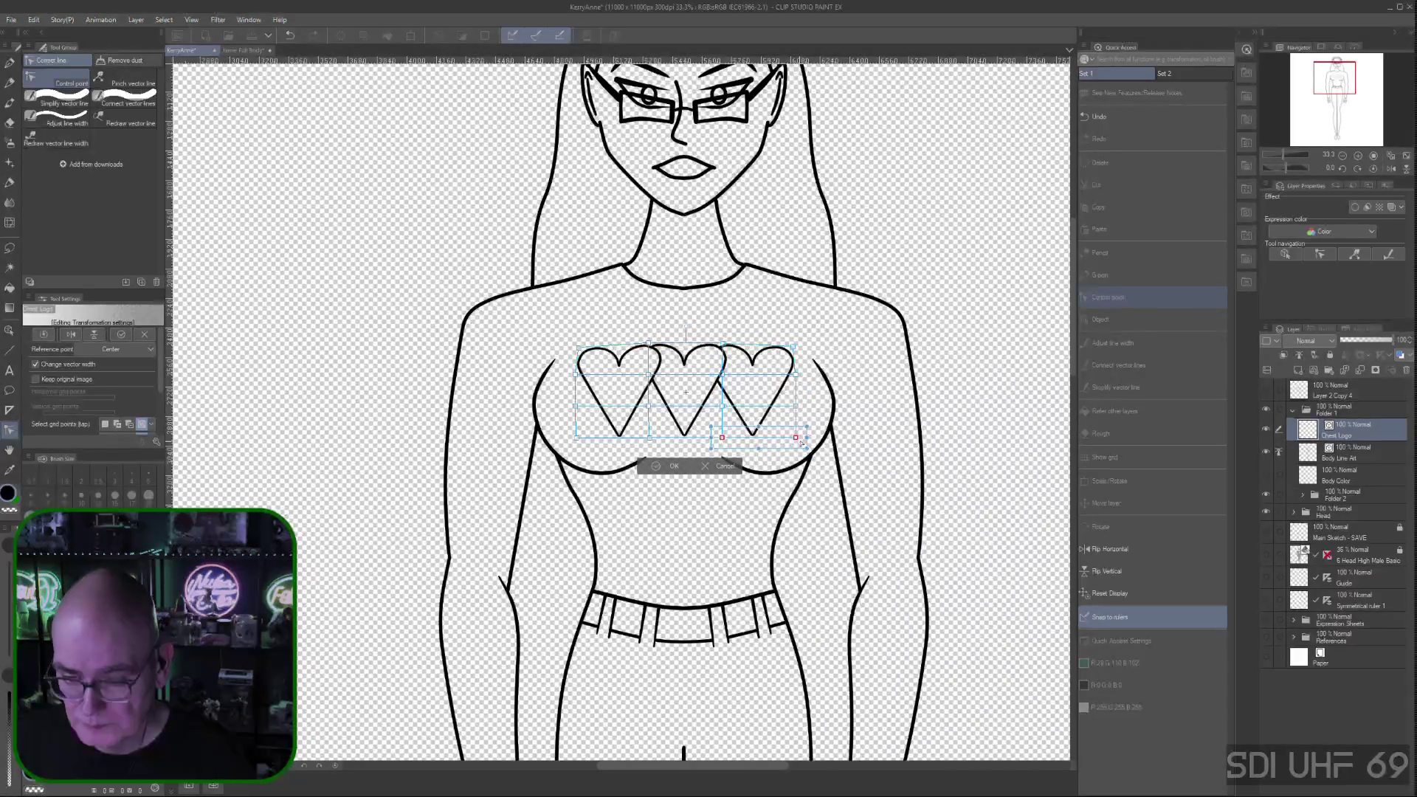
pyautogui.moveTo(799, 441); pyautogui.dragTo(792, 439)
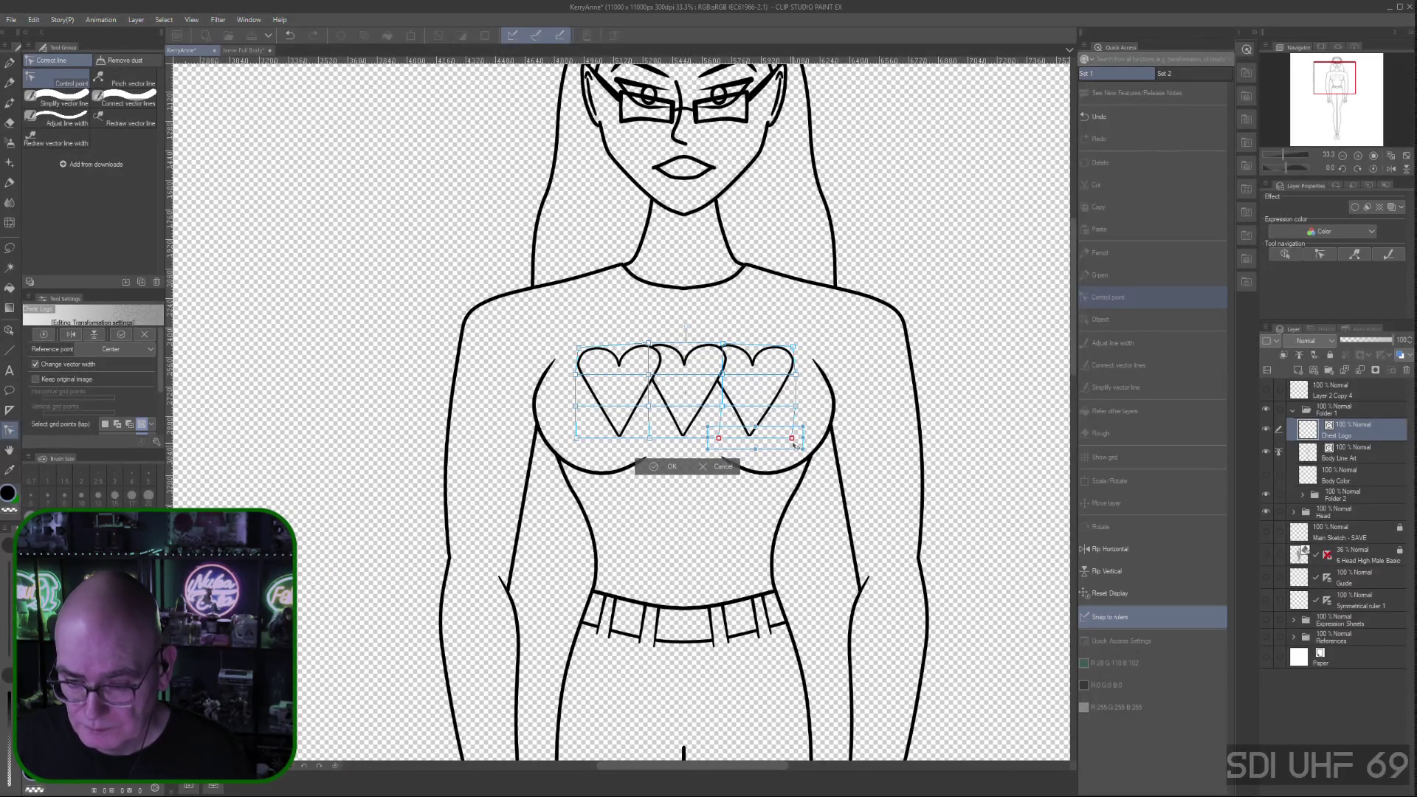
# Adjust the right-side mesh points to narrow the right heart's edge slightly
pyautogui.click(777, 444)
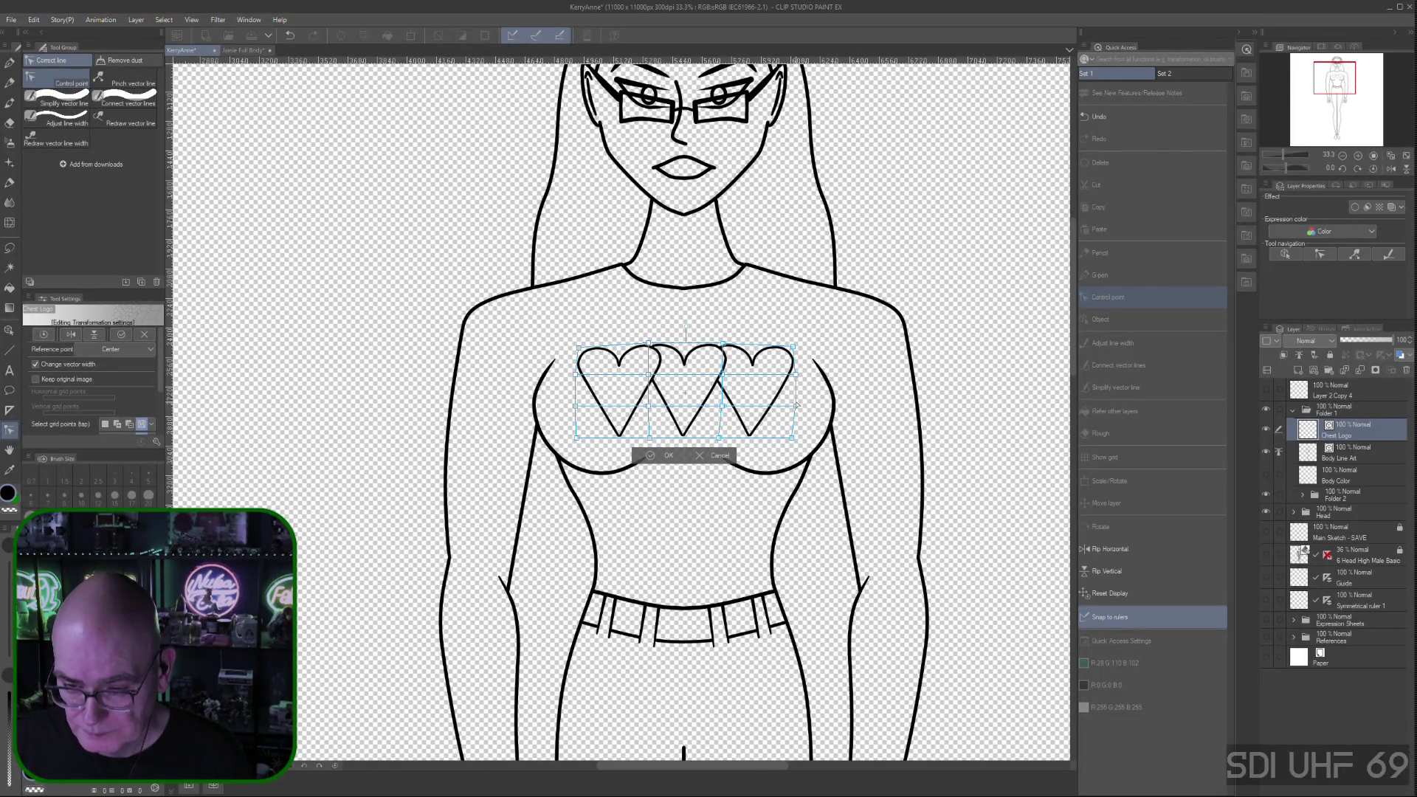
pyautogui.keyDown('shift'); pyautogui.click(796, 375); pyautogui.keyUp('shift')
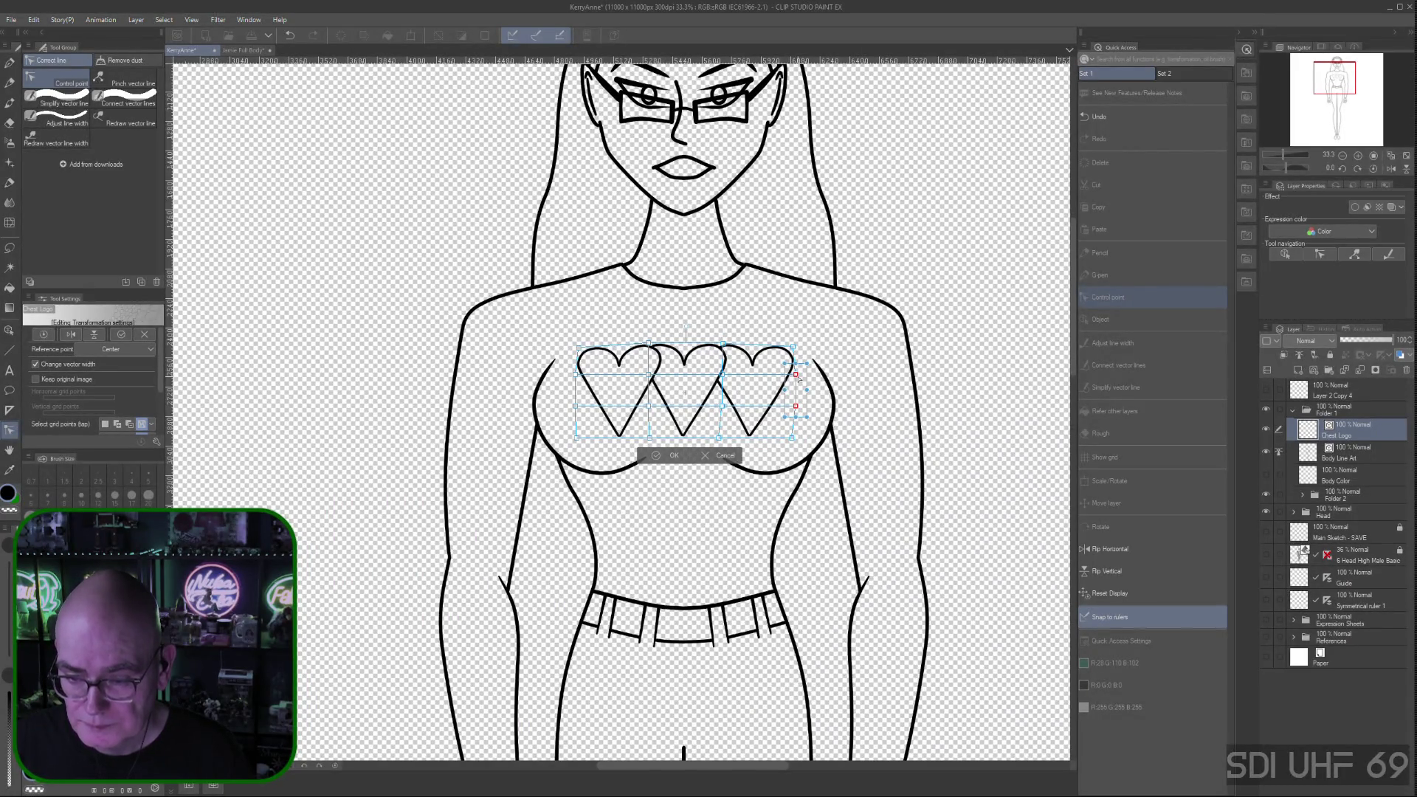
pyautogui.click(796, 406)
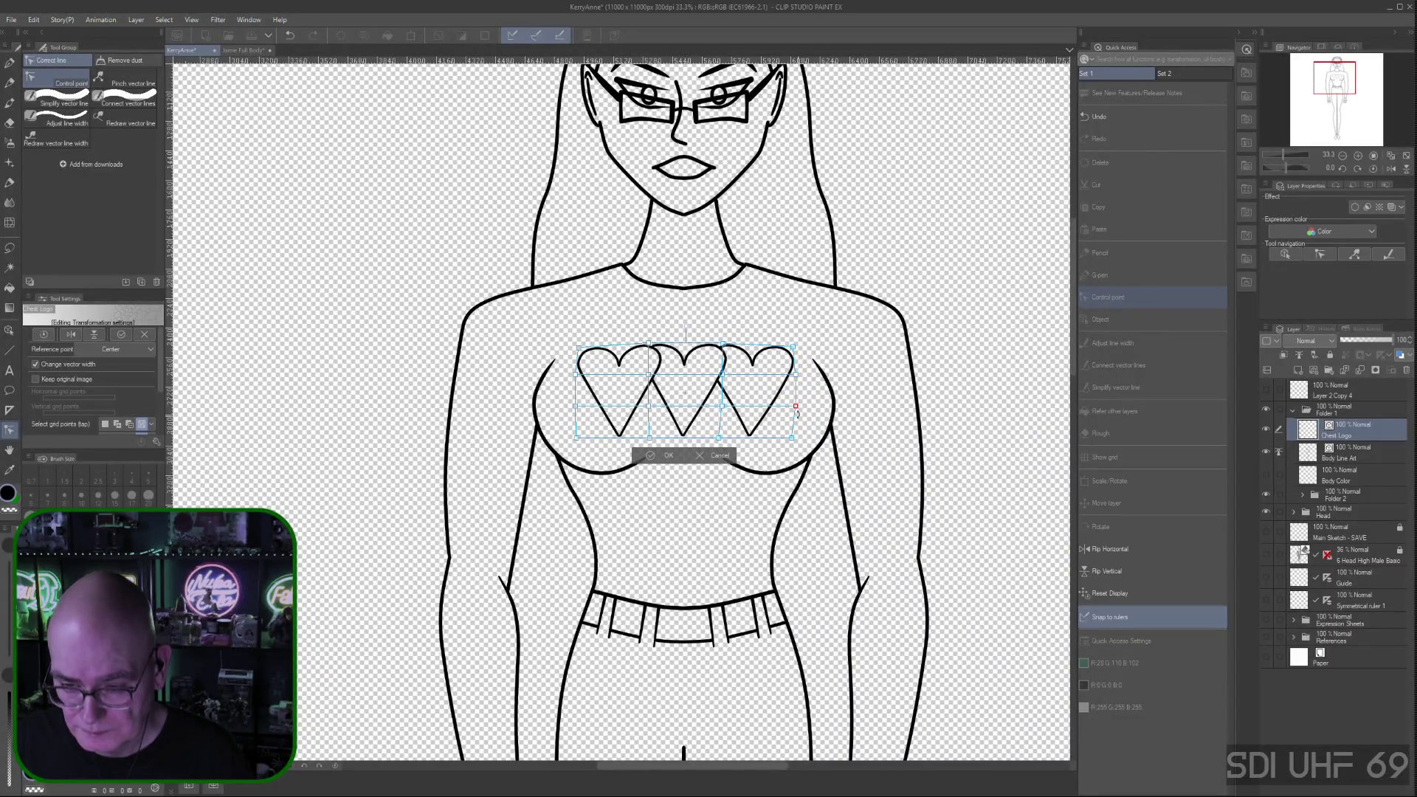
pyautogui.moveTo(796, 406); pyautogui.dragTo(790, 407)
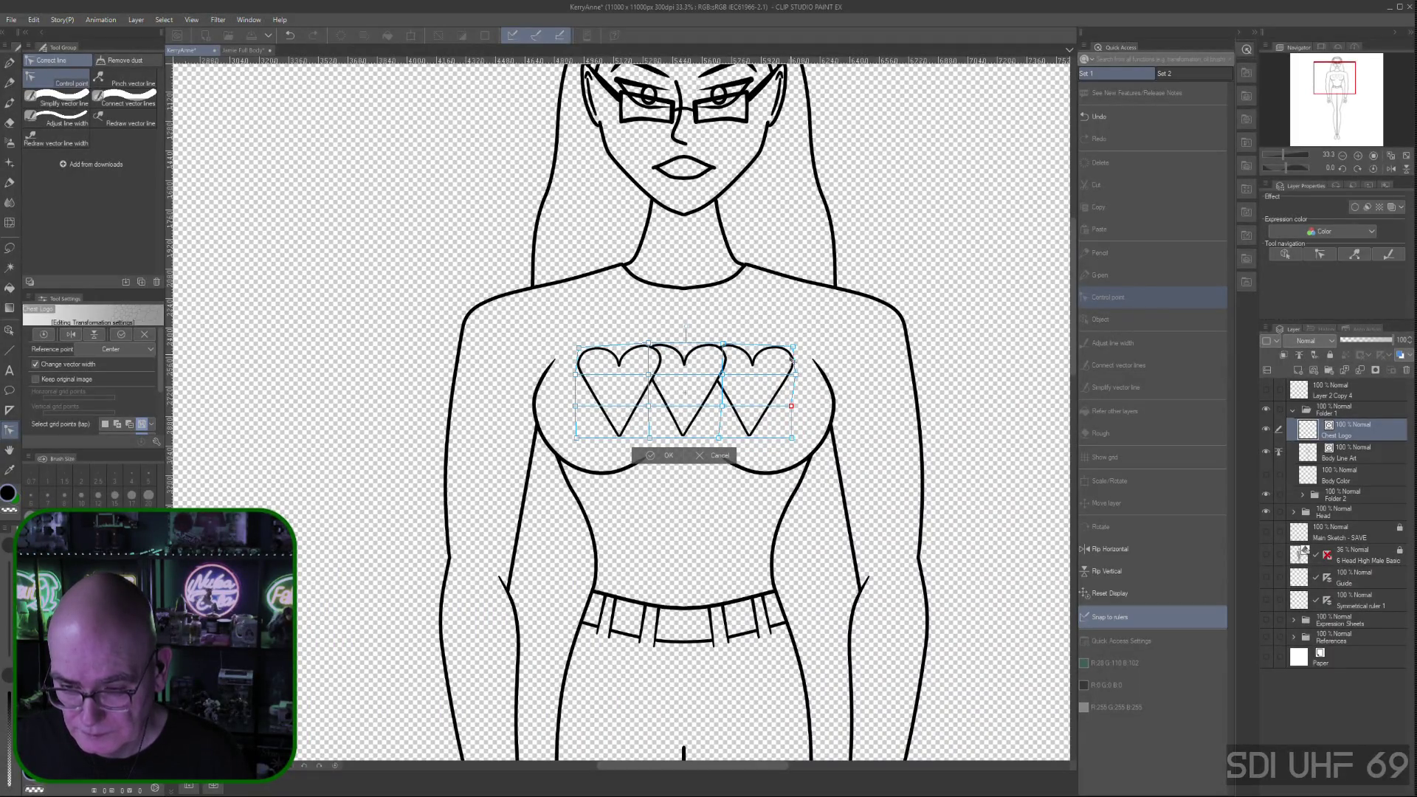
pyautogui.moveTo(792, 408); pyautogui.dragTo(794, 408)
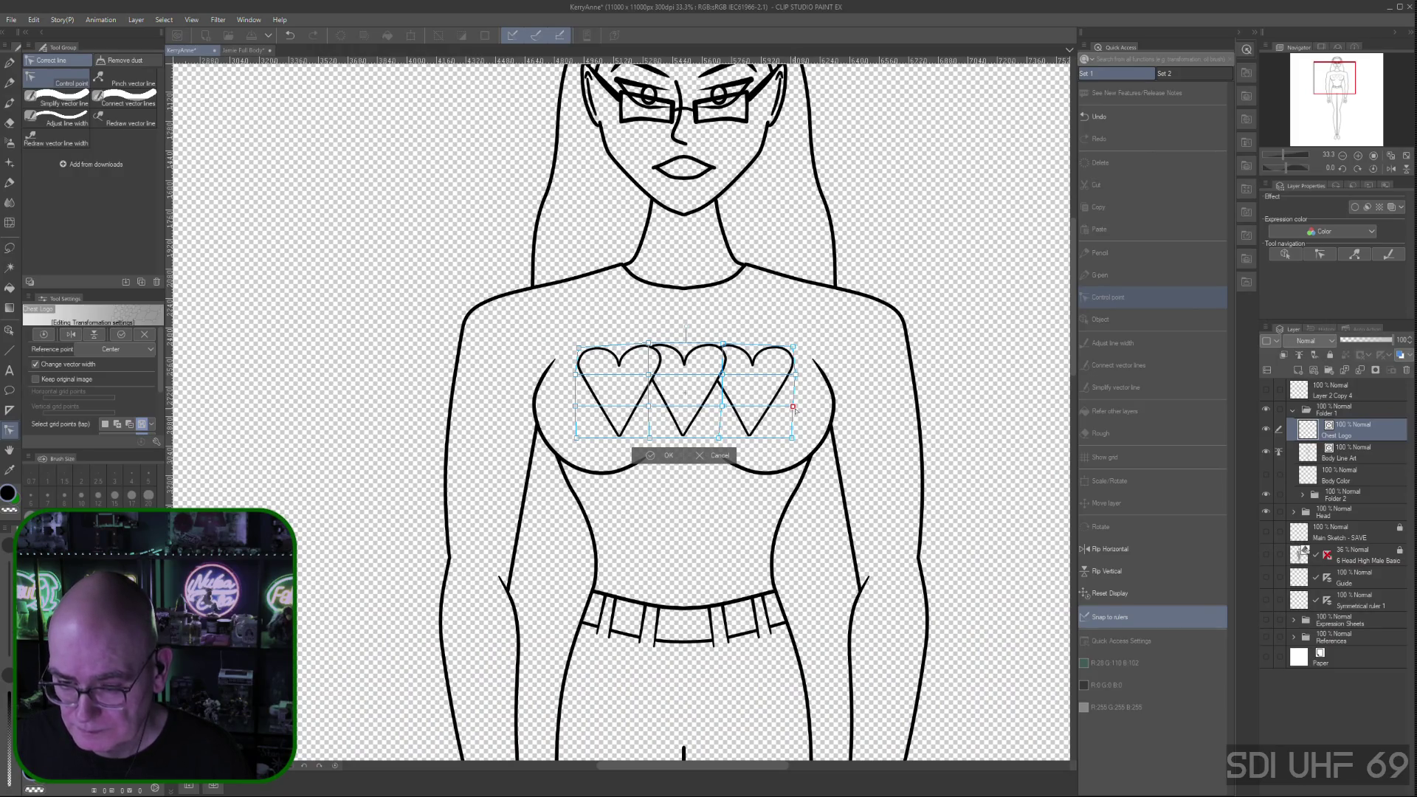
pyautogui.click(796, 375)
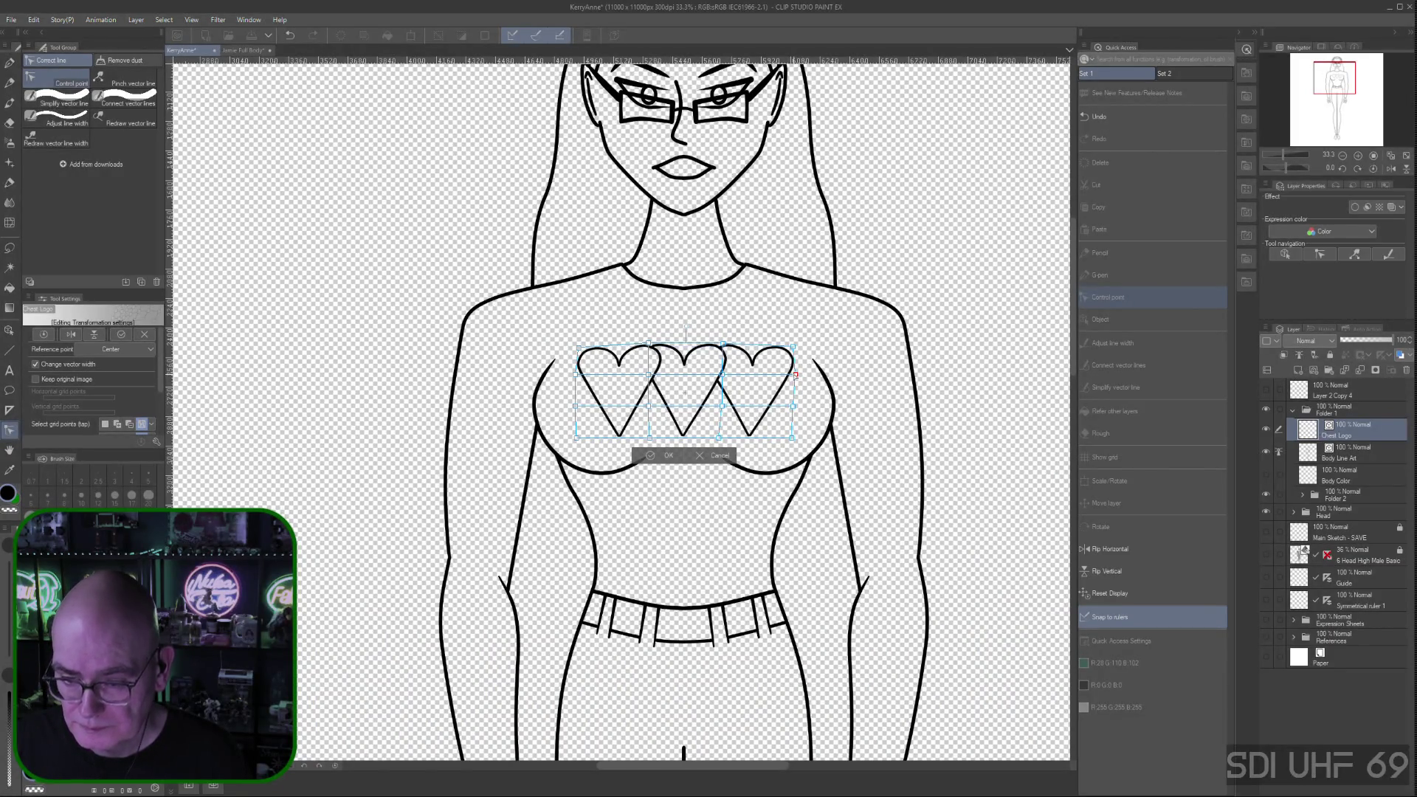
pyautogui.moveTo(796, 375); pyautogui.dragTo(797, 375)
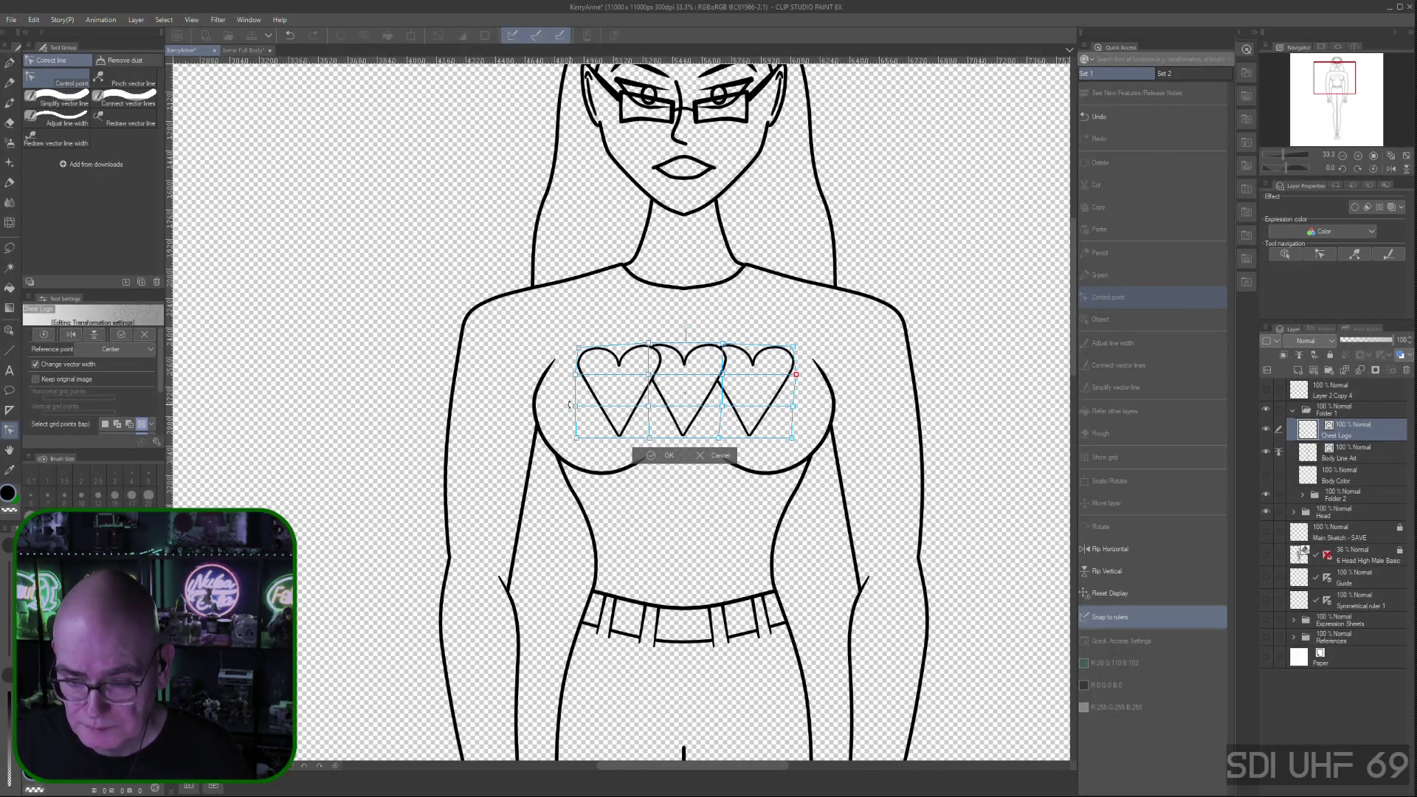
# Nudge the left-middle mesh point slightly right to pull the logo's left edge inward
pyautogui.click(576, 406)
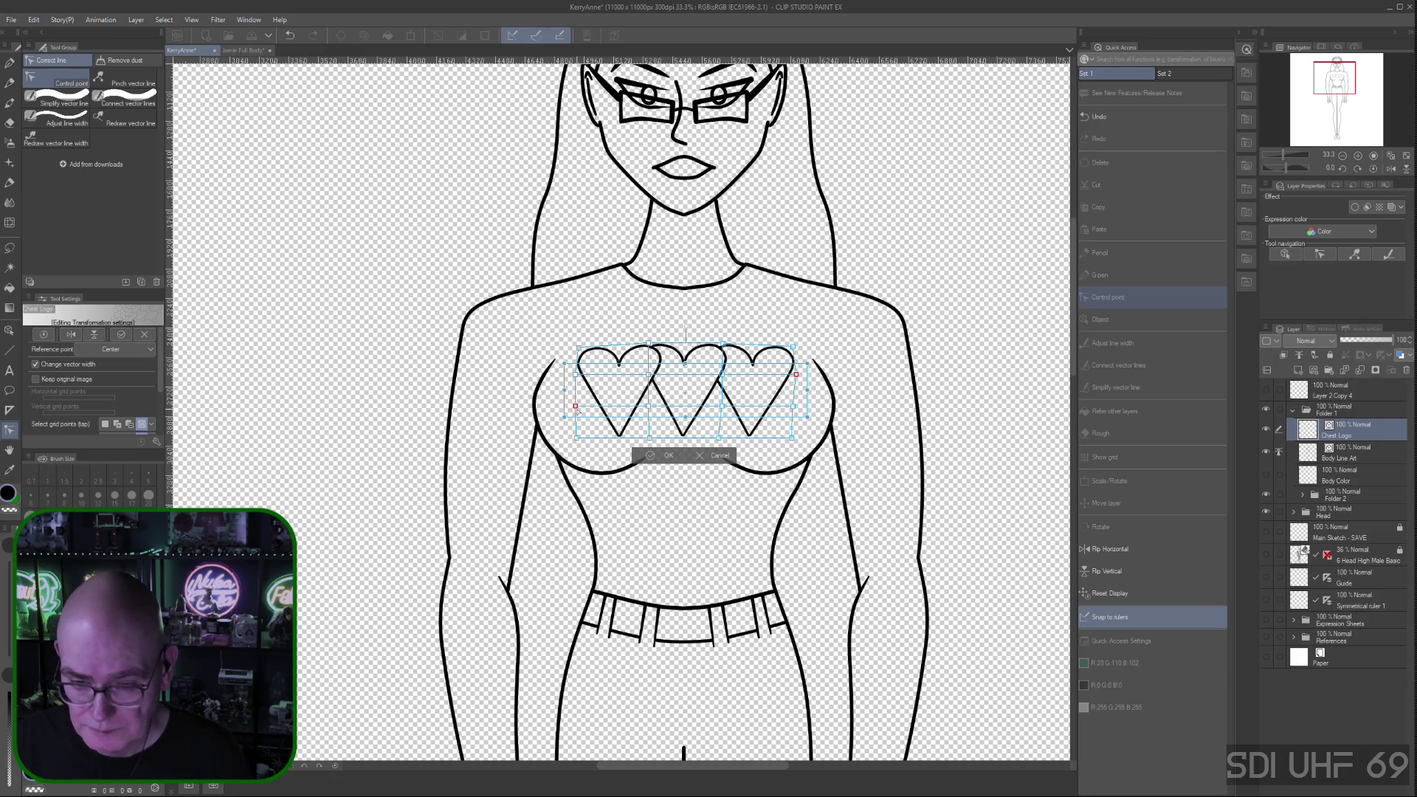
pyautogui.moveTo(578, 411); pyautogui.dragTo(582, 409)
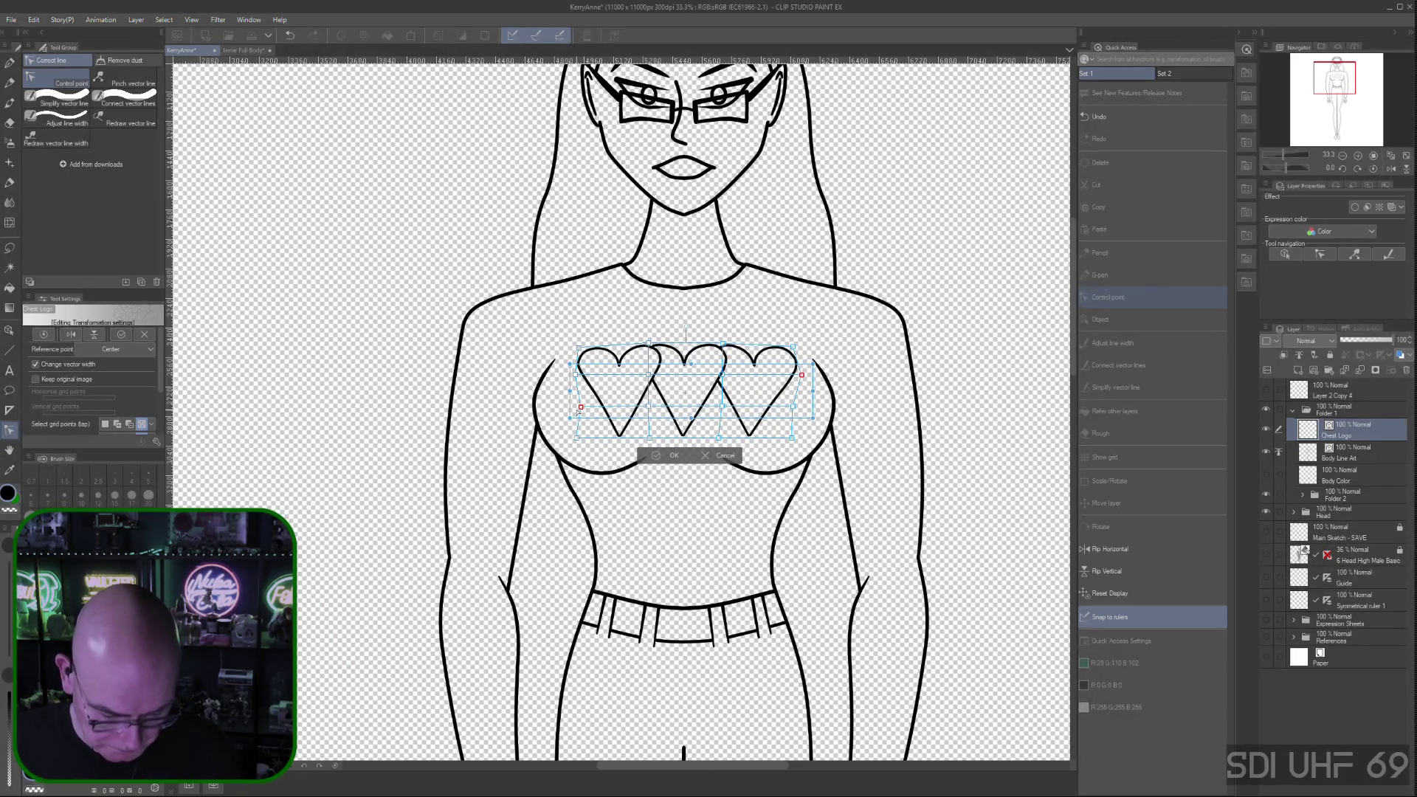
pyautogui.hotkey('ctrl', 'z')
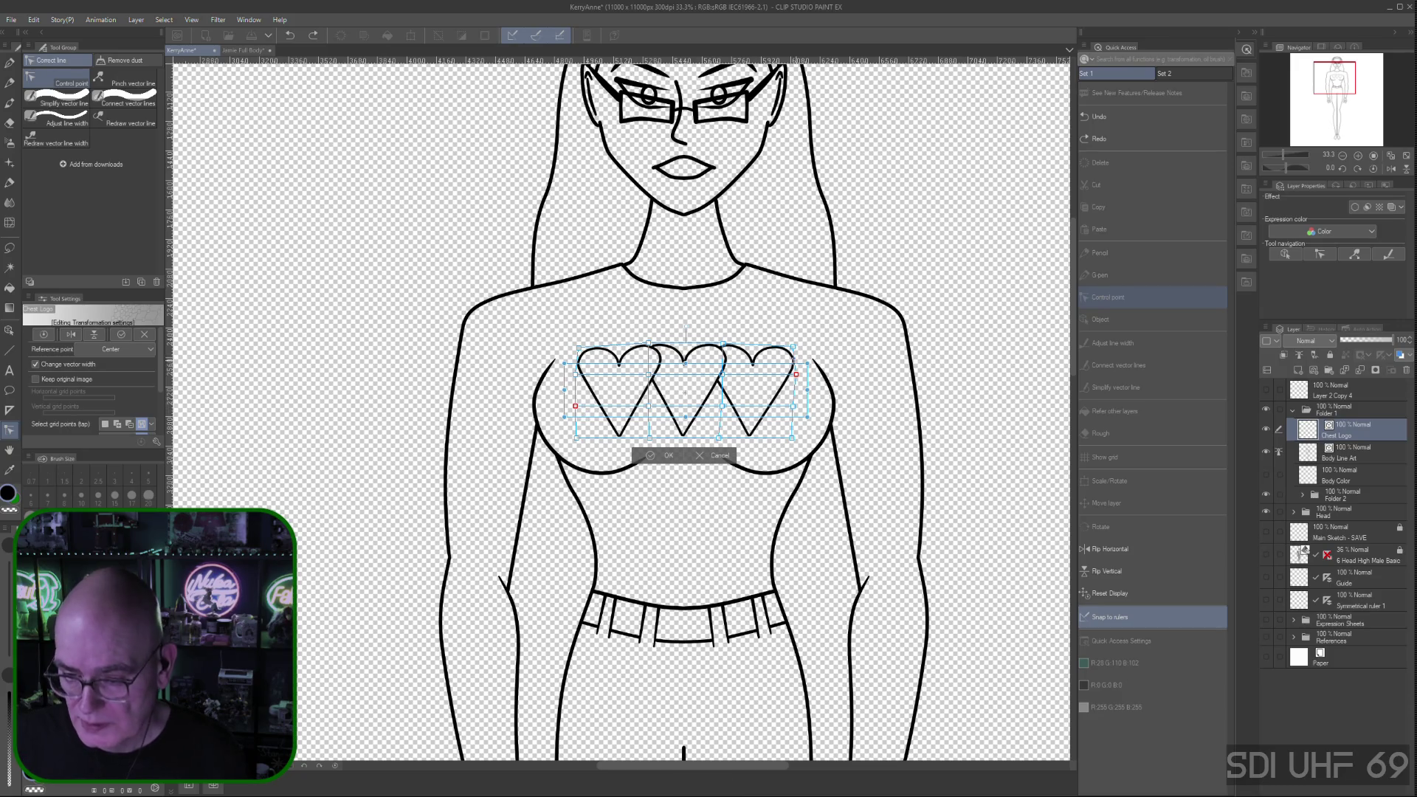
pyautogui.click(569, 398)
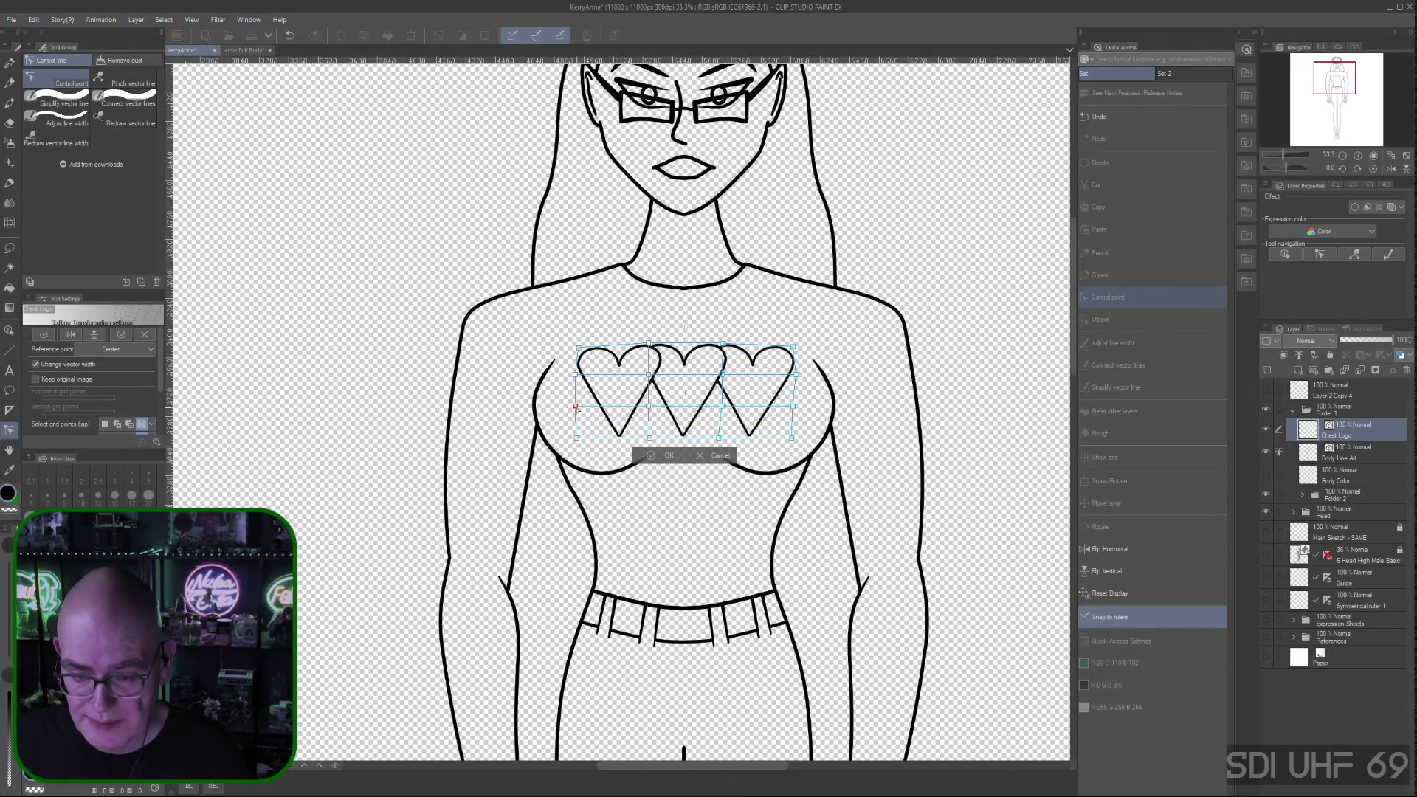
pyautogui.moveTo(576, 406); pyautogui.dragTo(578, 411)
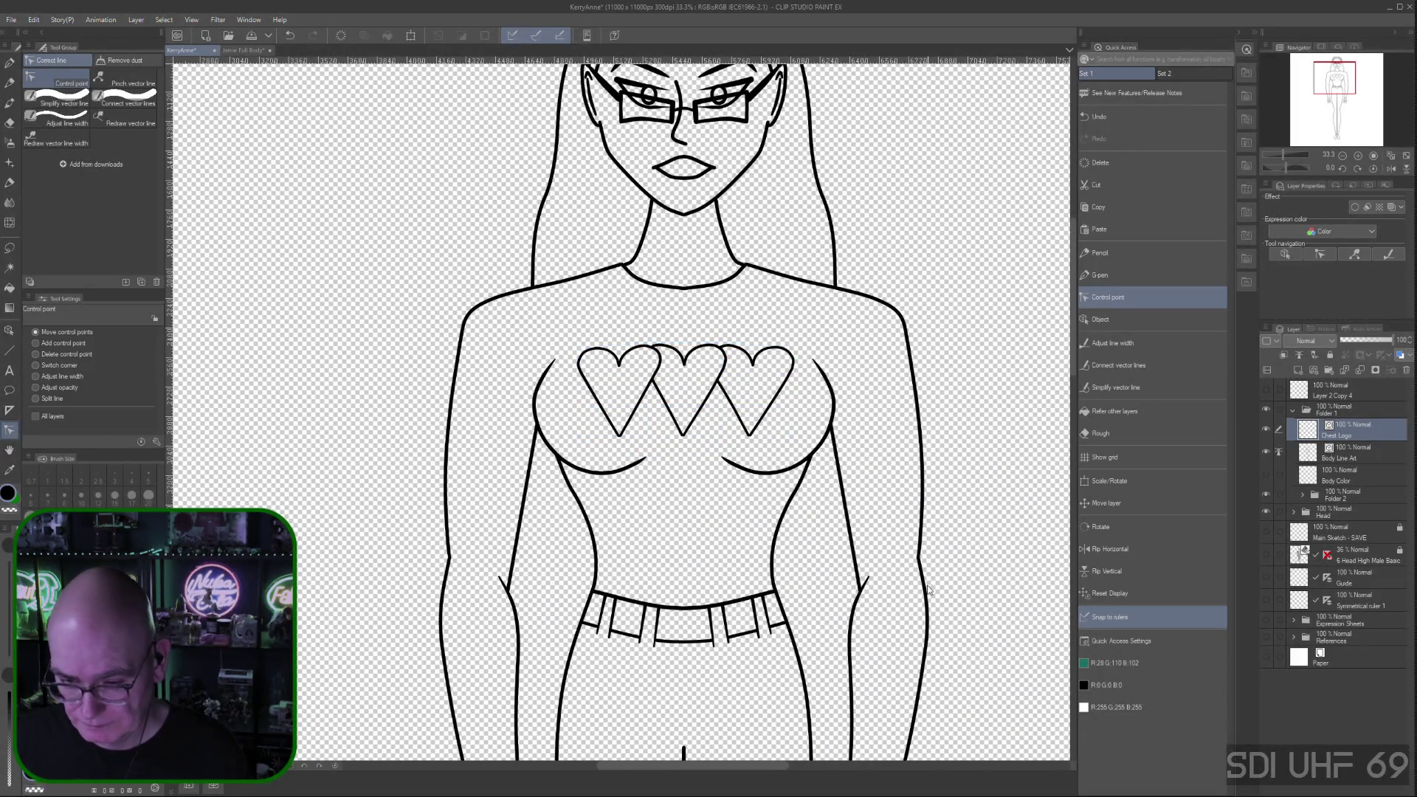
# Turn on the Paper layer, thicken the heart outlines with Adjust line width, and frame the whole figure
pyautogui.hotkey('ctrl', '-')
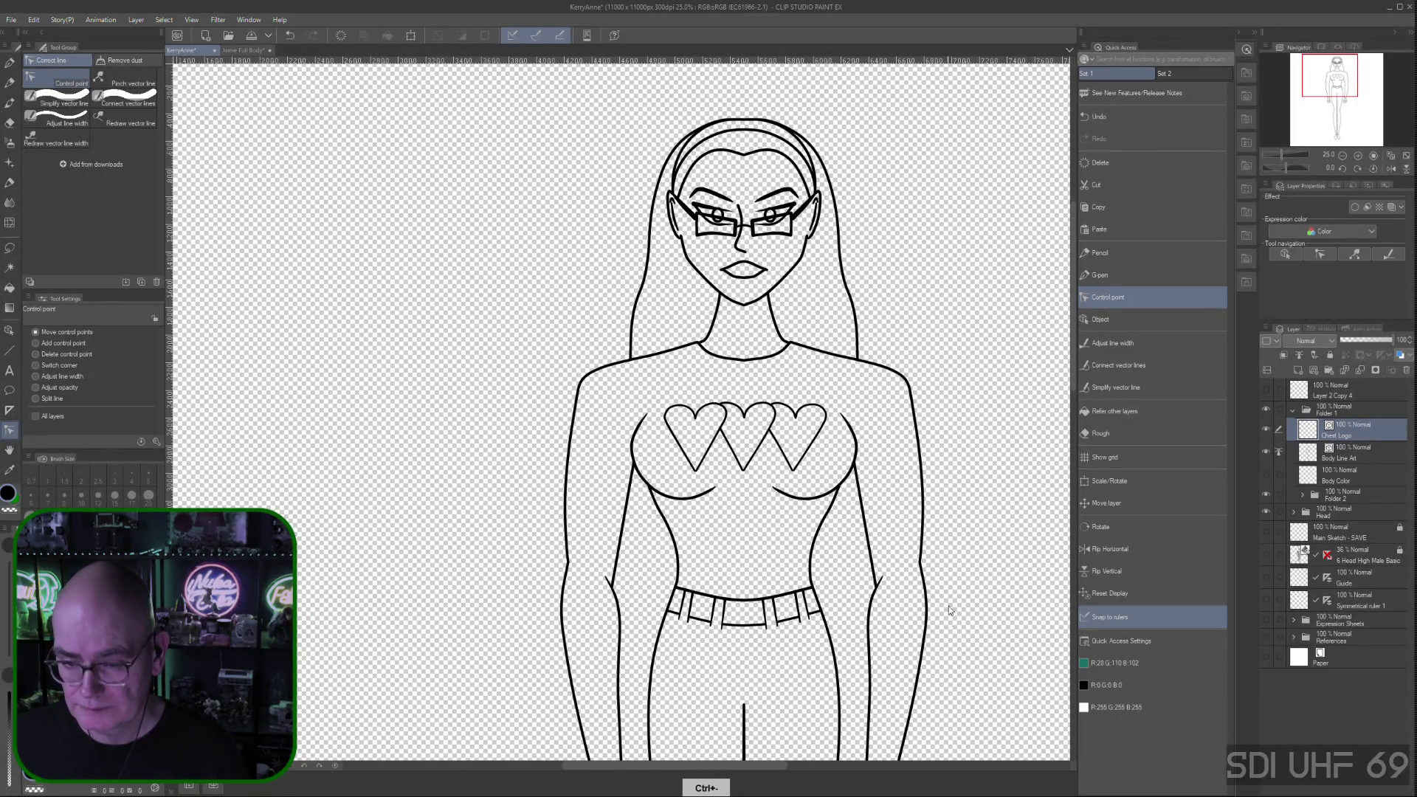
pyautogui.moveTo(949, 605); pyautogui.dragTo(788, 604)
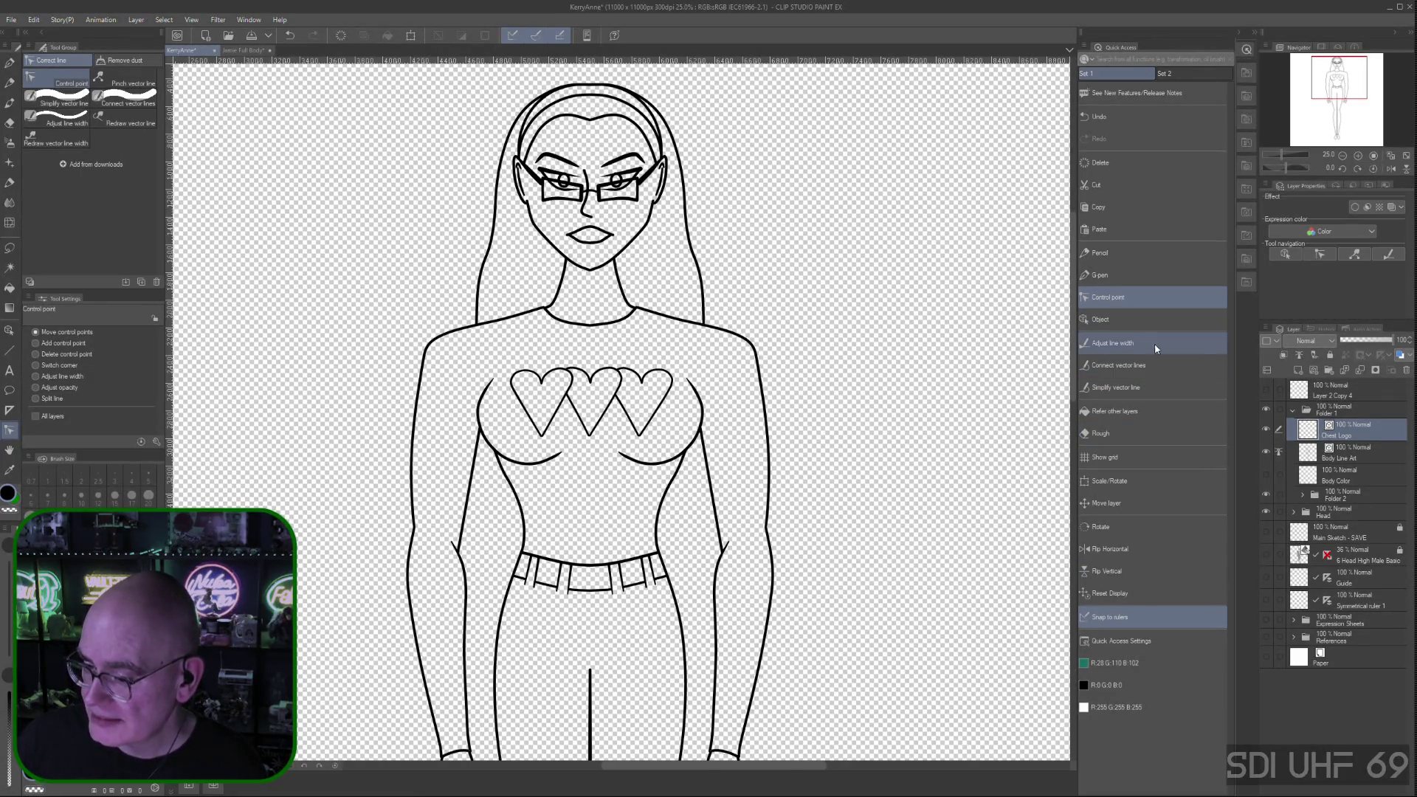
pyautogui.click(1128, 341)
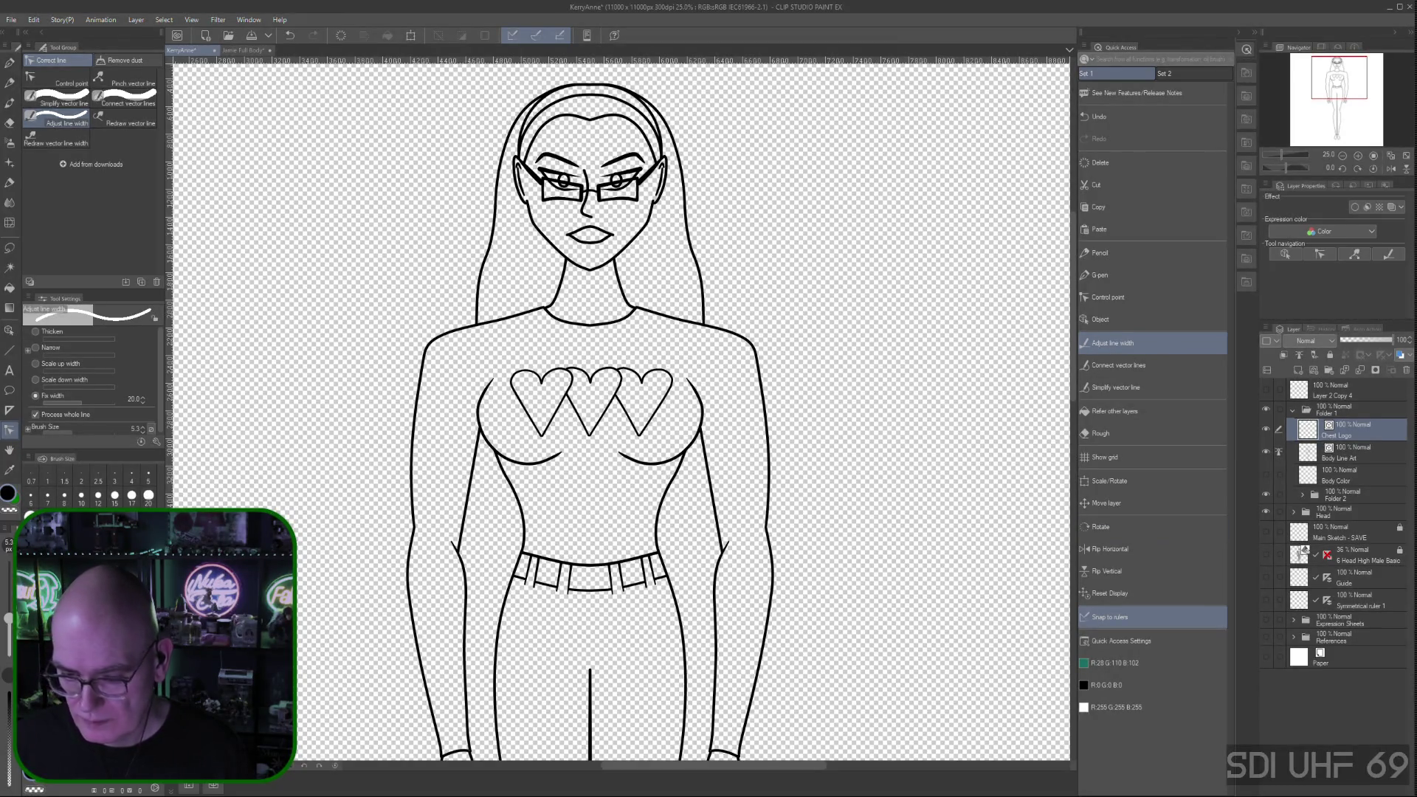
pyautogui.hotkey('ctrl', '+')
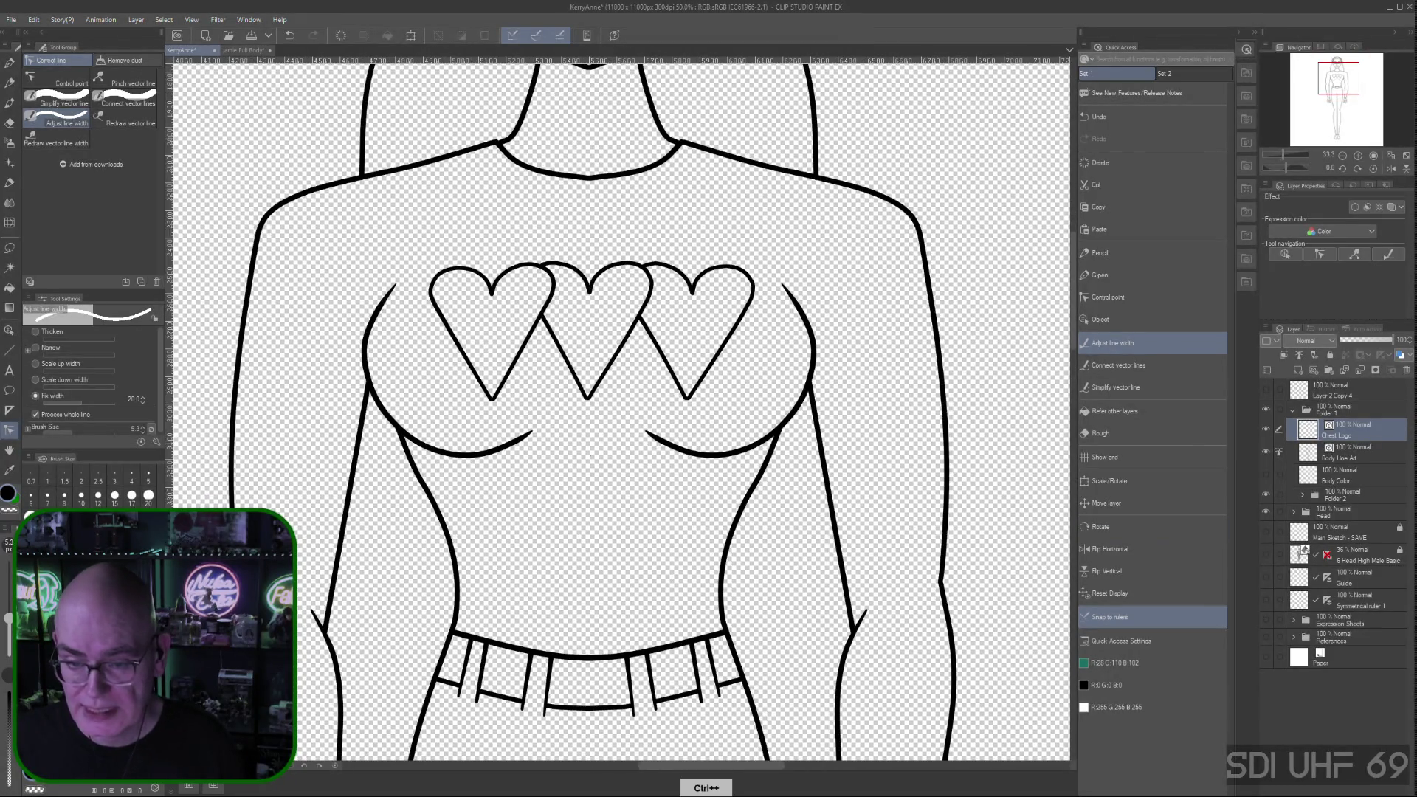
pyautogui.click(1266, 657)
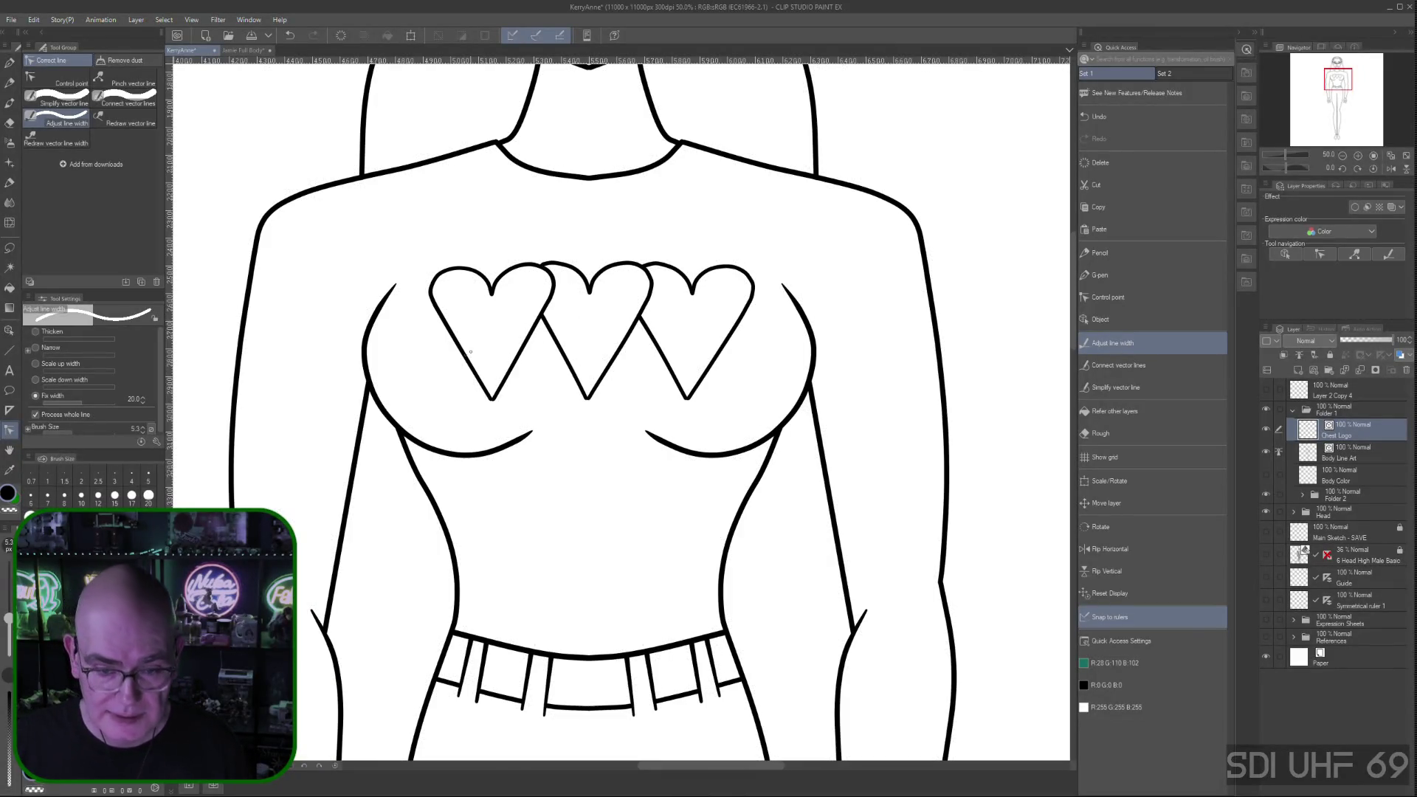
pyautogui.moveTo(448, 354); pyautogui.dragTo(738, 333)
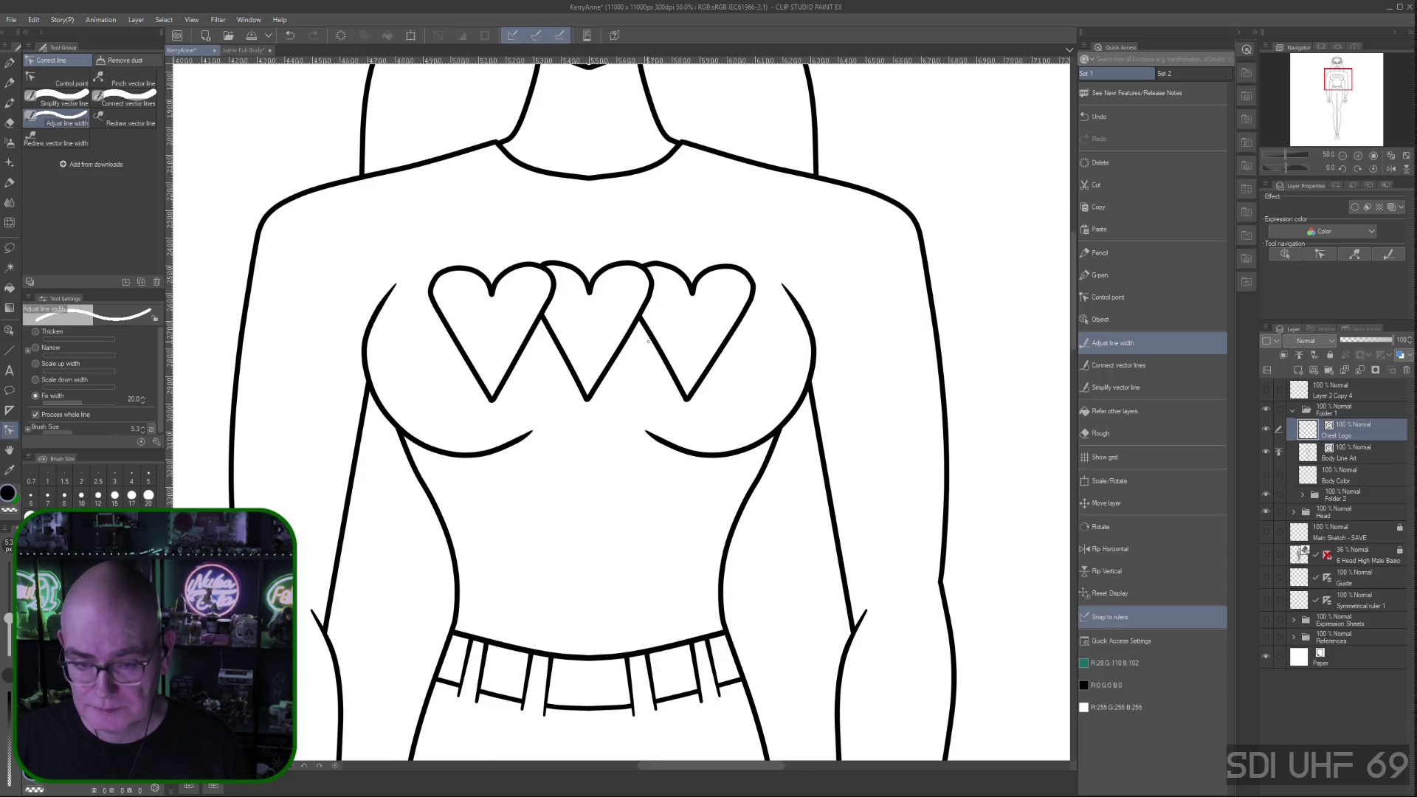
pyautogui.hotkey('ctrl', '-')
pyautogui.moveTo(845, 453); pyautogui.dragTo(816, 503)
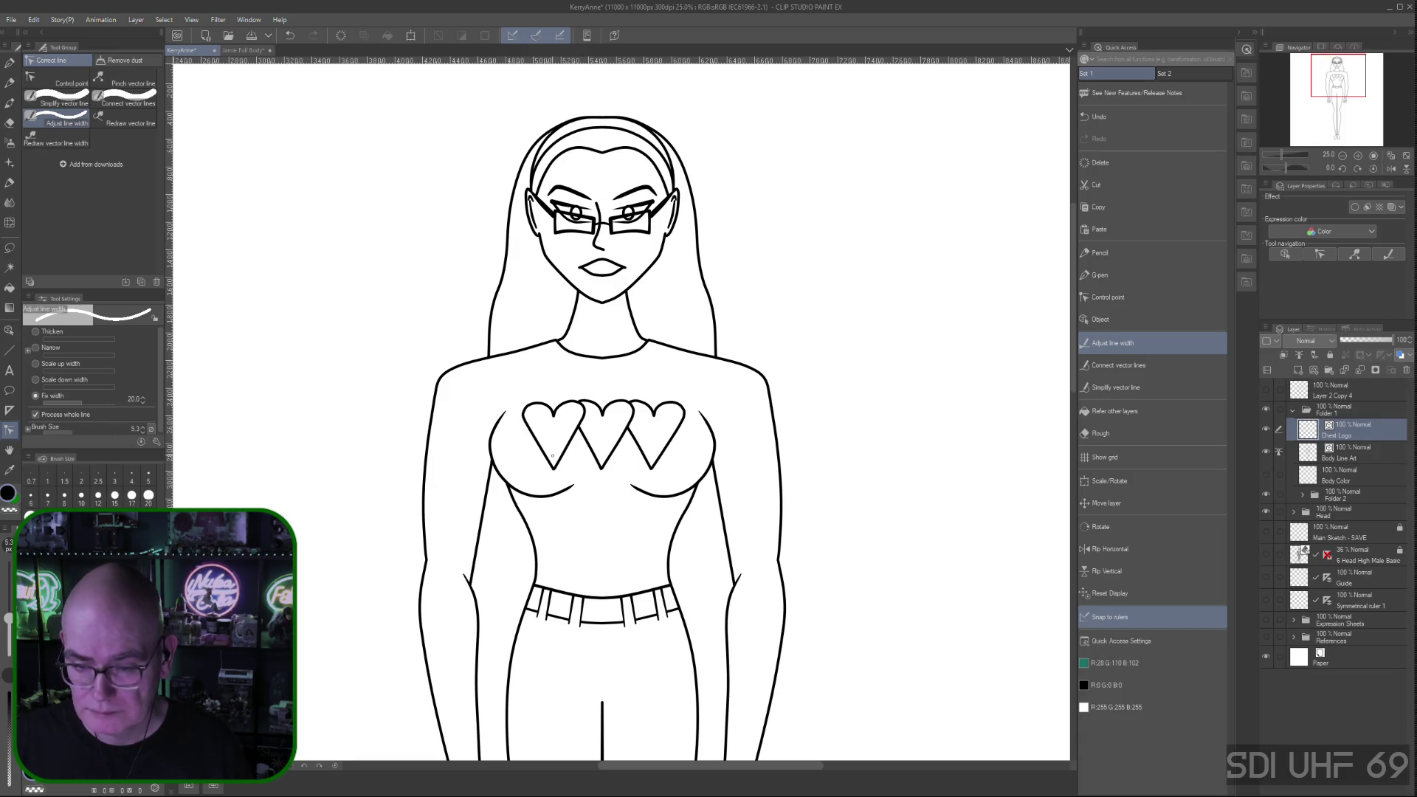
pyautogui.scroll(-2, 550, 463)
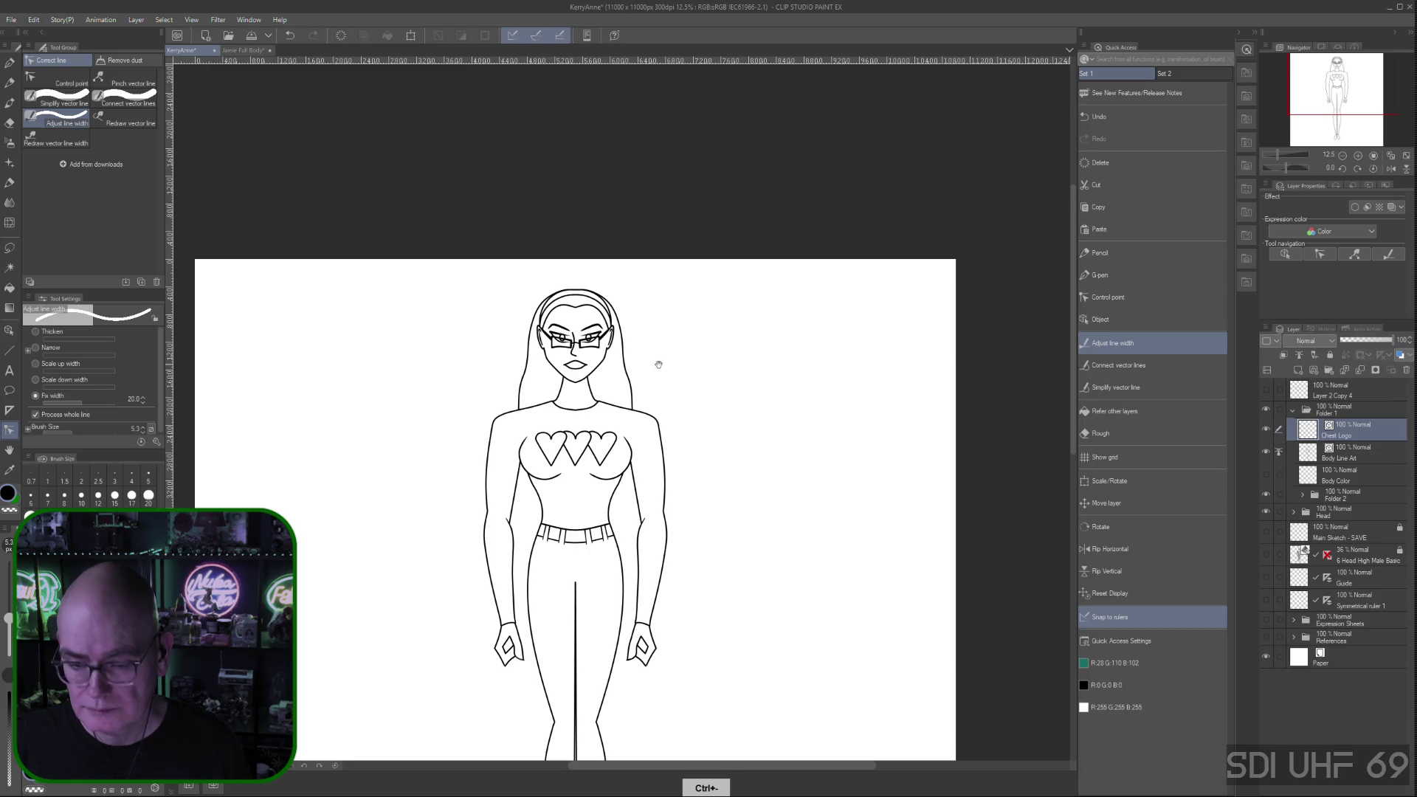
pyautogui.moveTo(795, 629); pyautogui.dragTo(822, 436)
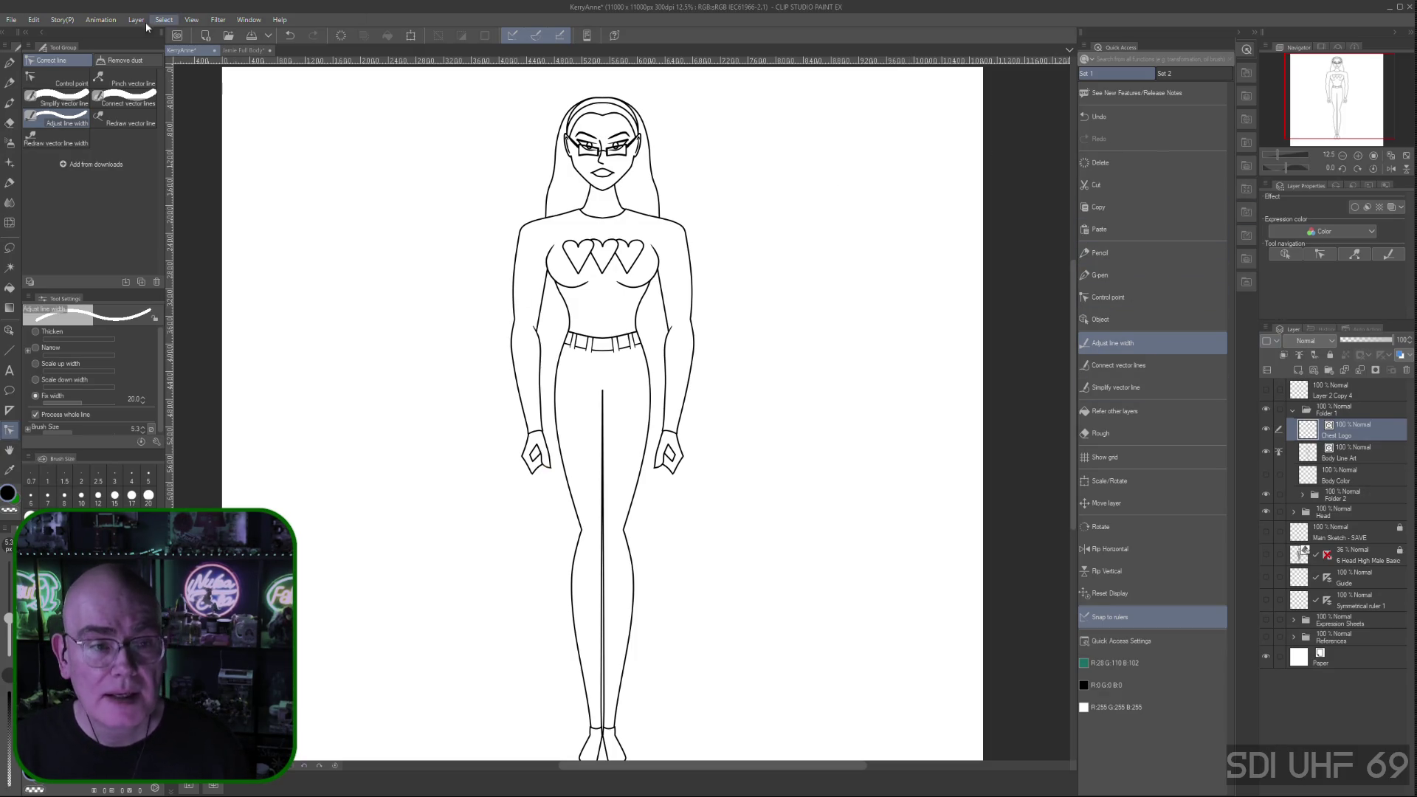
# Open the Edit > Transform submenu to reach Mesh Transformation
pyautogui.click(62, 20)
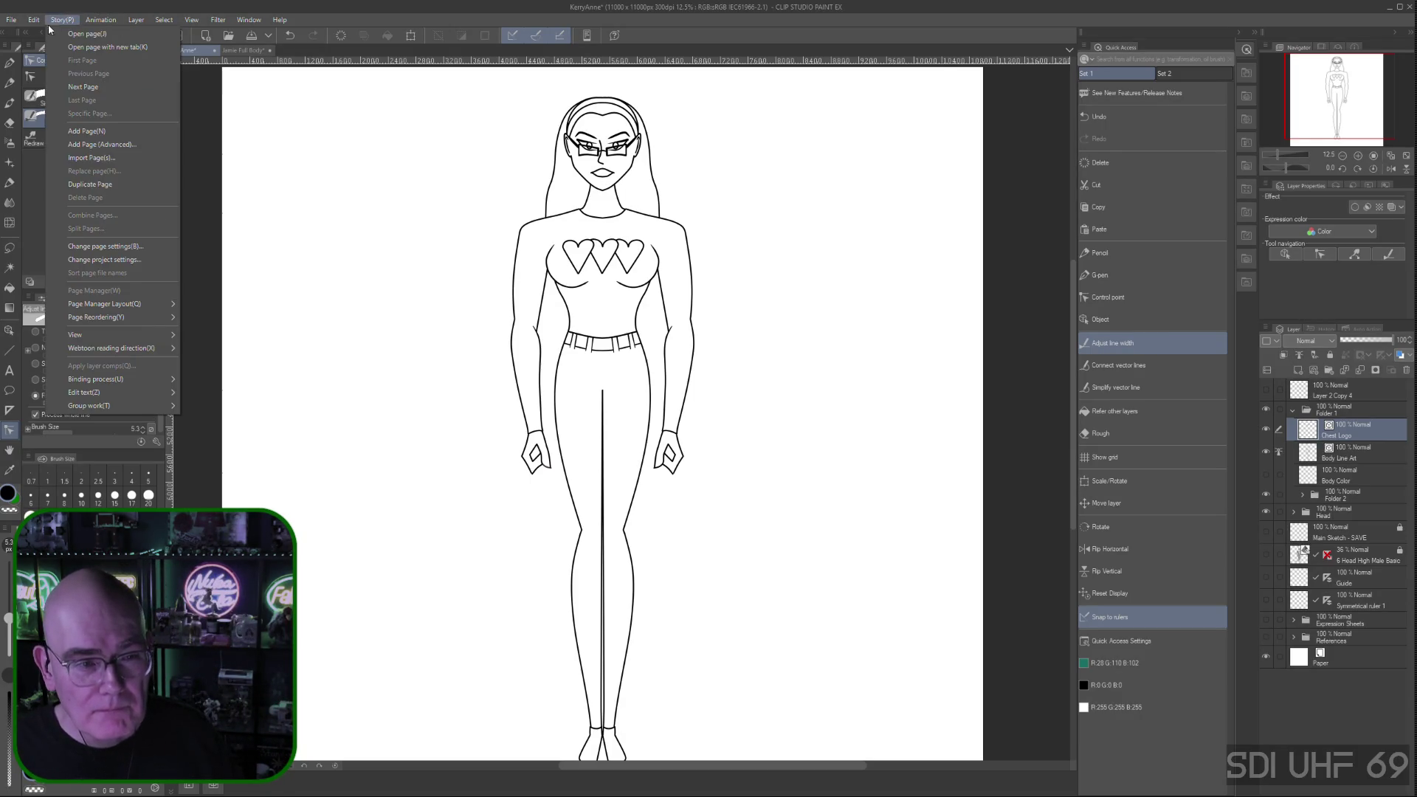
pyautogui.moveTo(179, 310)
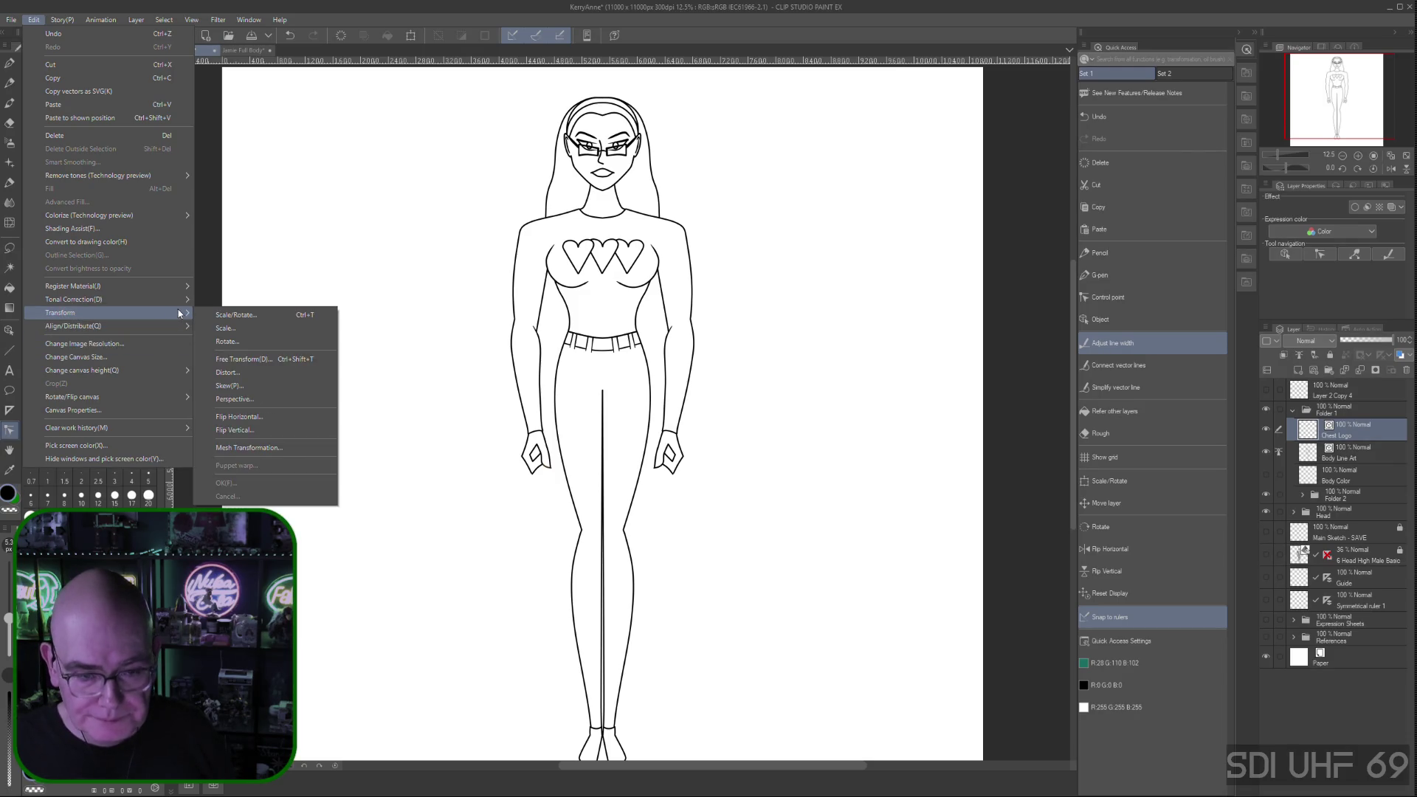
# Start a Mesh Transformation on the chest logo and nudge its left edge slightly outward
pyautogui.click(270, 449)
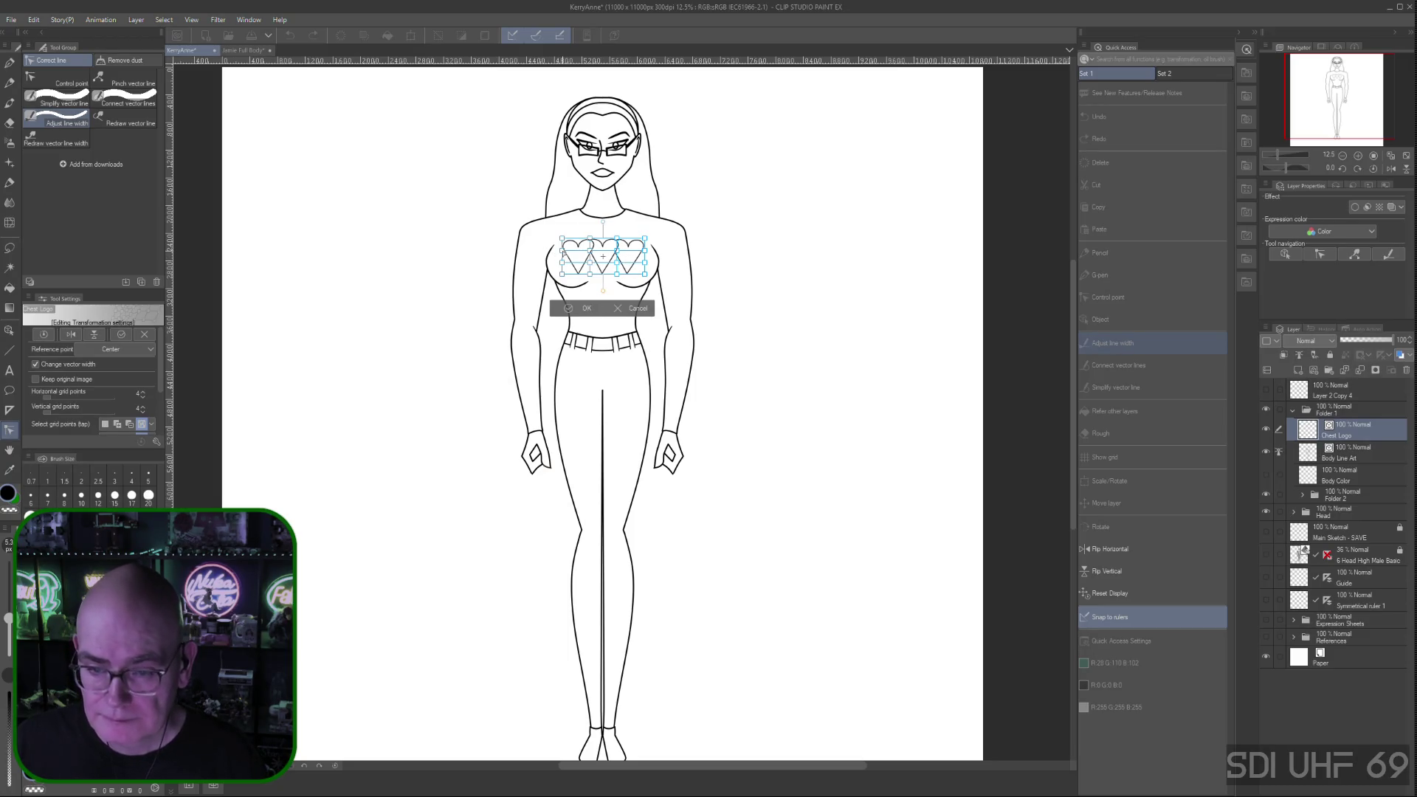
pyautogui.moveTo(562, 251); pyautogui.dragTo(553, 253)
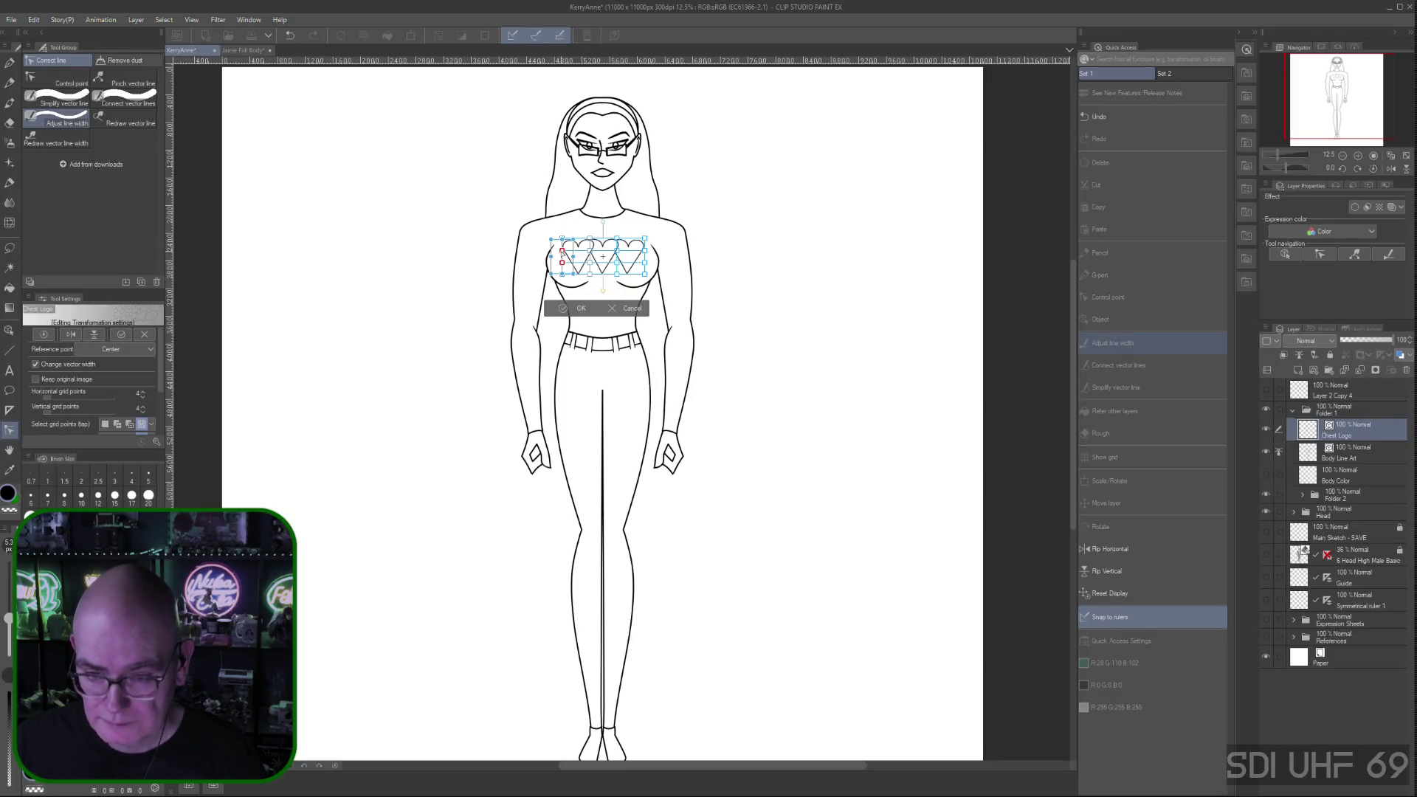
pyautogui.hotkey('ctrl', 'z')
pyautogui.moveTo(562, 262); pyautogui.dragTo(557, 264)
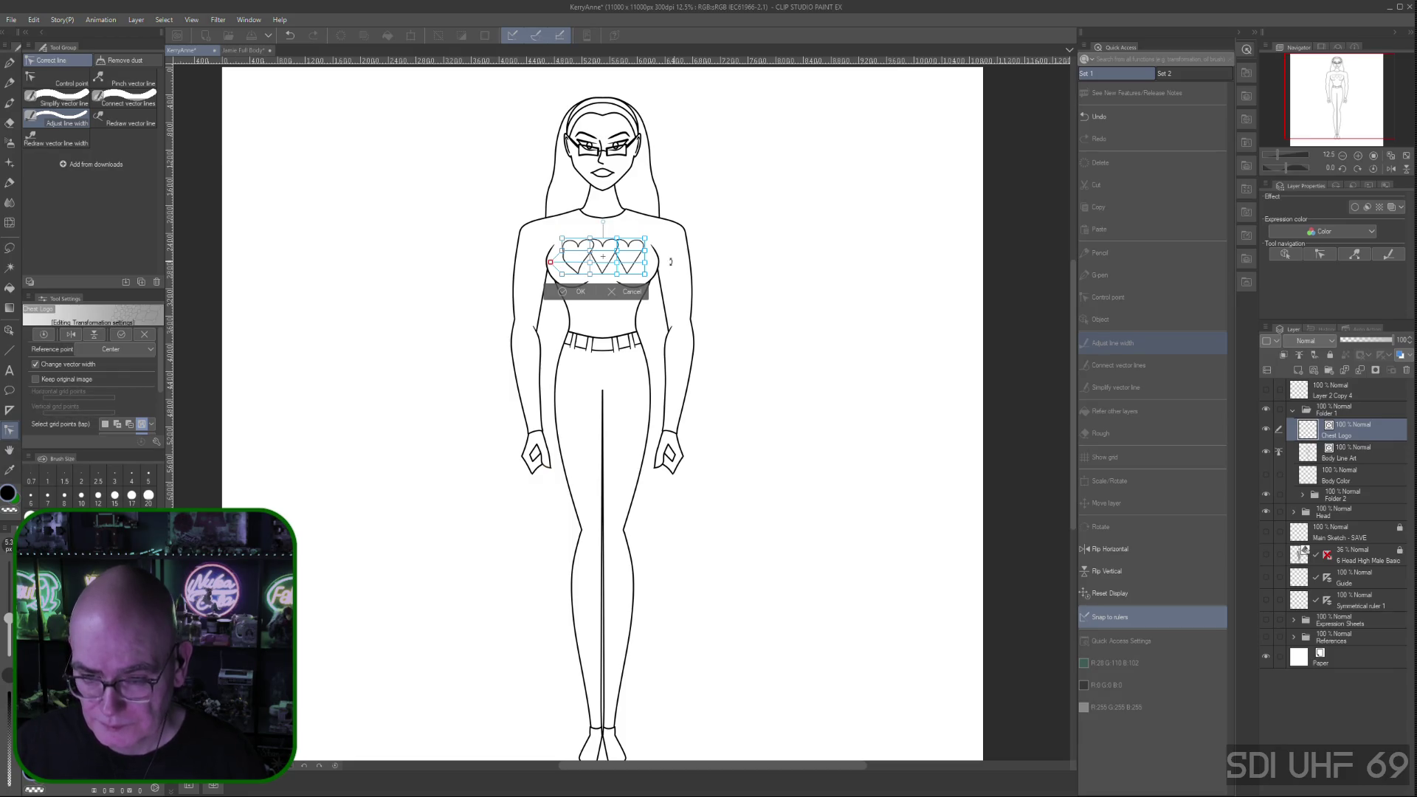
# Shift the right-side mesh points, then pull the logo's lower-left and lower-right corners down and out
pyautogui.keyDown('shift'); pyautogui.click(645, 263); pyautogui.keyUp('shift')
pyautogui.moveTo(646, 264); pyautogui.dragTo(653, 264)
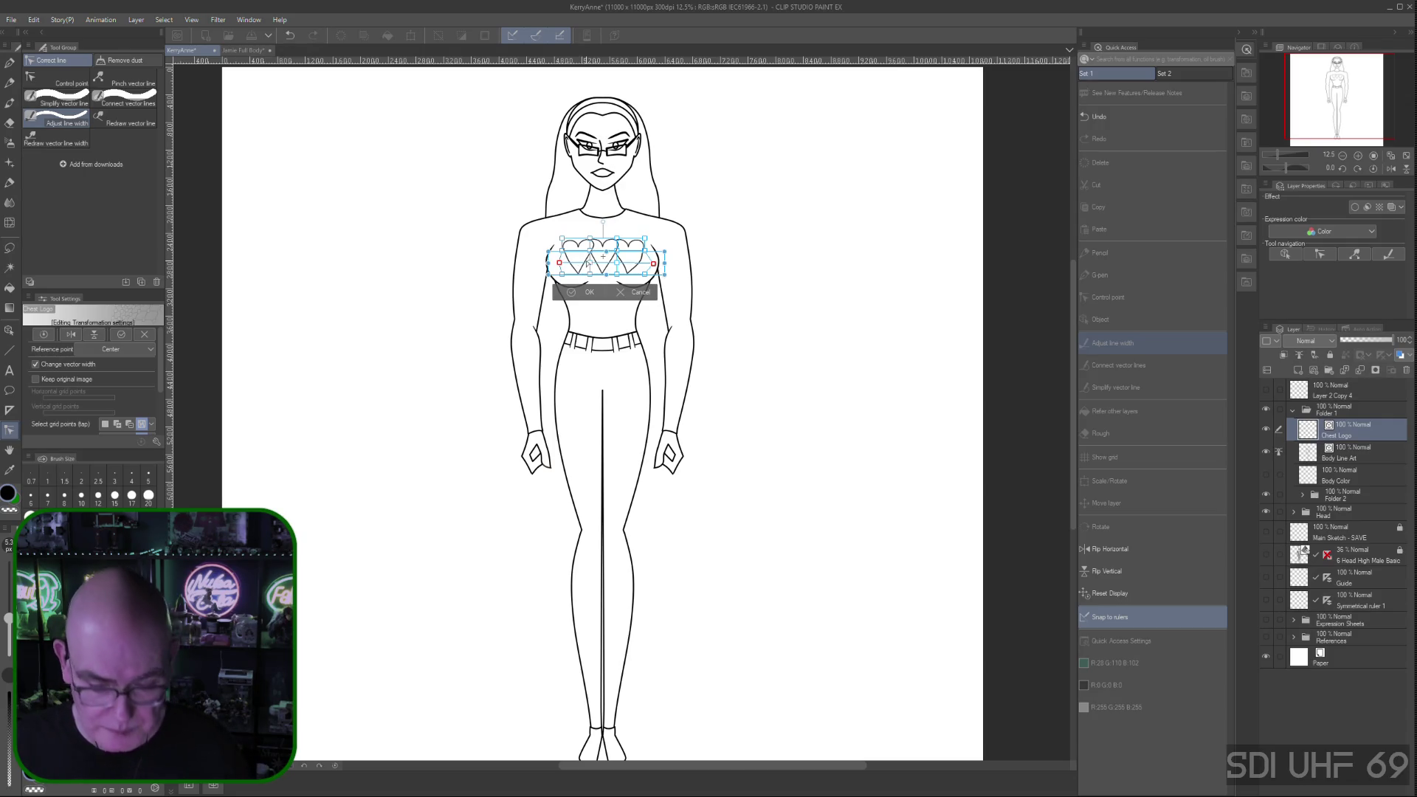
pyautogui.hotkey('ctrl', 'z')
pyautogui.moveTo(652, 263); pyautogui.dragTo(656, 263)
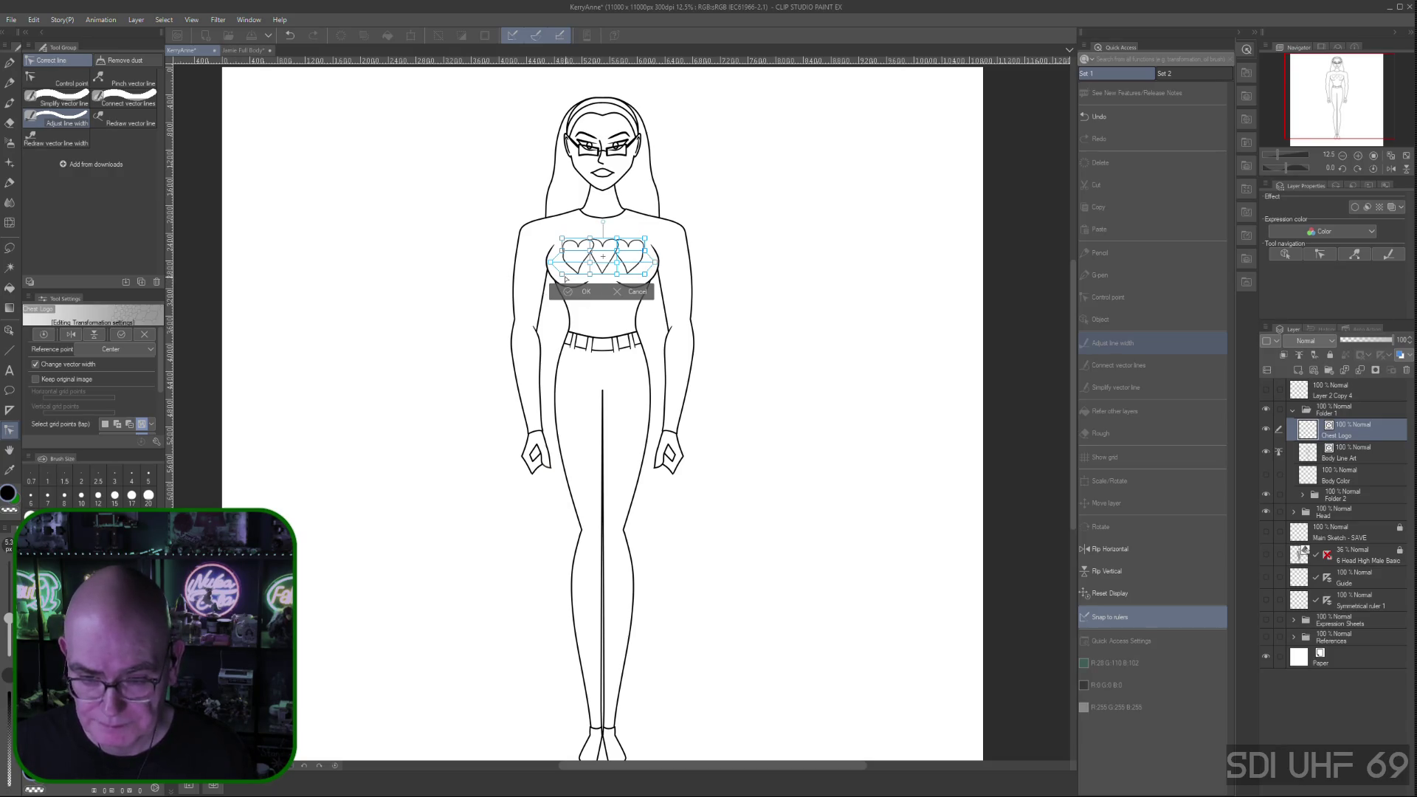
pyautogui.moveTo(563, 274); pyautogui.dragTo(558, 281)
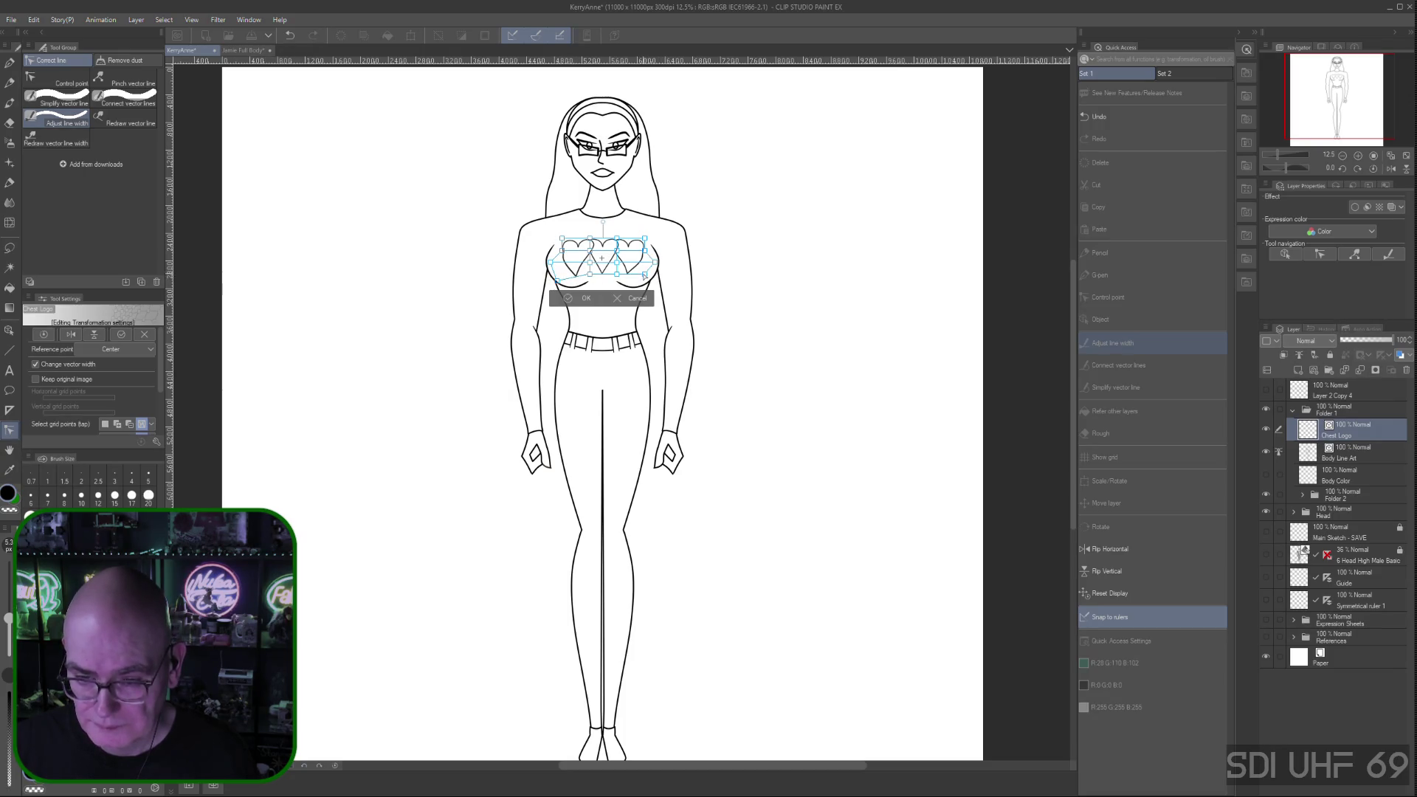
pyautogui.moveTo(645, 275); pyautogui.dragTo(650, 282)
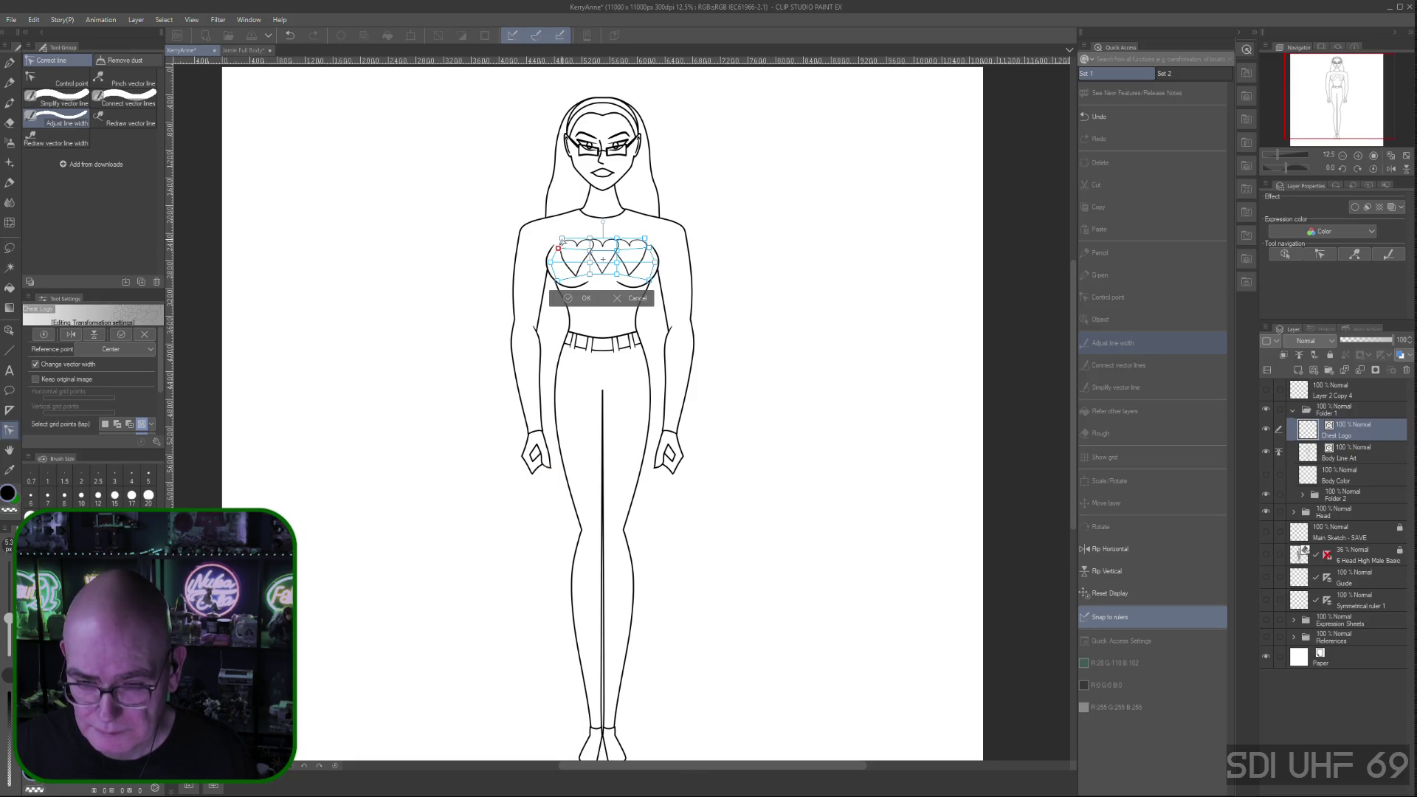
# Pull the logo's top-left mesh point down and inward, then apply the mesh warp
pyautogui.click(562, 238)
pyautogui.moveTo(562, 238); pyautogui.dragTo(563, 235)
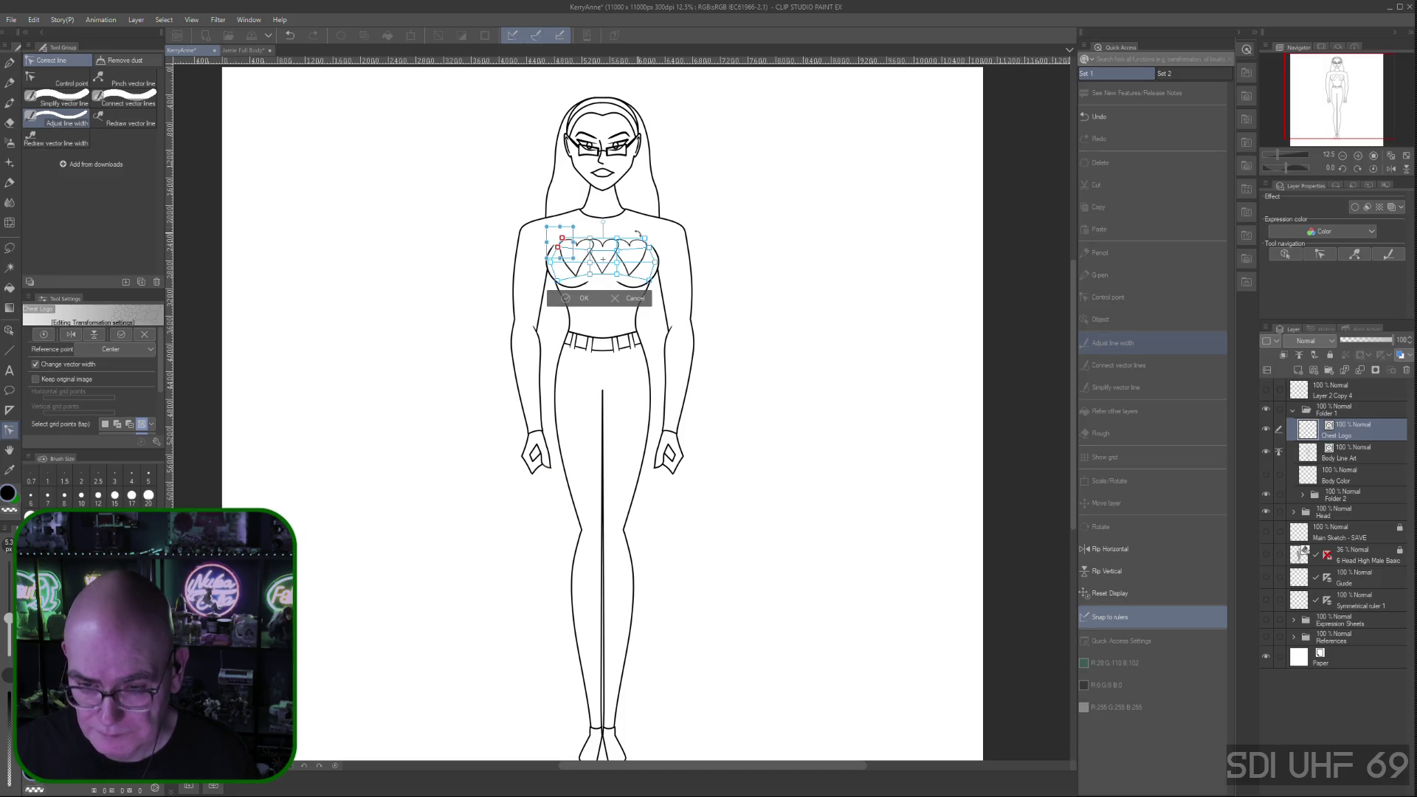
pyautogui.moveTo(548, 228); pyautogui.dragTo(561, 239)
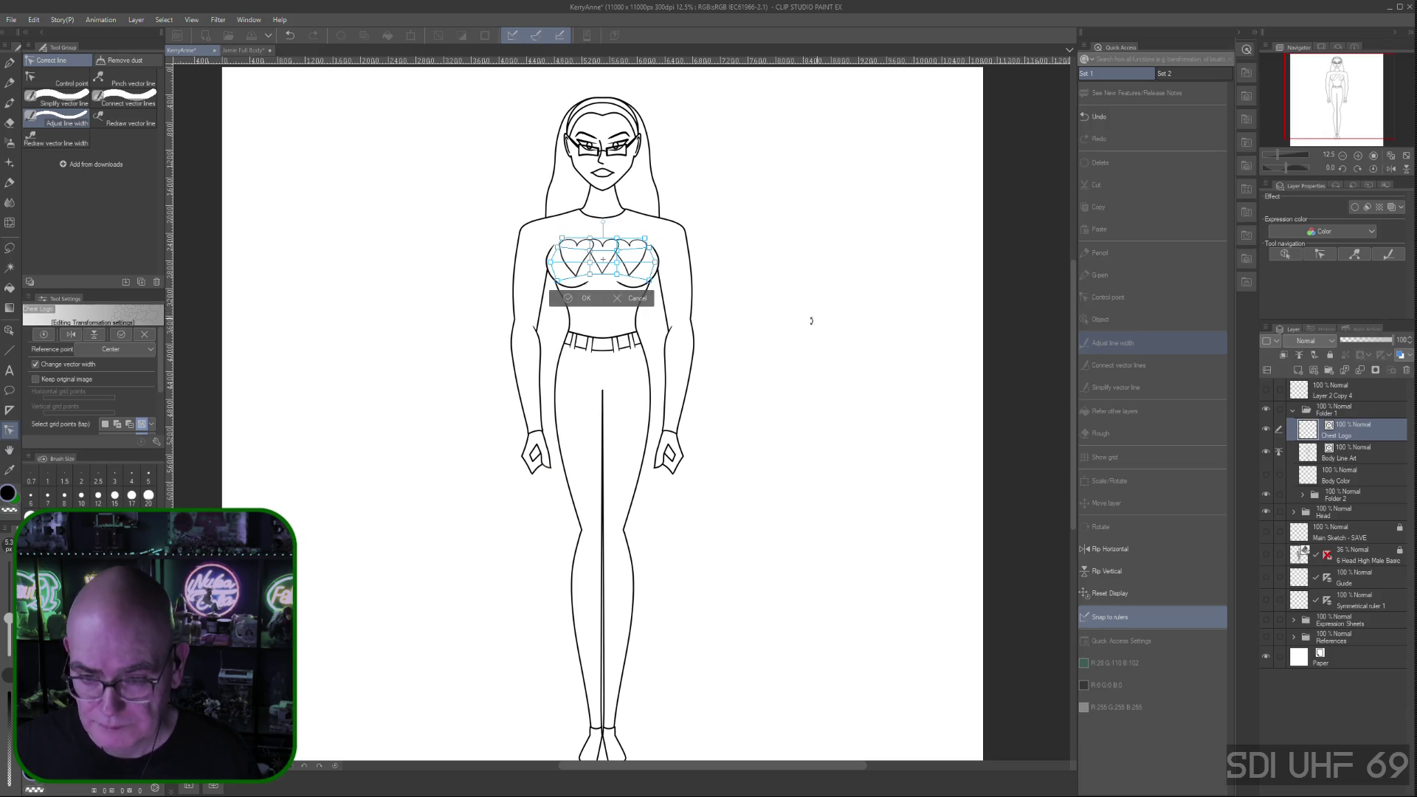
pyautogui.click(586, 298)
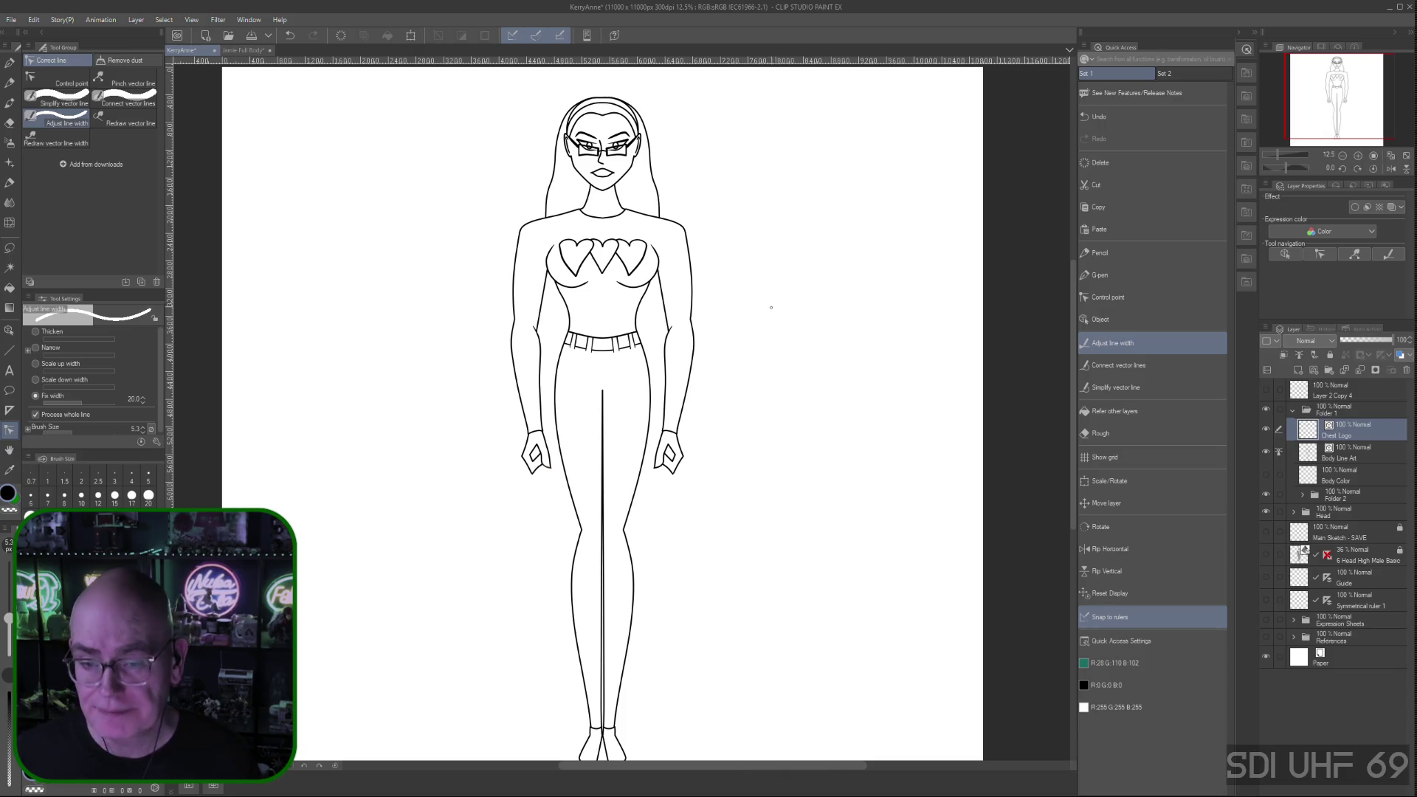
# Undo and redo to keep the thicker heart outlines
pyautogui.hotkey('ctrl', 'z')
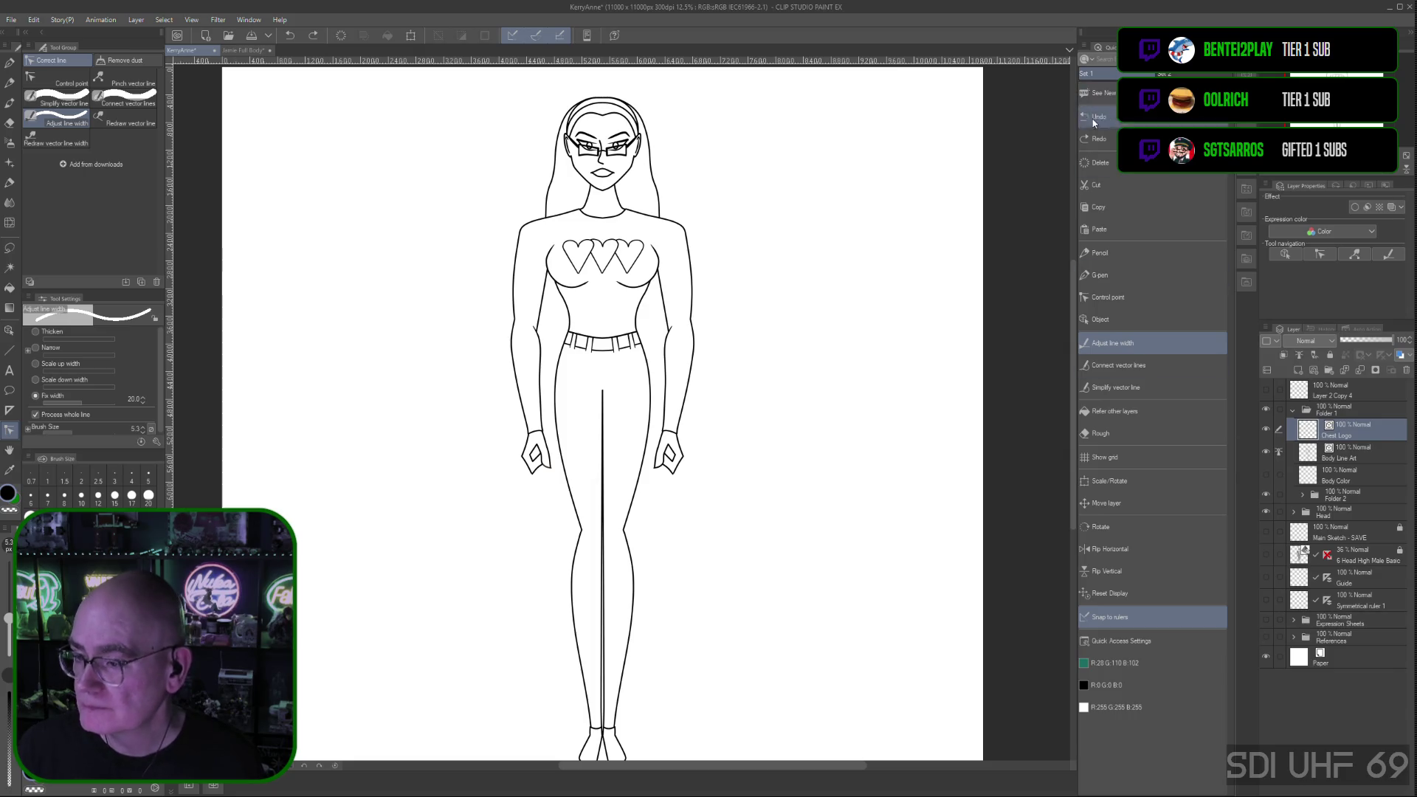
pyautogui.click(1098, 139)
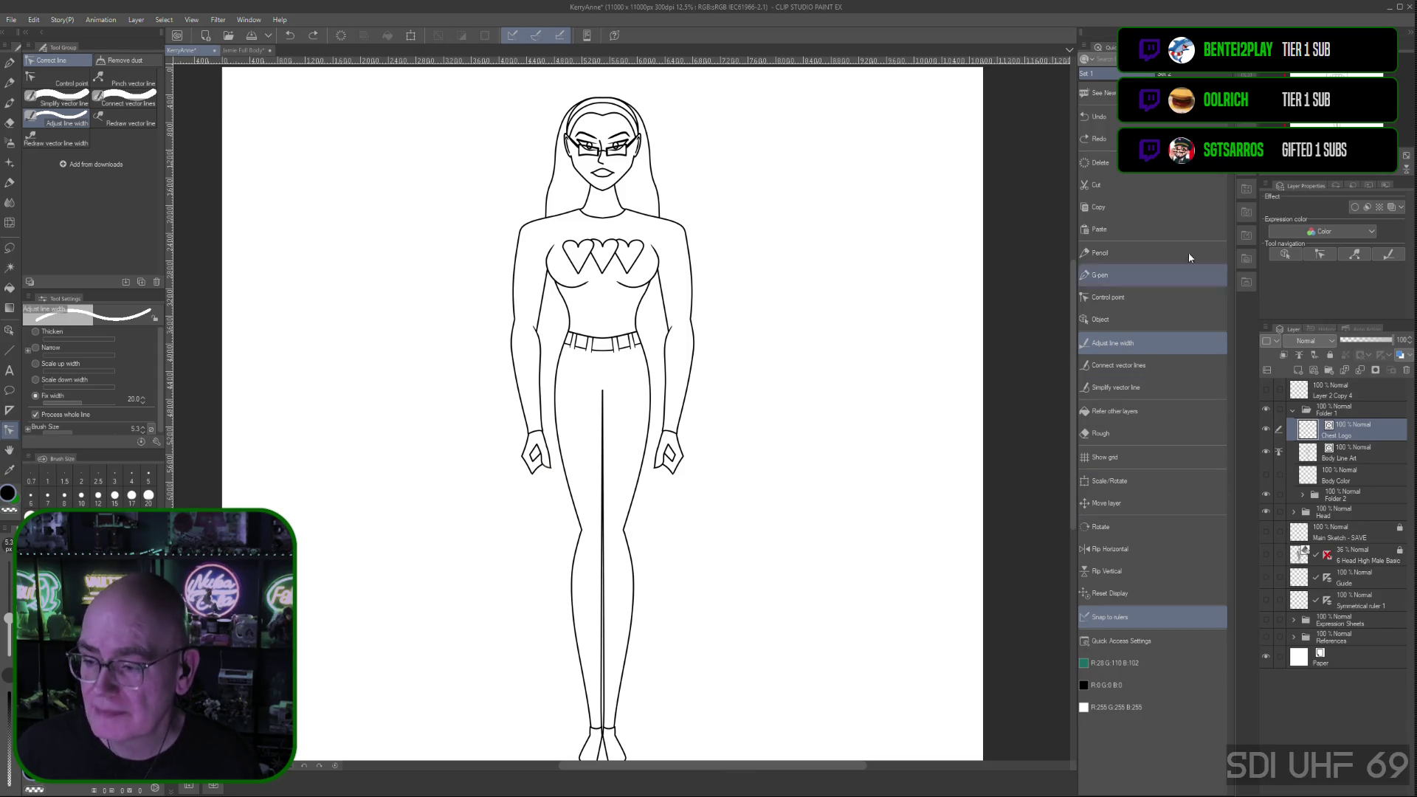
pyautogui.click(33, 20)
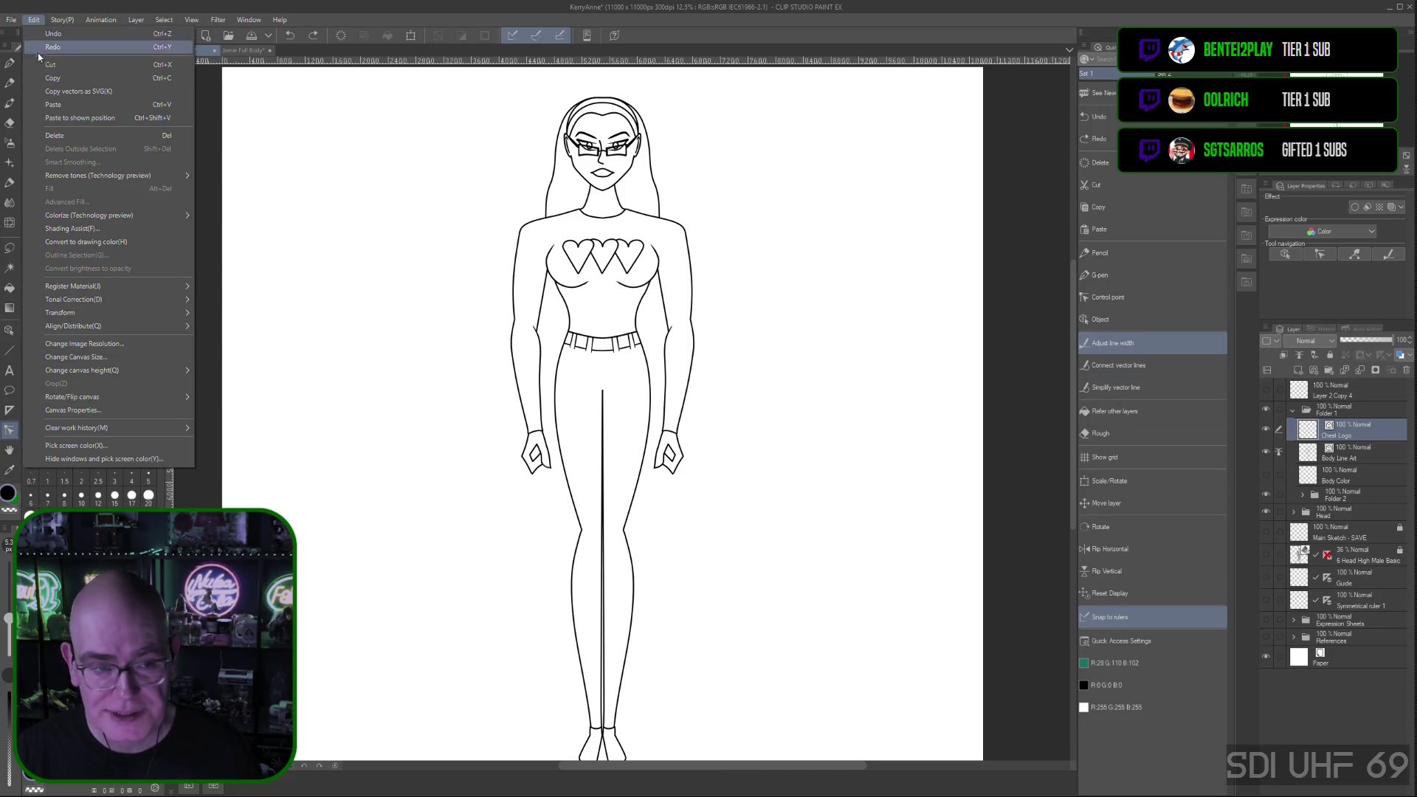
# Free-transform the three-heart chest logo slightly wider on both sides, raise it a little, and commit
pyautogui.moveTo(73, 315)
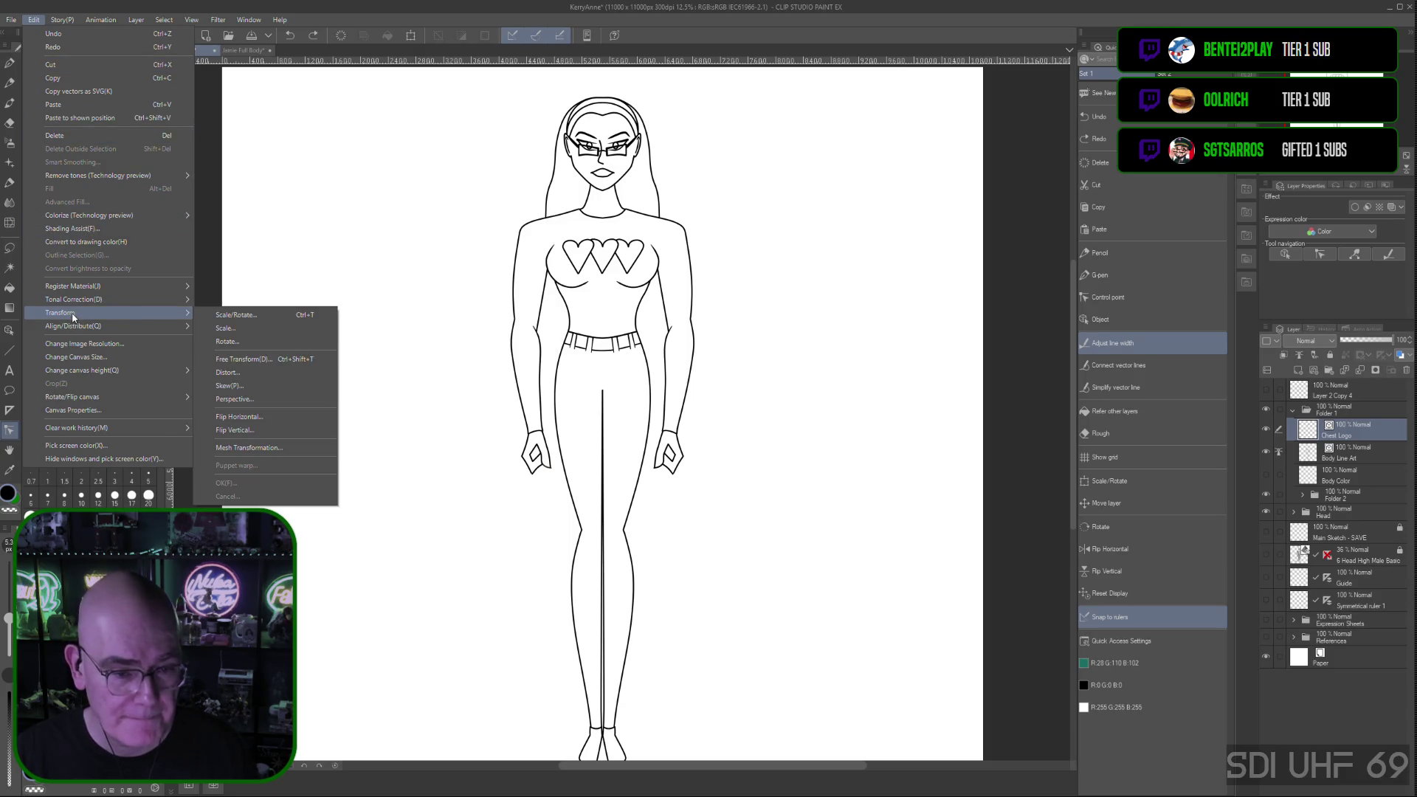
pyautogui.click(273, 361)
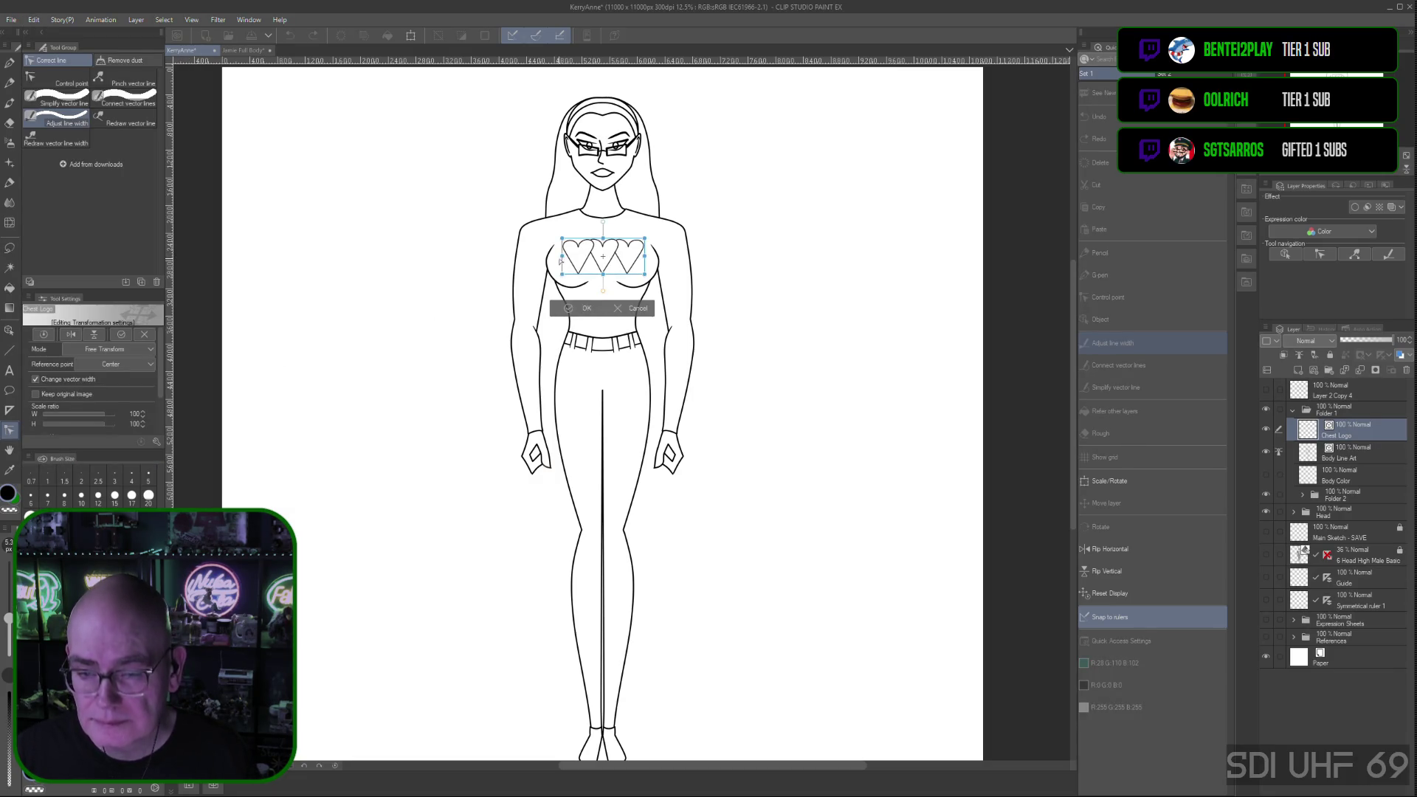
pyautogui.moveTo(563, 257); pyautogui.dragTo(556, 259)
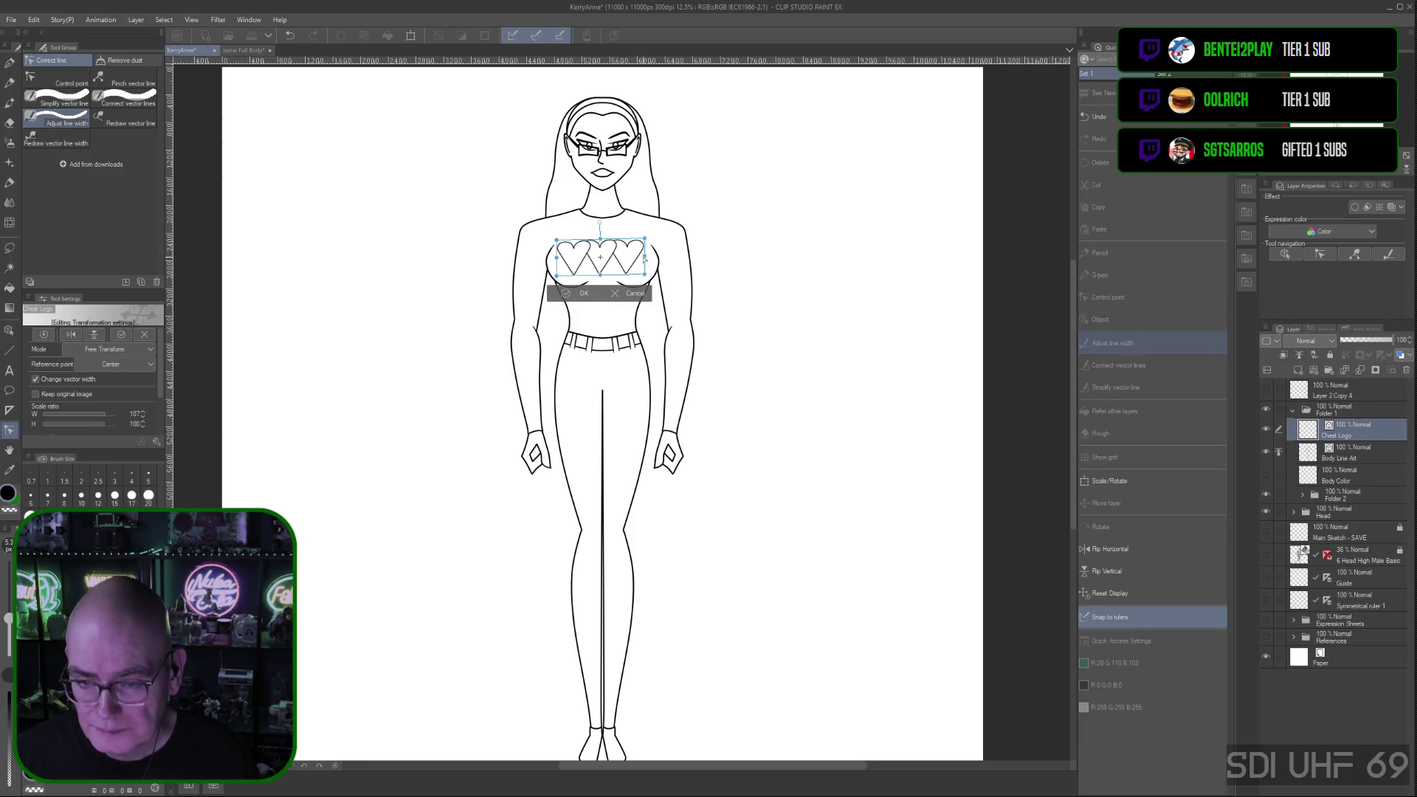
pyautogui.moveTo(646, 257); pyautogui.dragTo(651, 258)
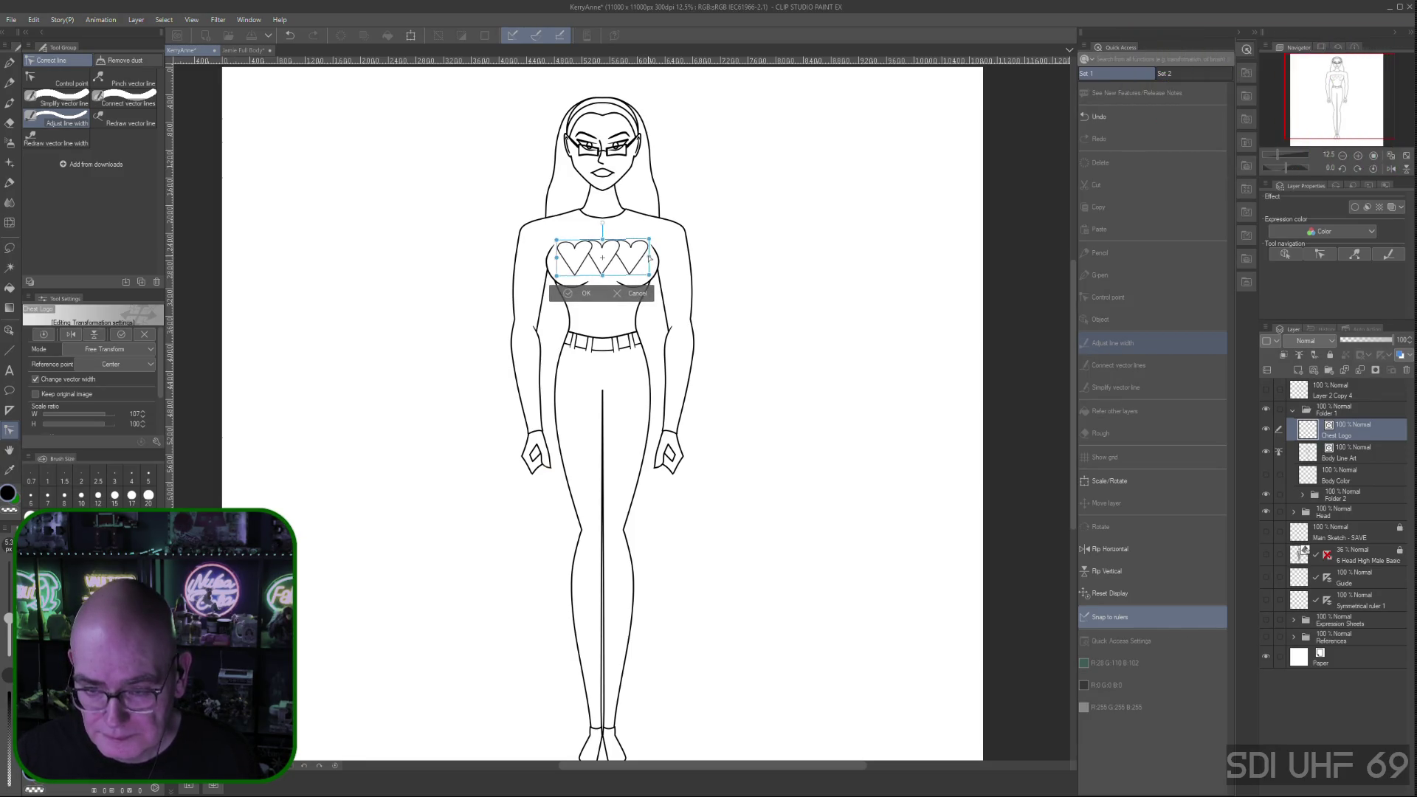
pyautogui.moveTo(651, 257); pyautogui.dragTo(650, 258)
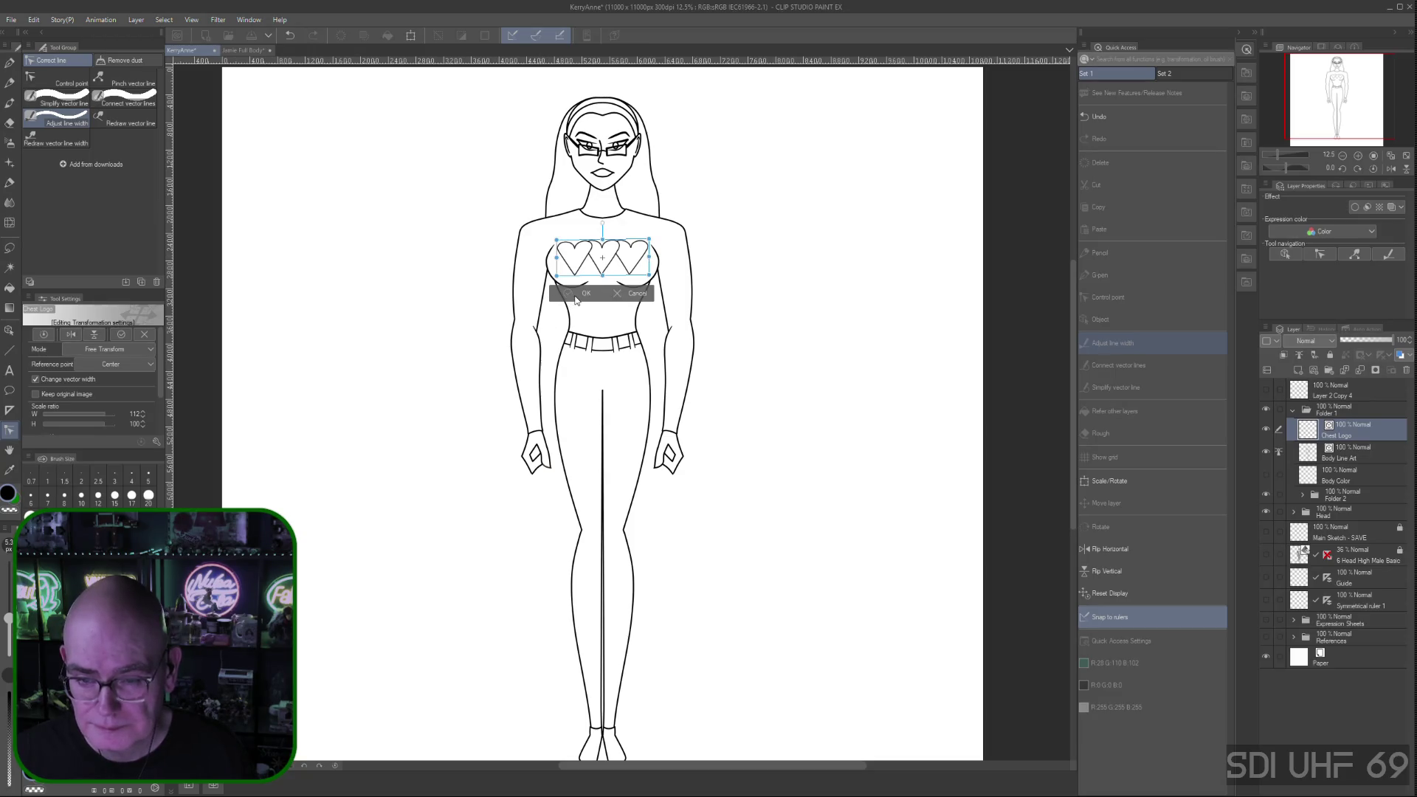
pyautogui.moveTo(605, 256); pyautogui.dragTo(603, 250)
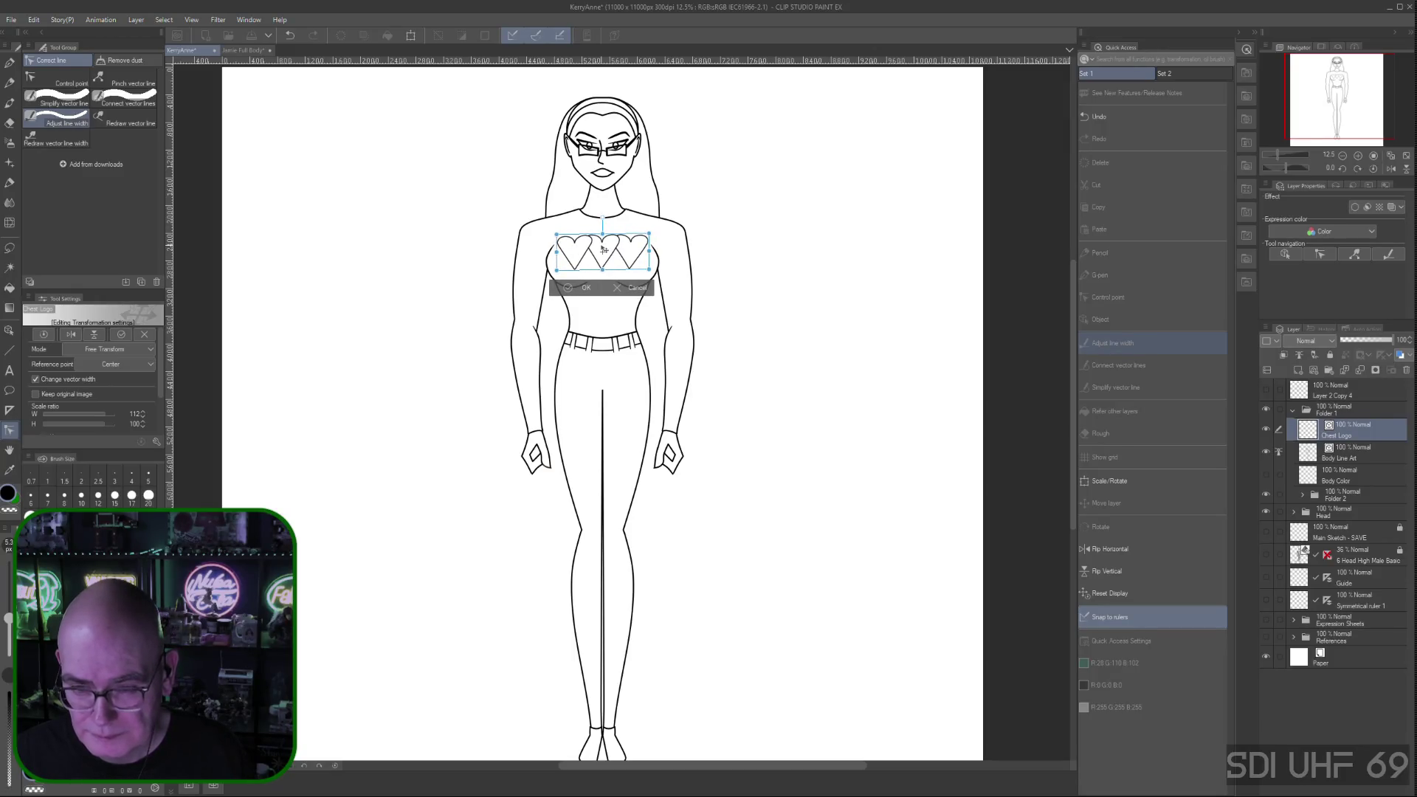
pyautogui.moveTo(604, 250); pyautogui.dragTo(602, 252)
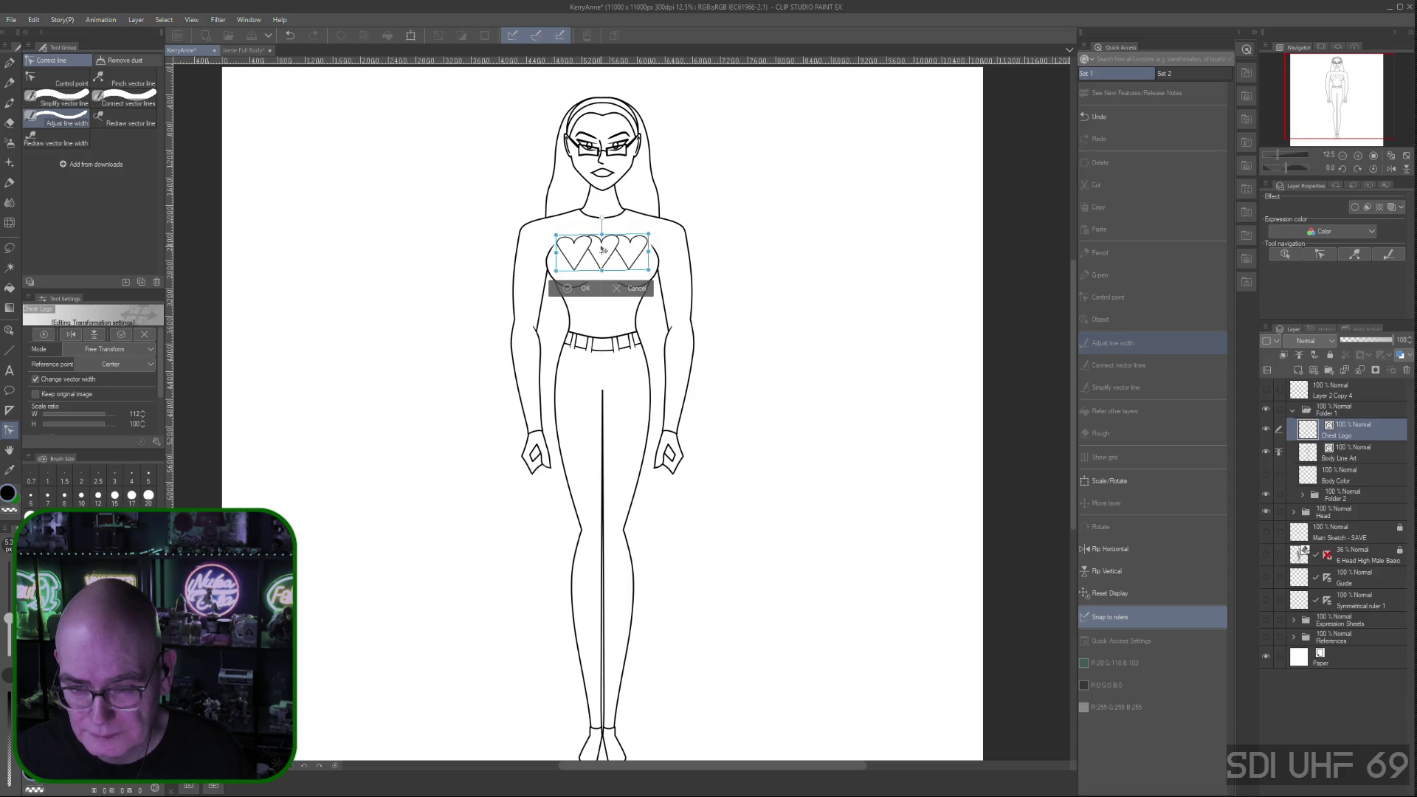
pyautogui.click(583, 288)
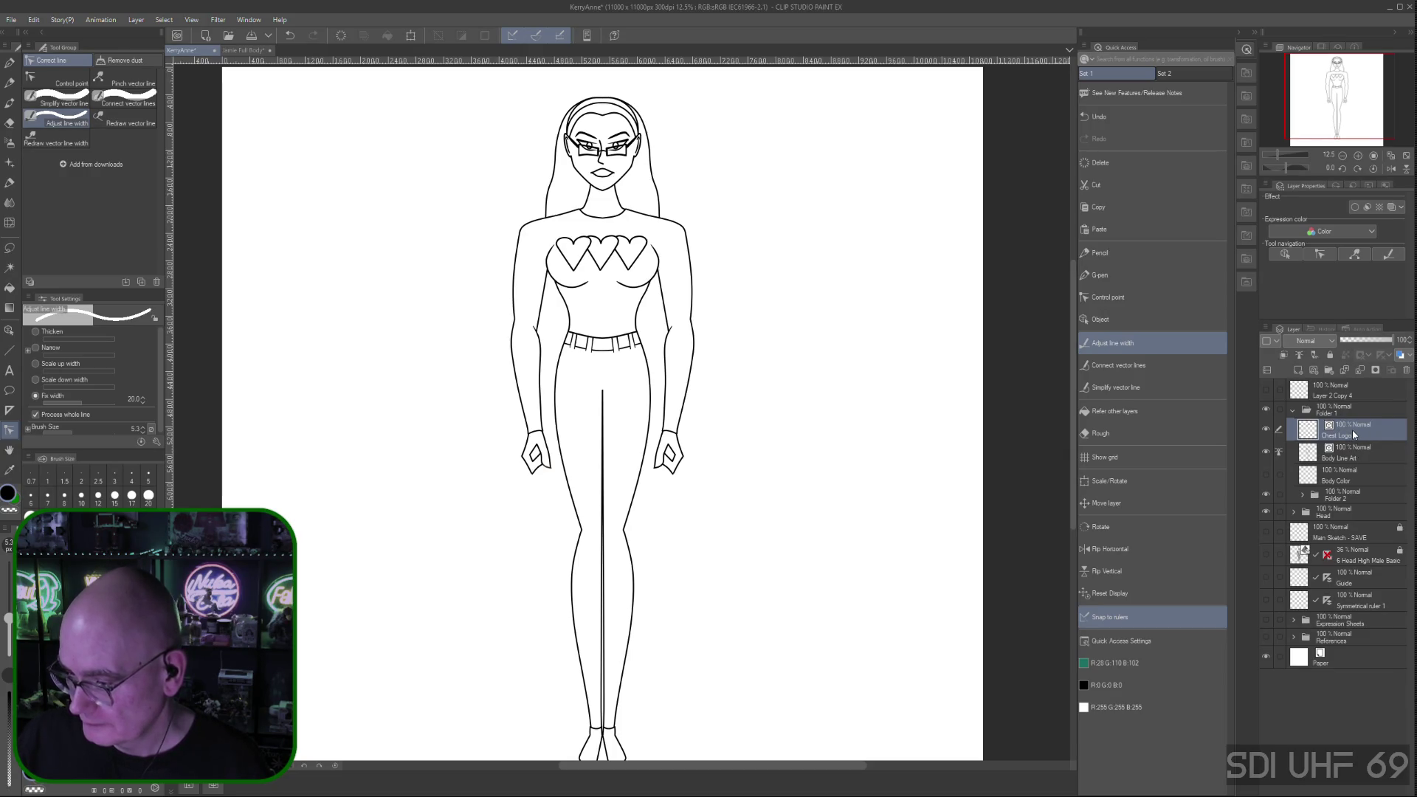
# Delete the heart logo, make the Symmetrical ruler 1 layer visible, and select the G-pen
pyautogui.click(1120, 161)
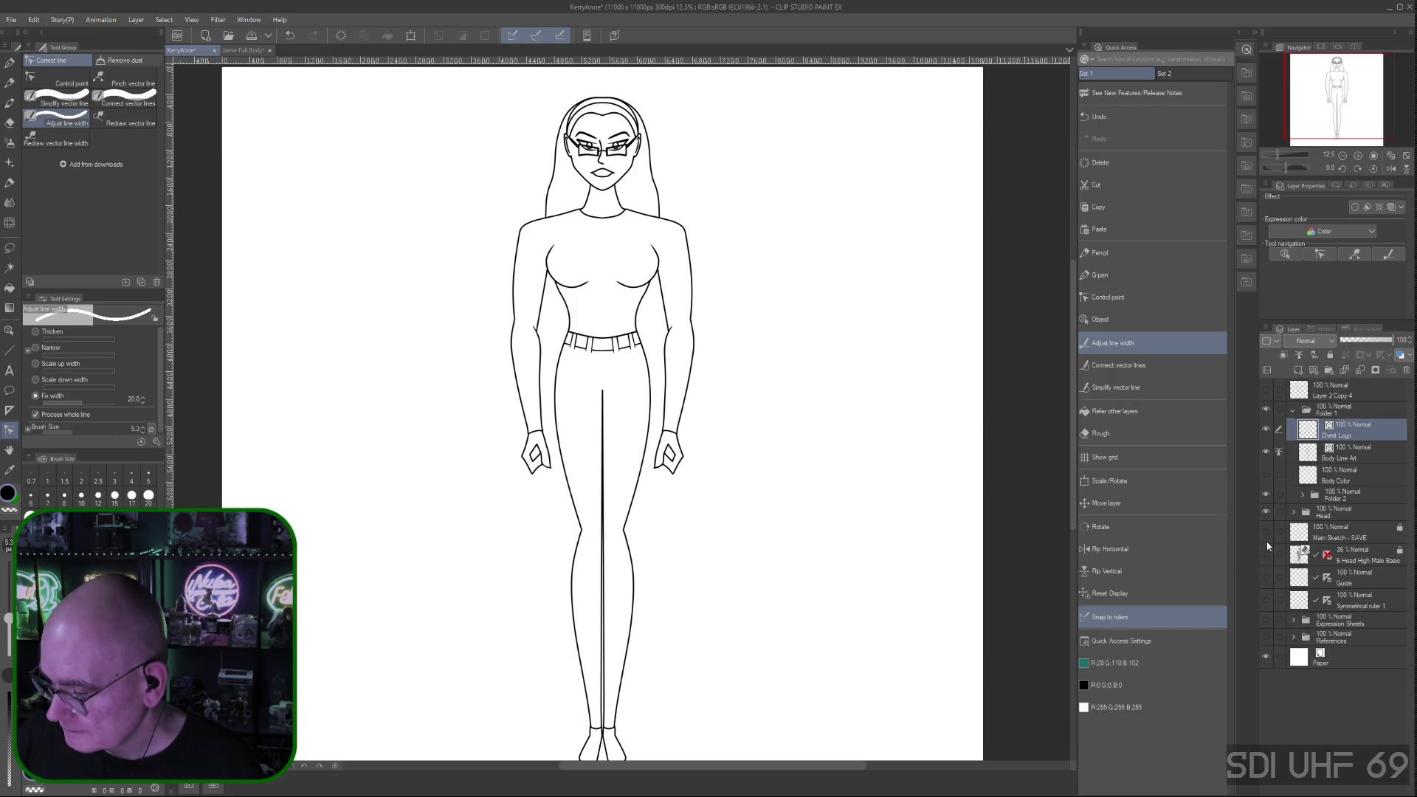
pyautogui.click(1267, 600)
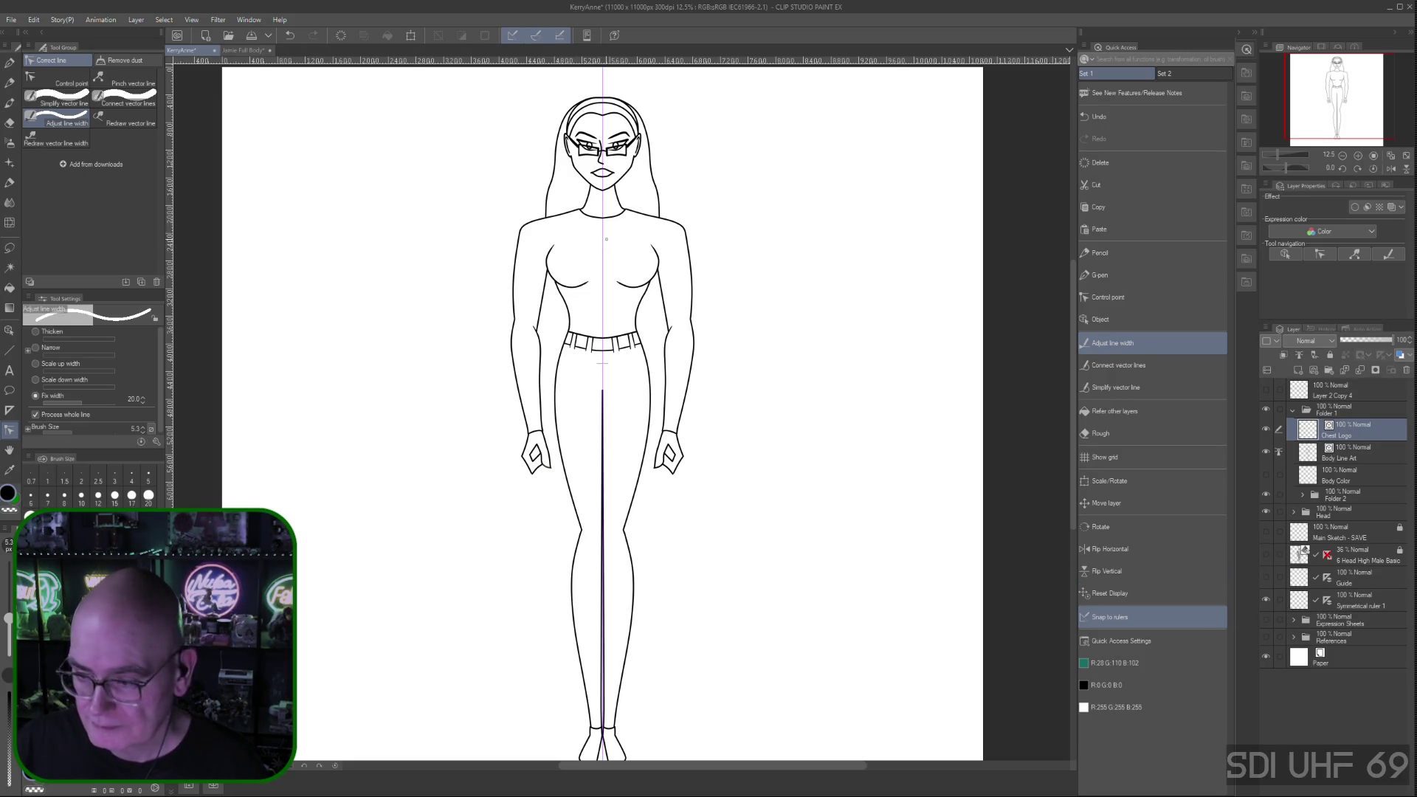
pyautogui.click(1122, 278)
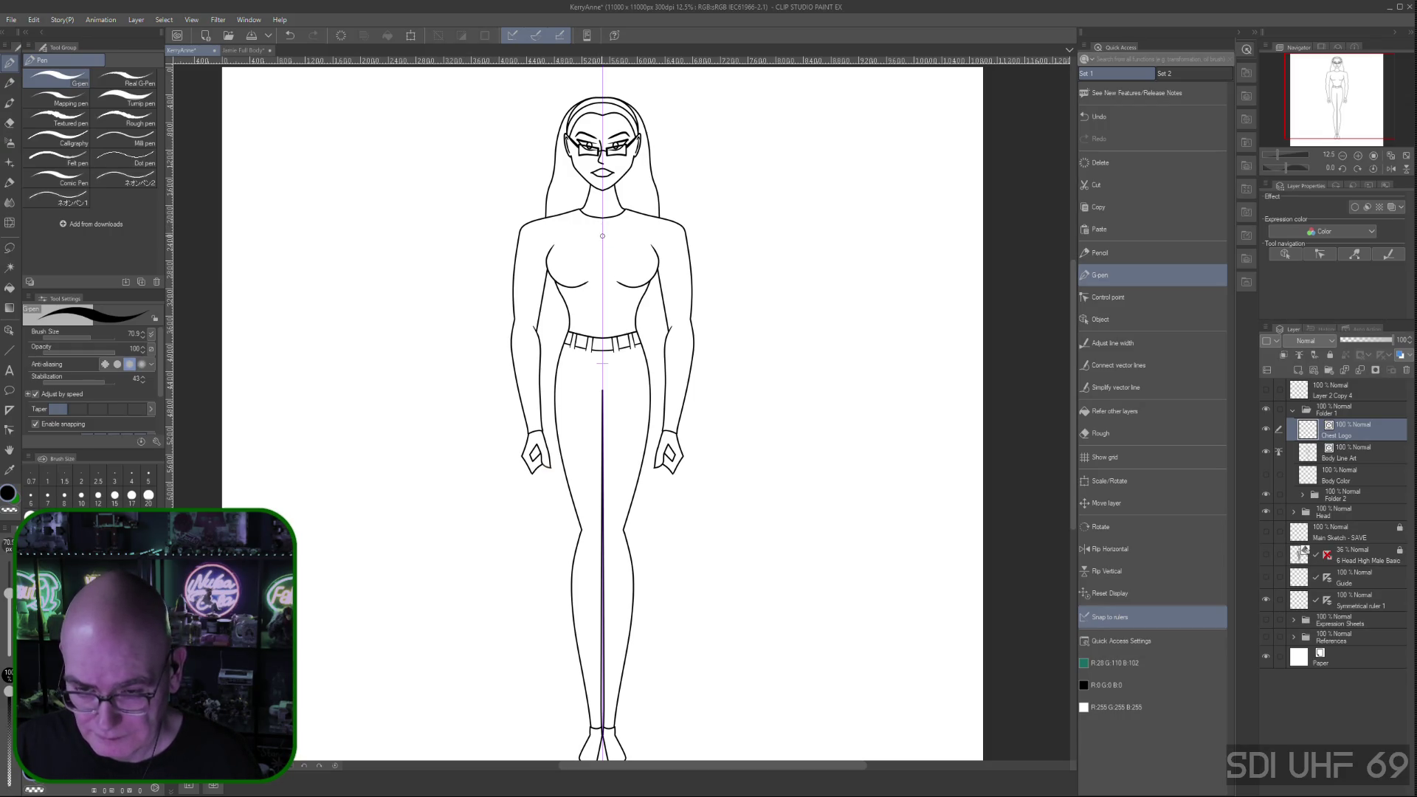
# Draw half a heart on the chest along the symmetry ruler, undoing the overlong bottom tip
pyautogui.moveTo(617, 224); pyautogui.dragTo(621, 229)
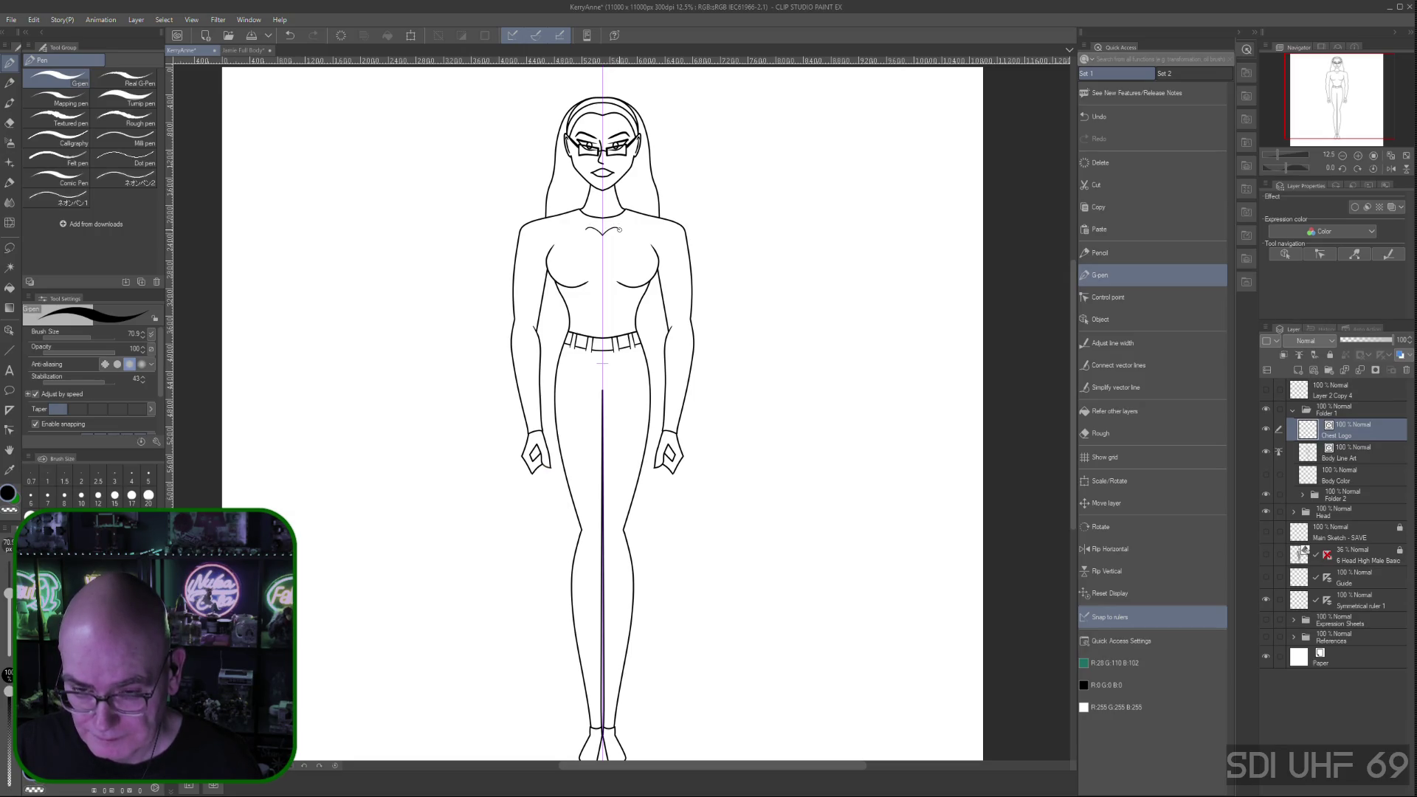
pyautogui.moveTo(619, 229); pyautogui.dragTo(621, 238)
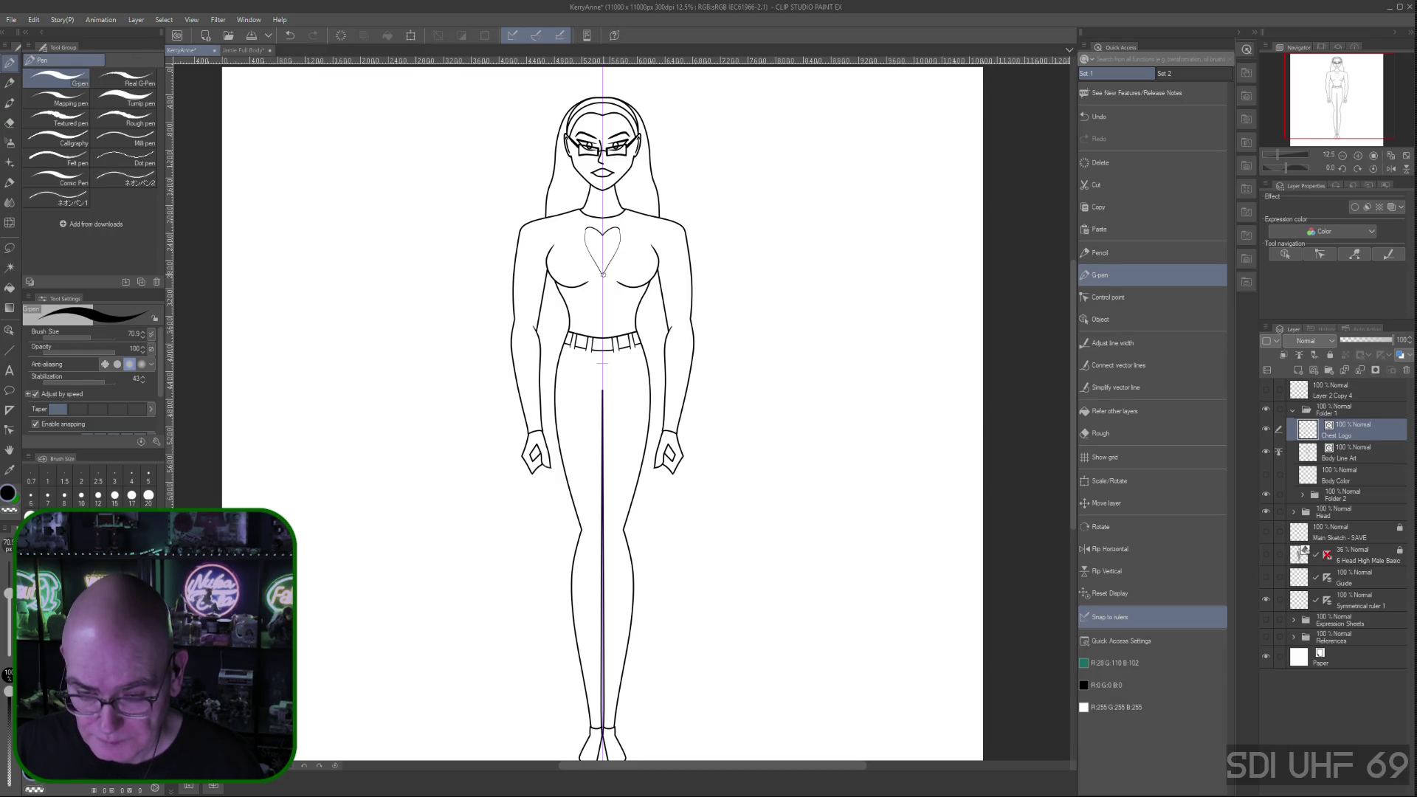
pyautogui.hotkey('ctrl', 'z')
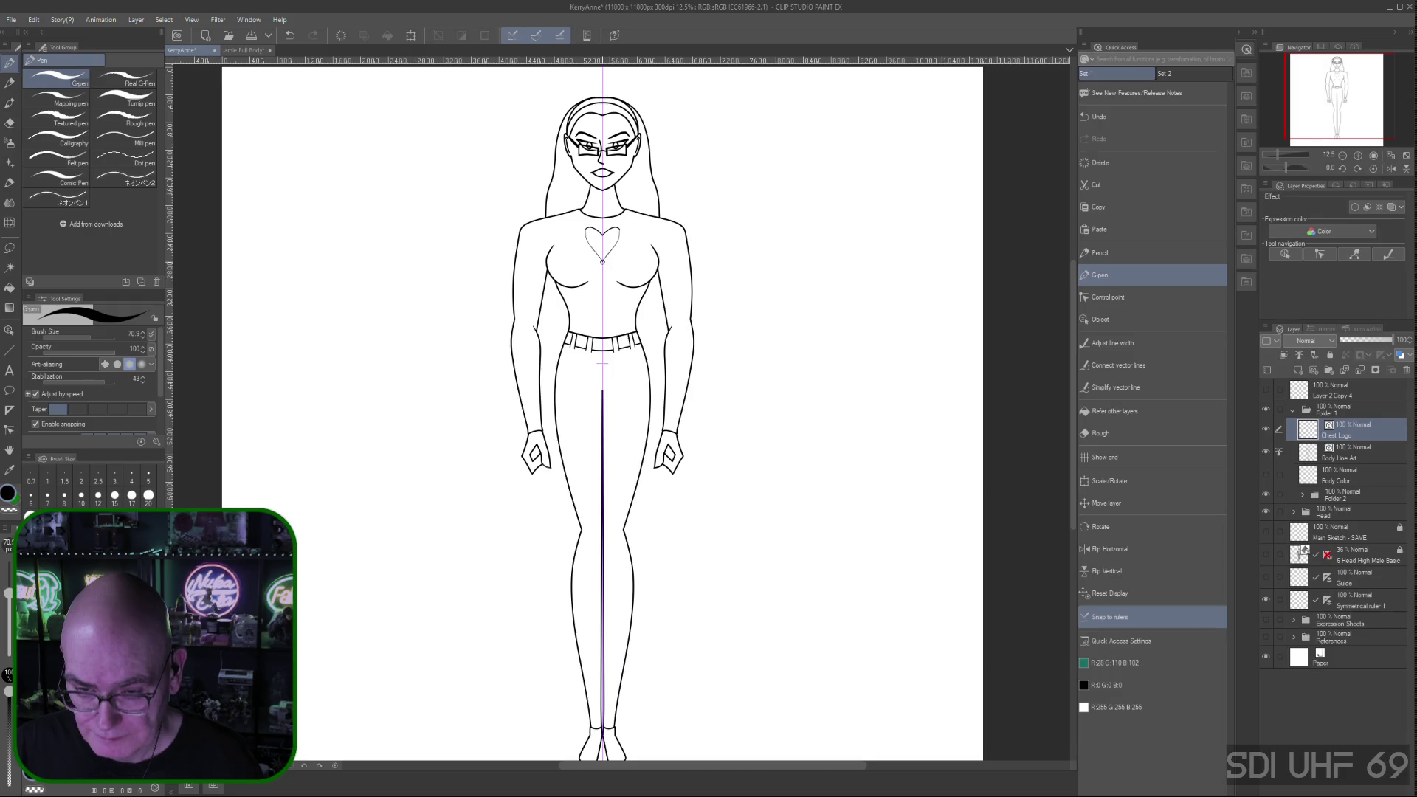
pyautogui.click(603, 261)
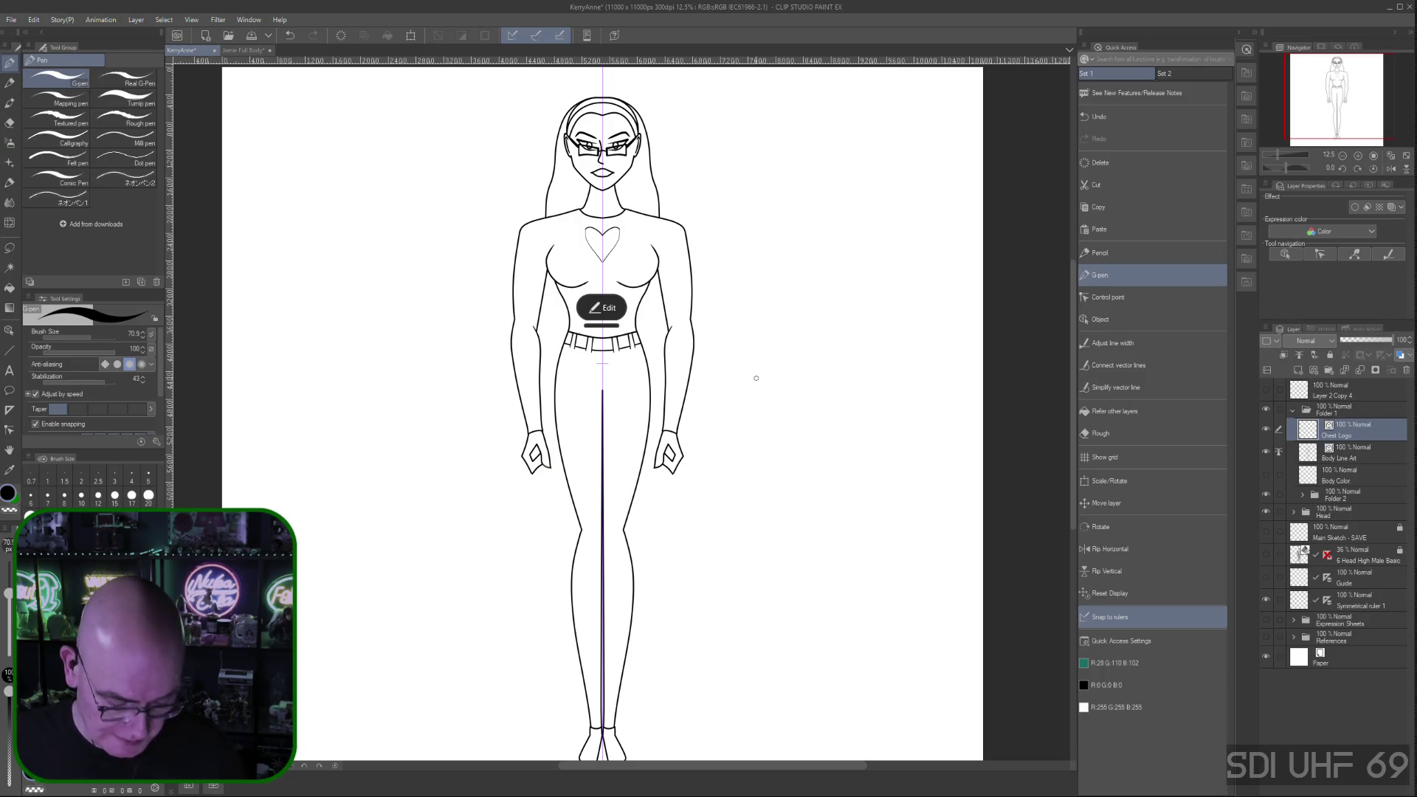
pyautogui.scroll(2, 755, 378)
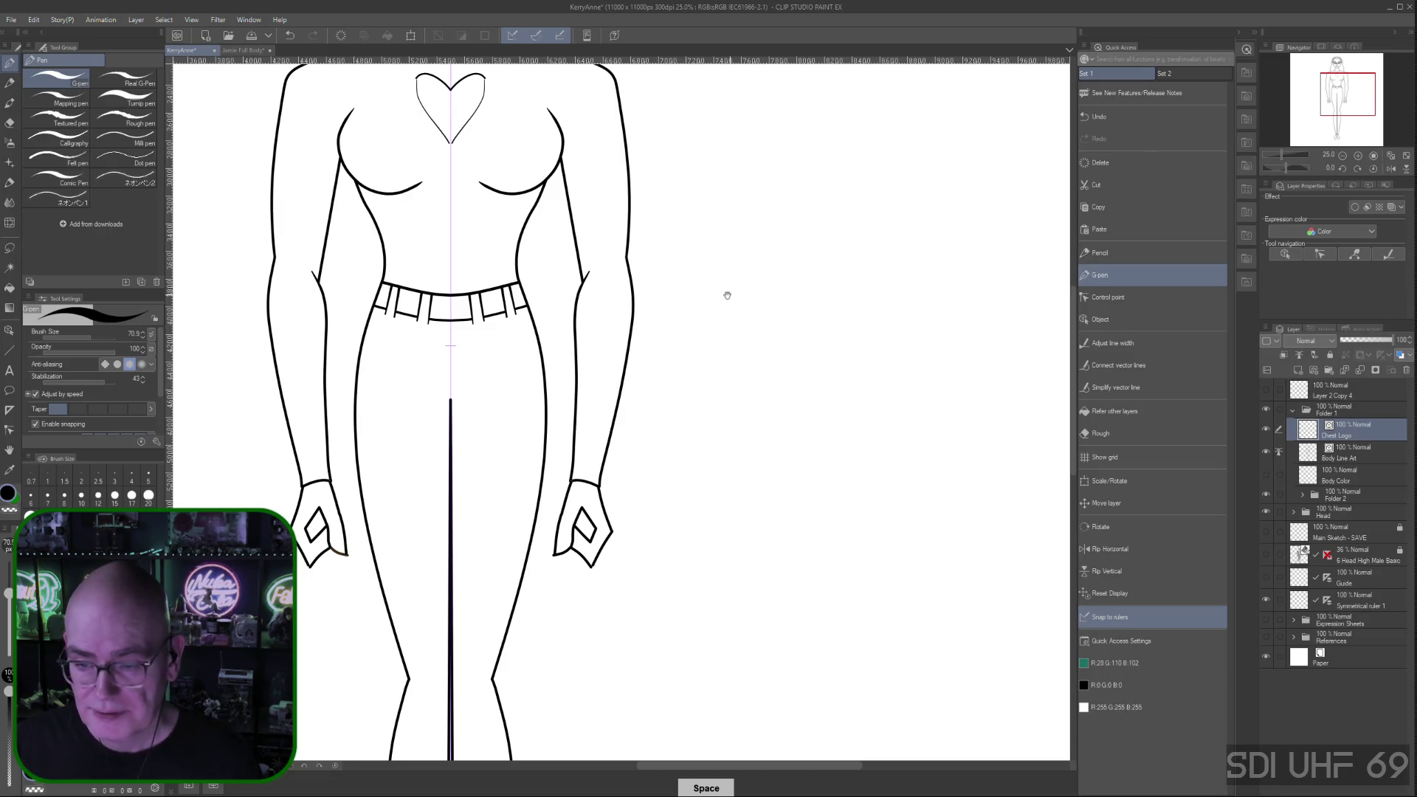
# With Control point, pull the heart's bottom point lower and delete lower-curve points to straighten its sides
pyautogui.moveTo(730, 295); pyautogui.dragTo(945, 521)
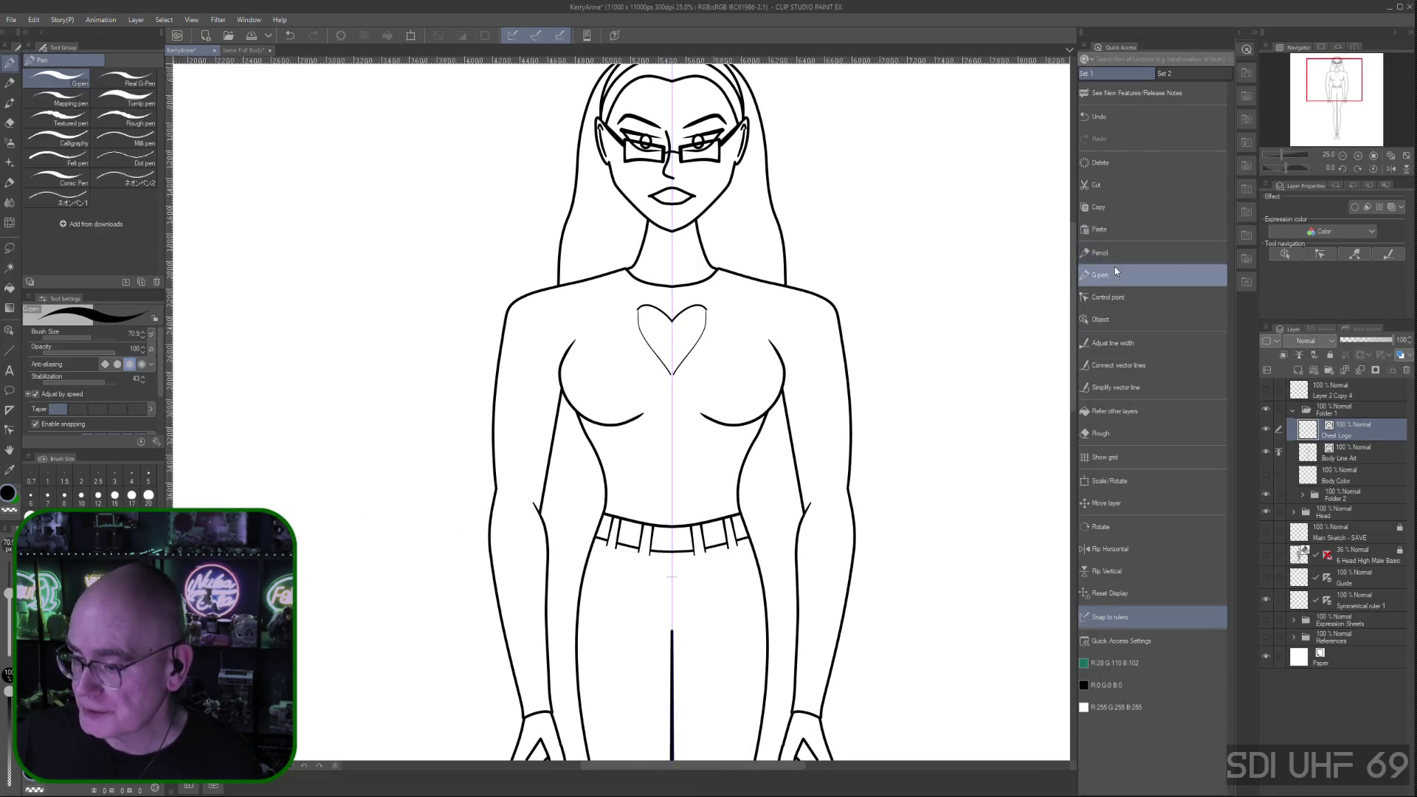
pyautogui.click(1111, 297)
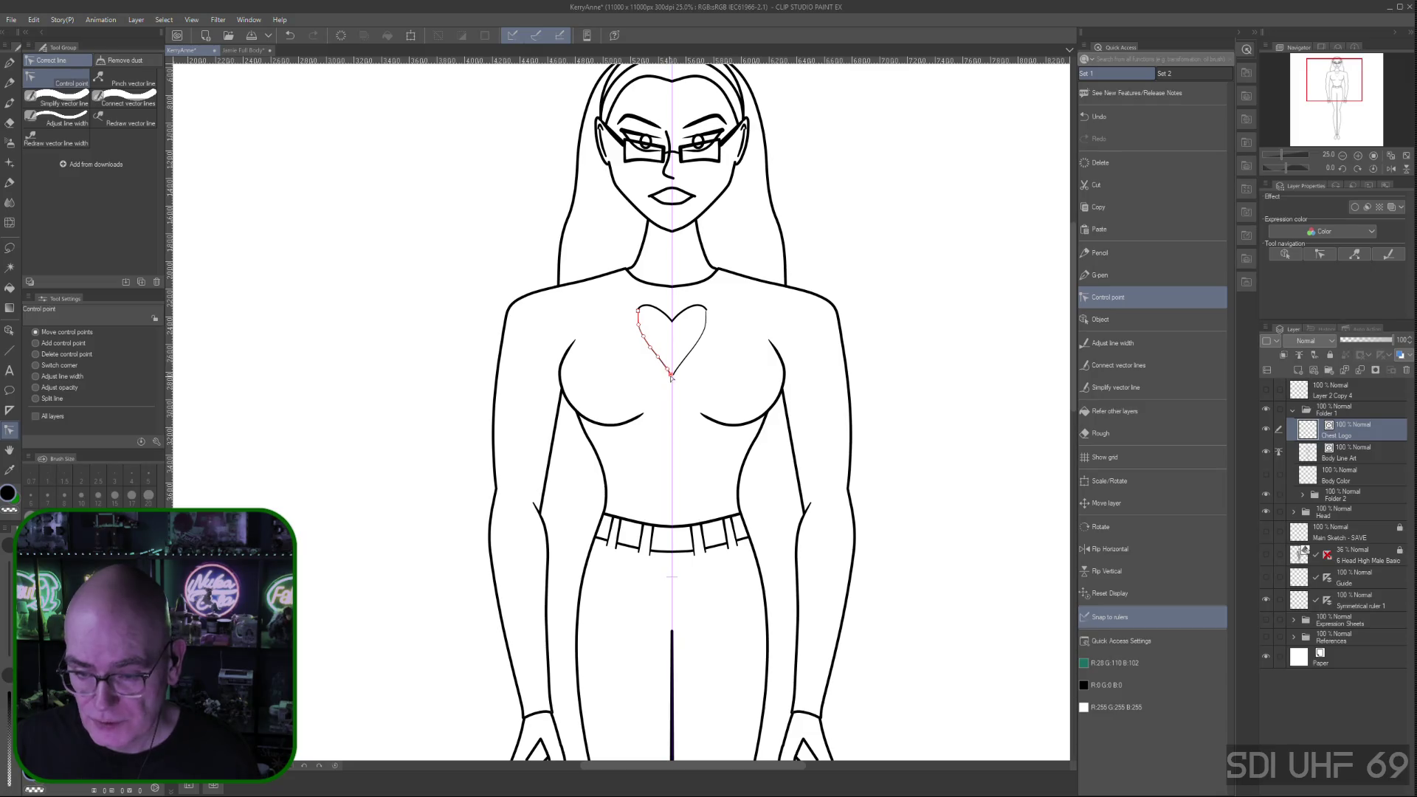
pyautogui.moveTo(670, 375); pyautogui.dragTo(672, 406)
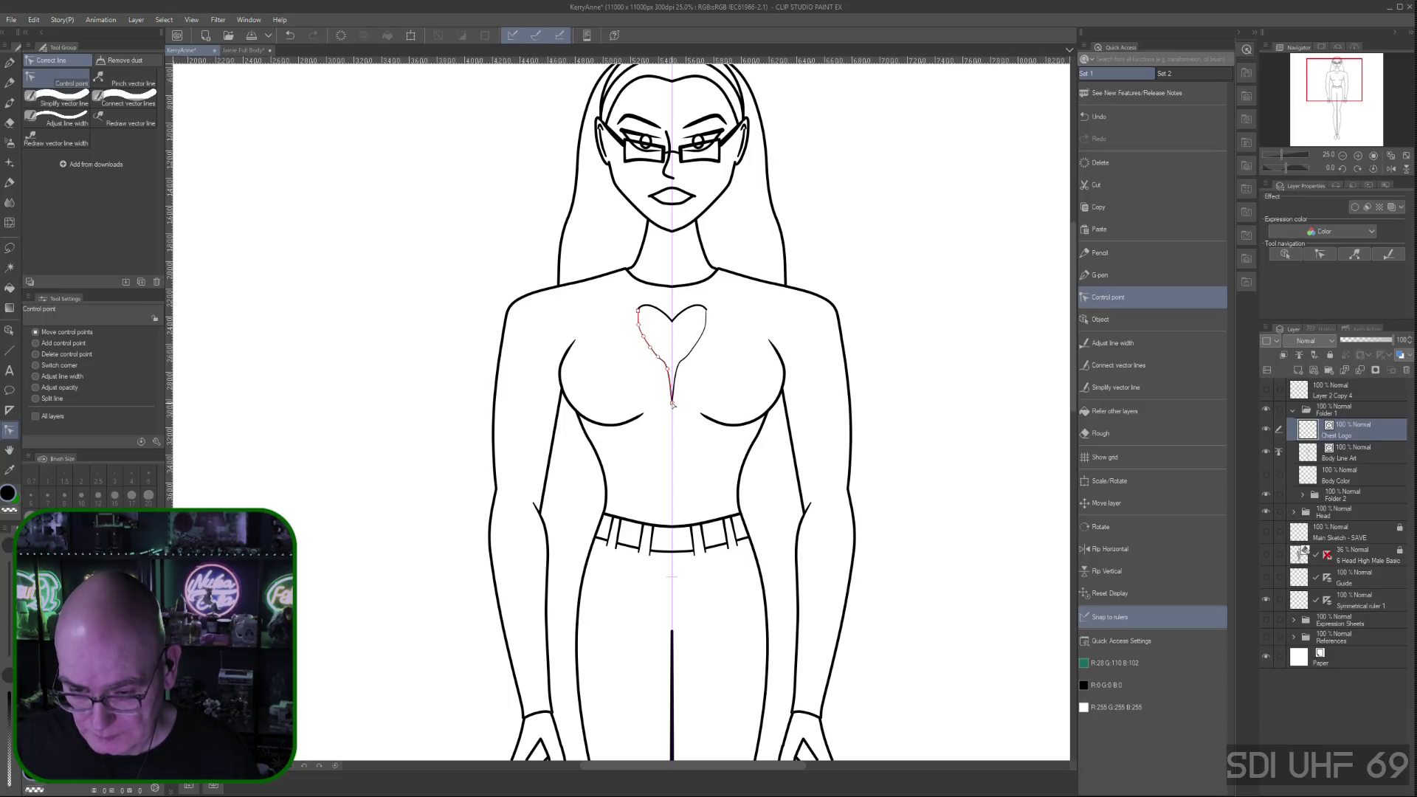
pyautogui.moveTo(673, 405); pyautogui.dragTo(671, 402)
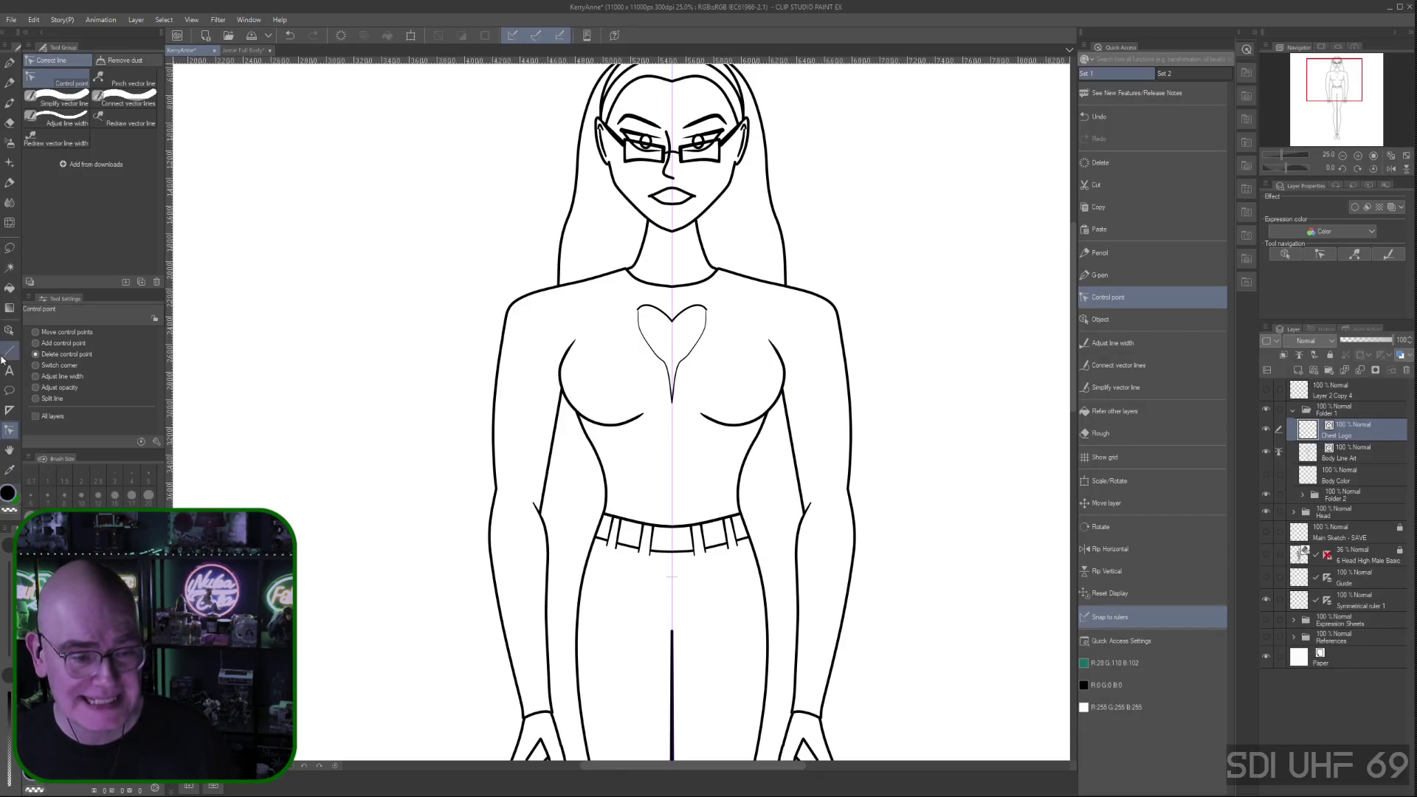
pyautogui.click(667, 372)
pyautogui.click(658, 359)
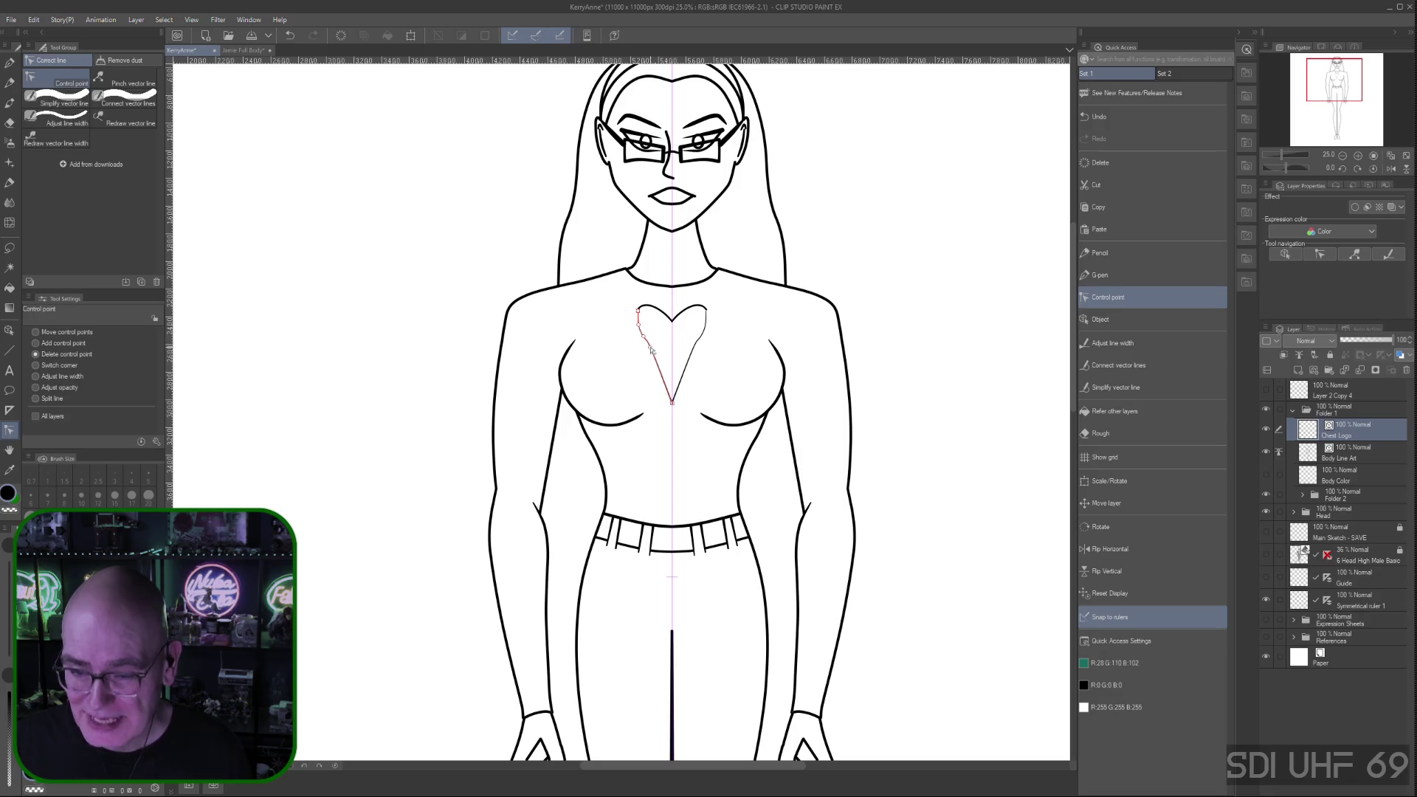
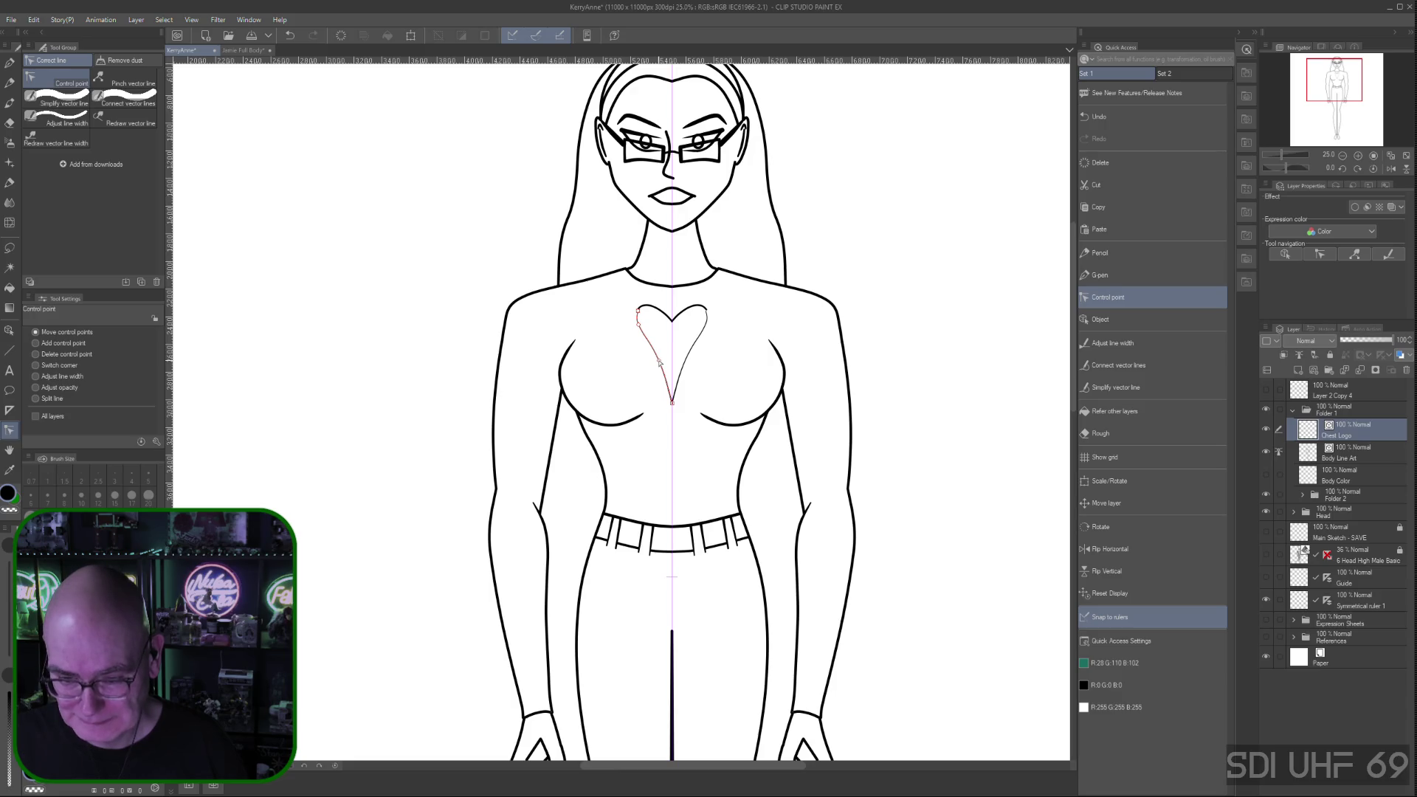
# Raise the heart's bottom tip and bend its straight left side into a curve
pyautogui.moveTo(672, 406); pyautogui.dragTo(669, 378)
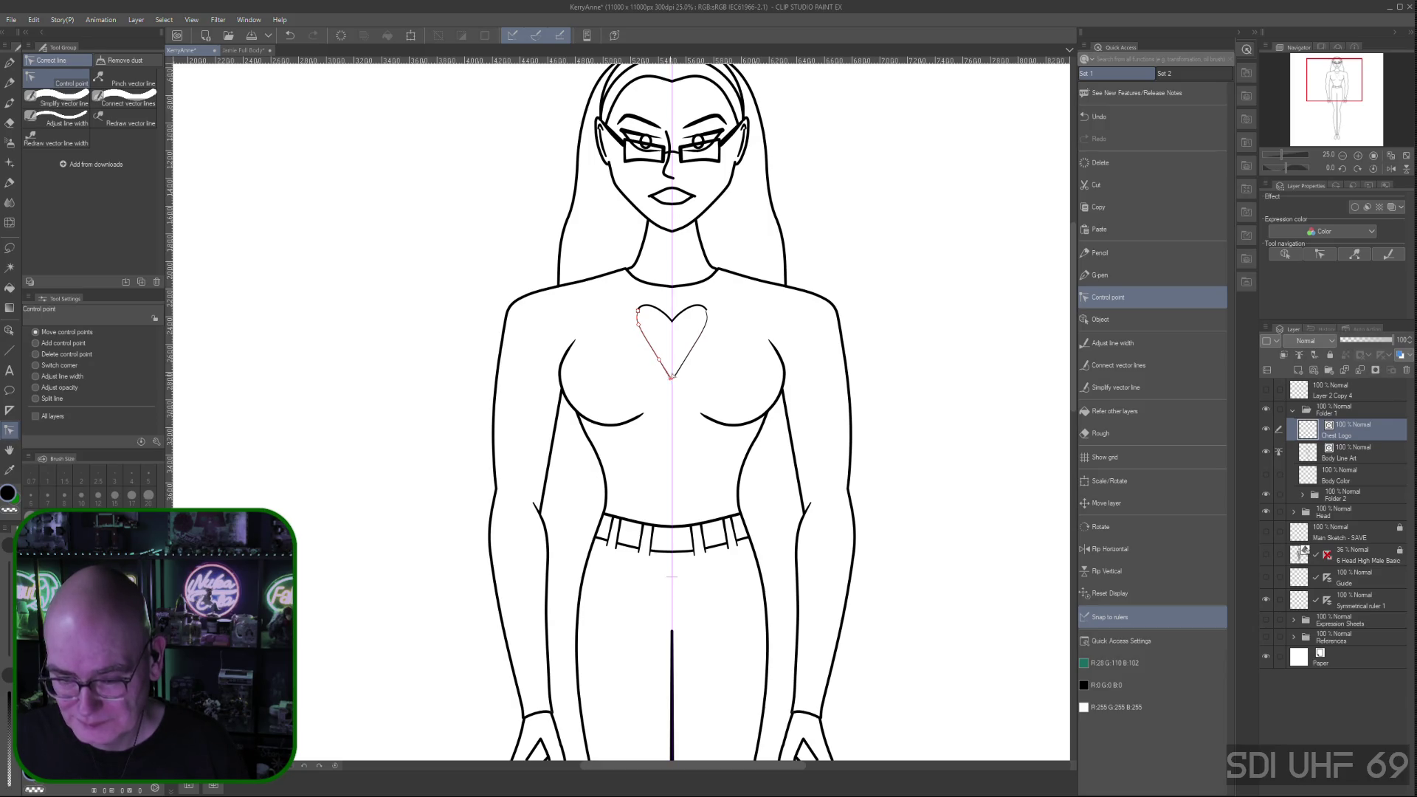
pyautogui.moveTo(640, 328); pyautogui.dragTo(634, 318)
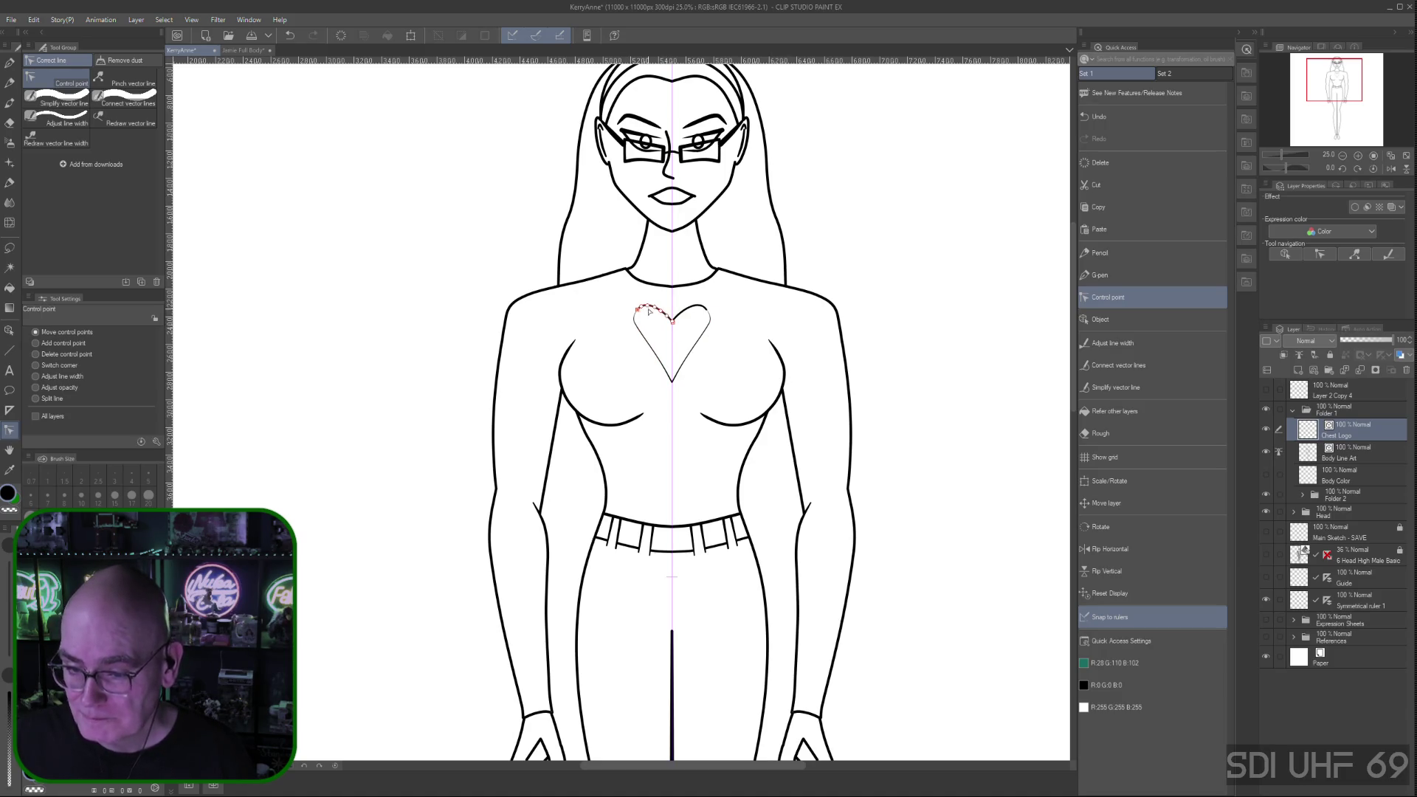
# Delete two control points from the heart's upper-left lobe to flatten its top
pyautogui.click(35, 354)
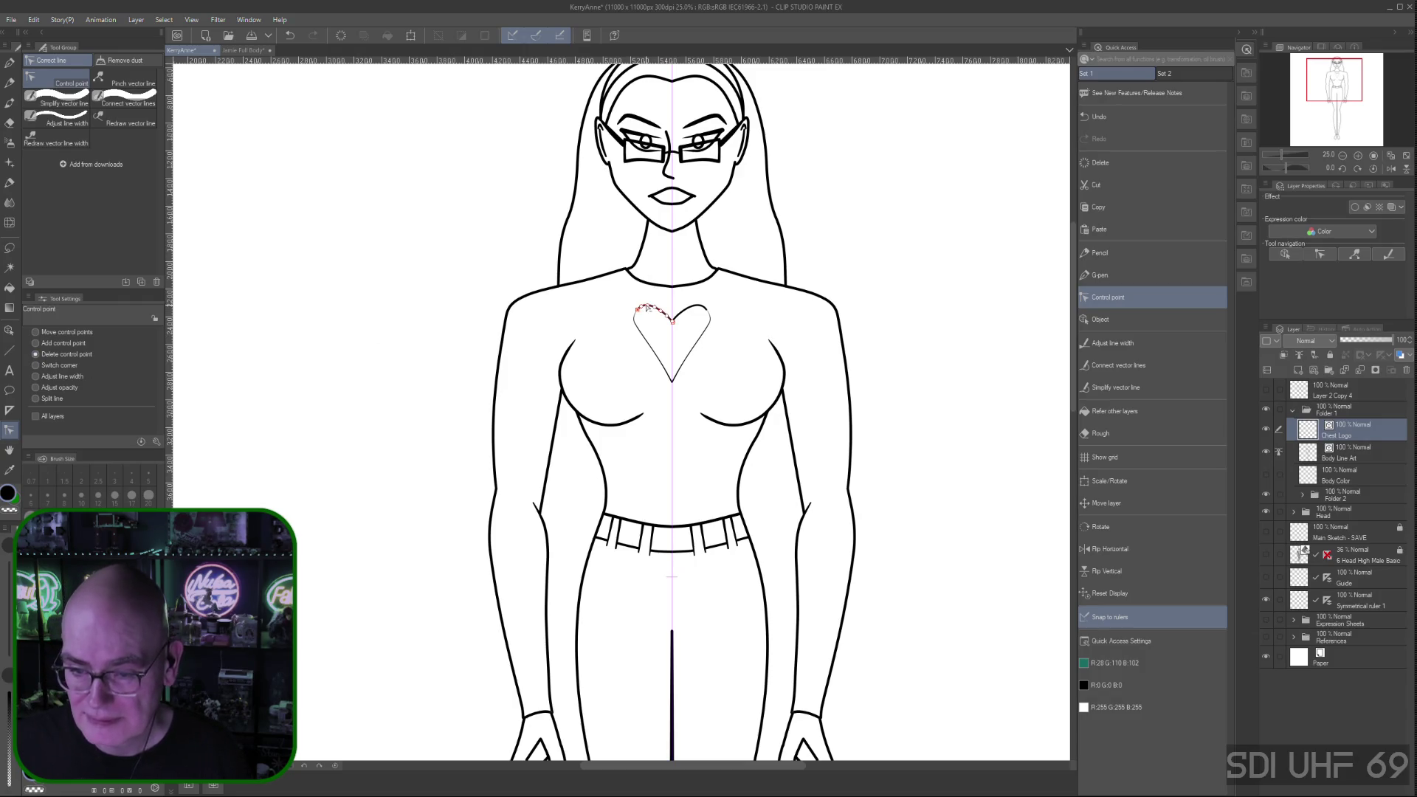
pyautogui.click(650, 305)
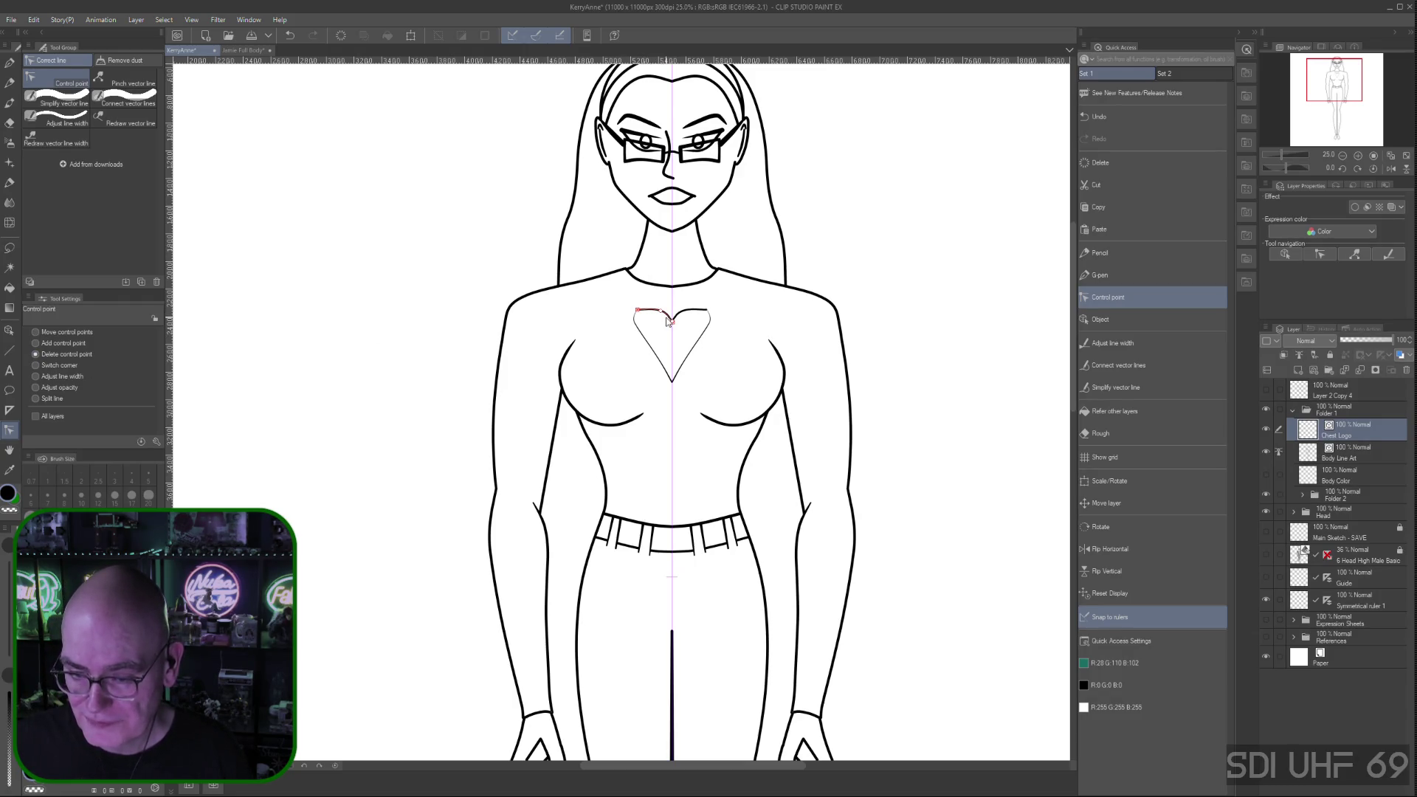
pyautogui.click(672, 322)
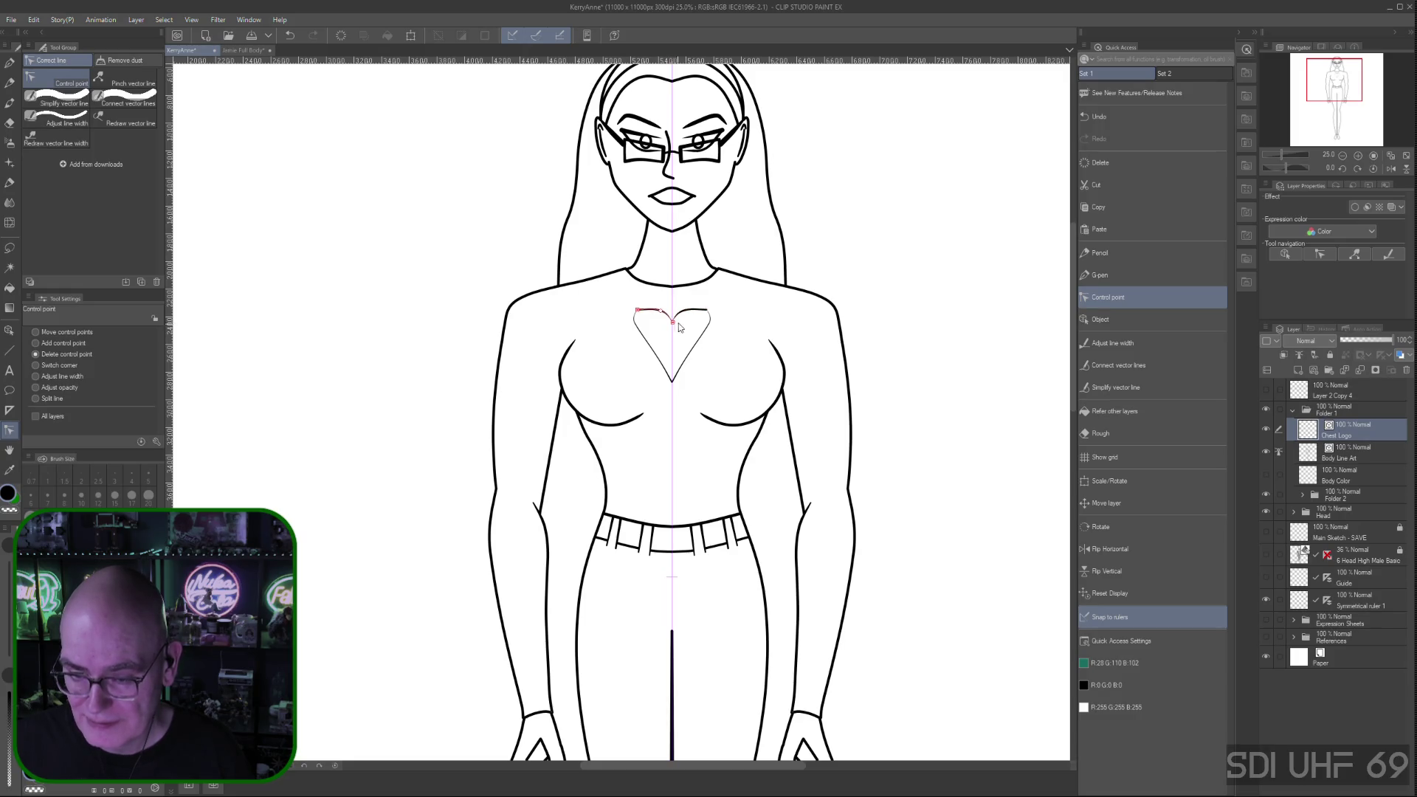
pyautogui.click(36, 332)
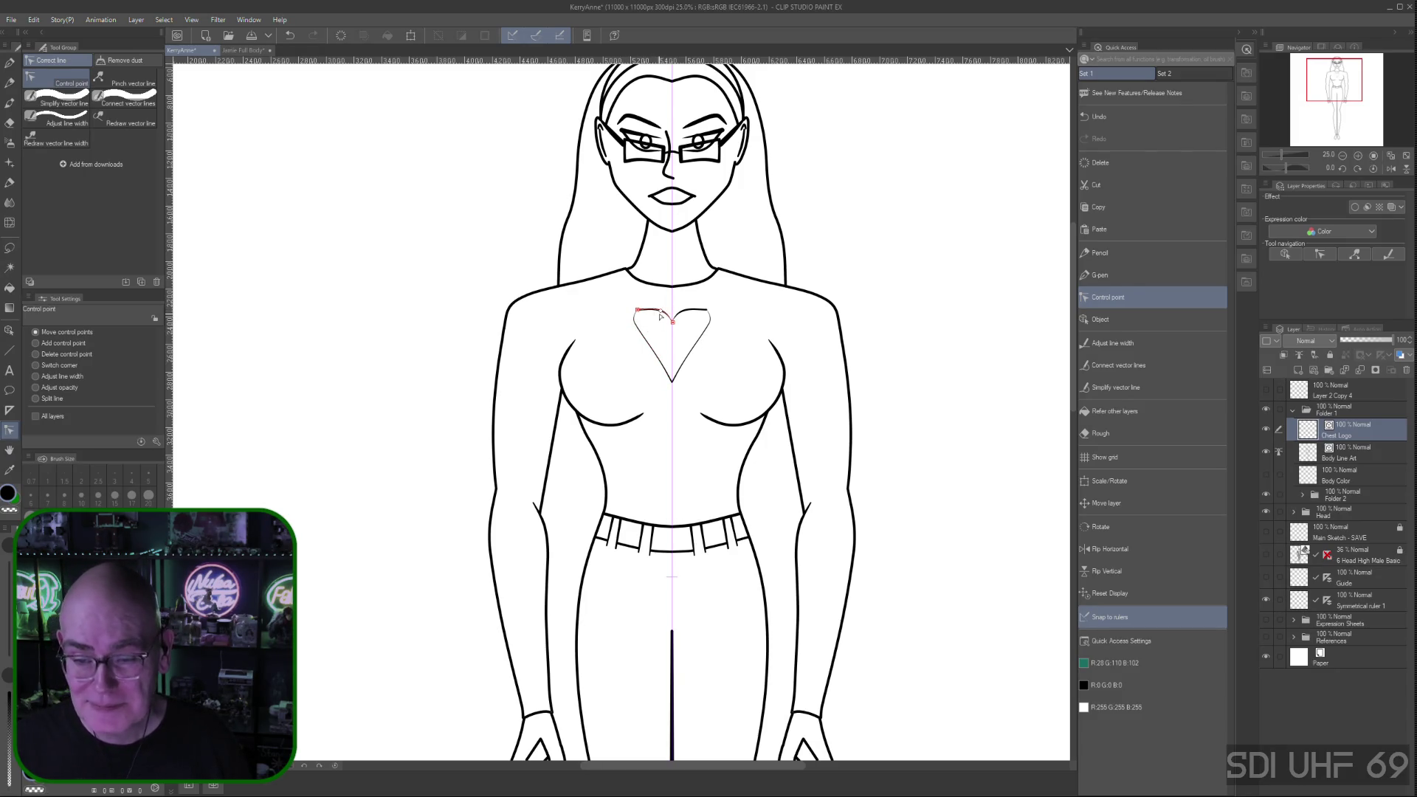
# Drag the left-lobe control points up and outward so the heart mirrors its right side
pyautogui.moveTo(661, 312); pyautogui.dragTo(659, 302)
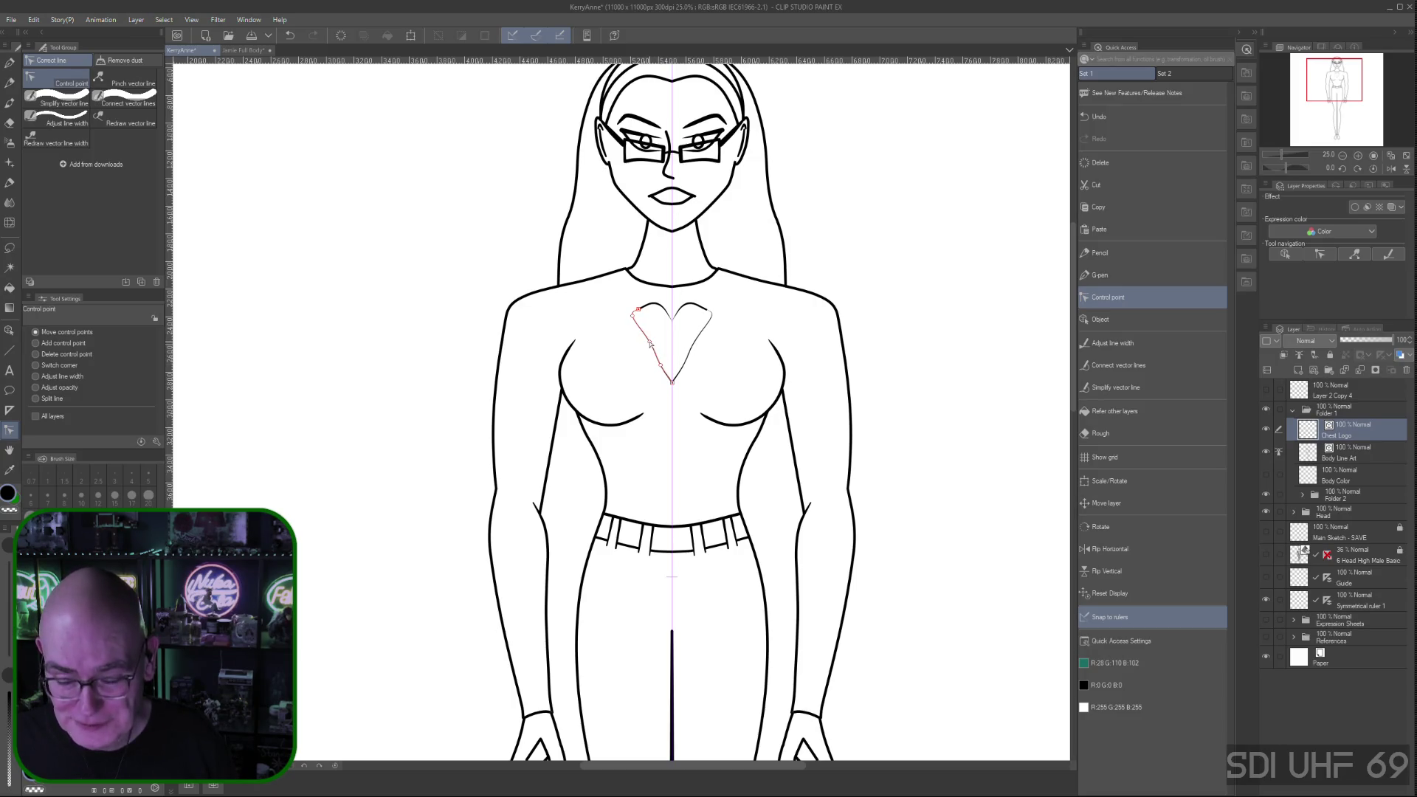
pyautogui.moveTo(648, 344); pyautogui.dragTo(633, 323)
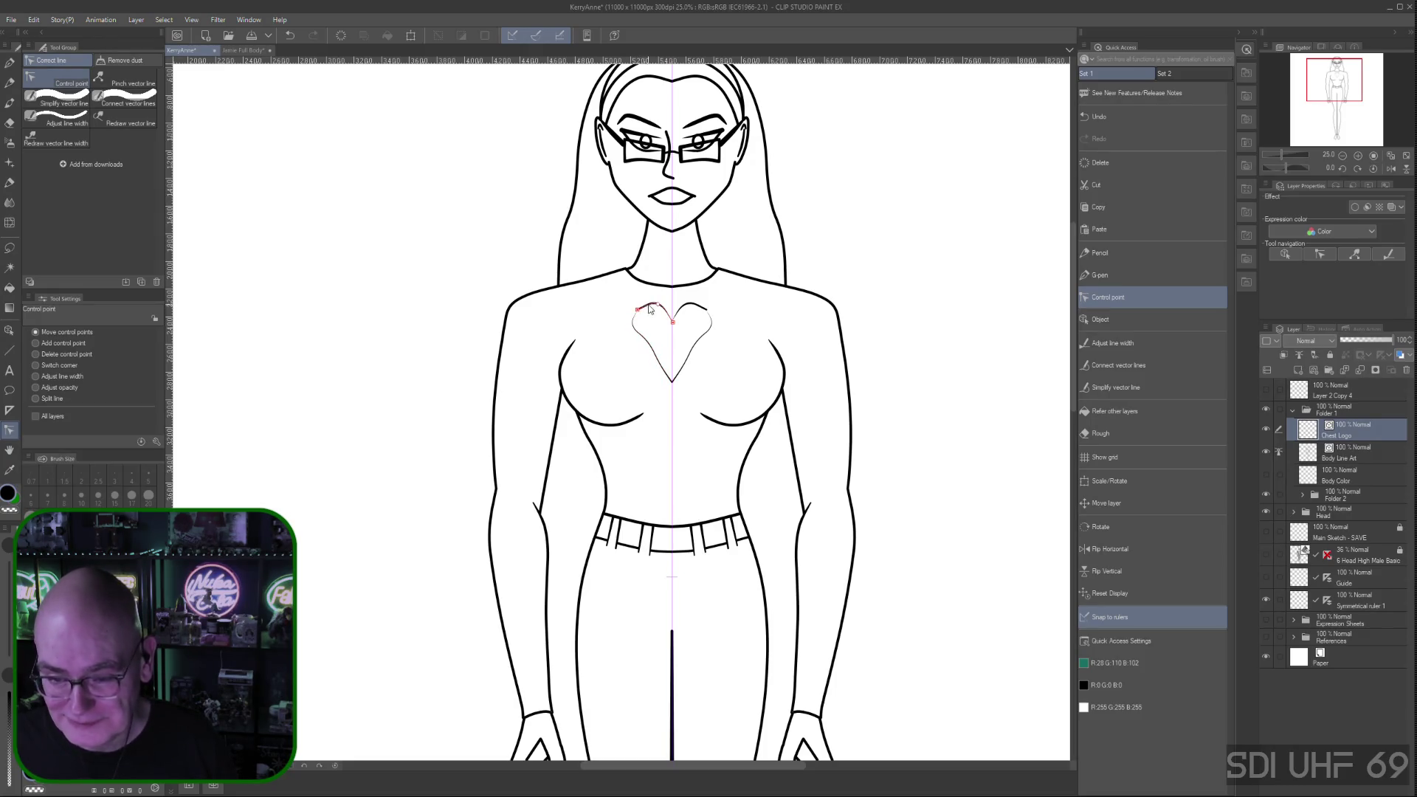
pyautogui.moveTo(659, 305)
pyautogui.mouseDown()
pyautogui.moveTo(639, 310)
pyautogui.moveTo(647, 351)
pyautogui.mouseUp()
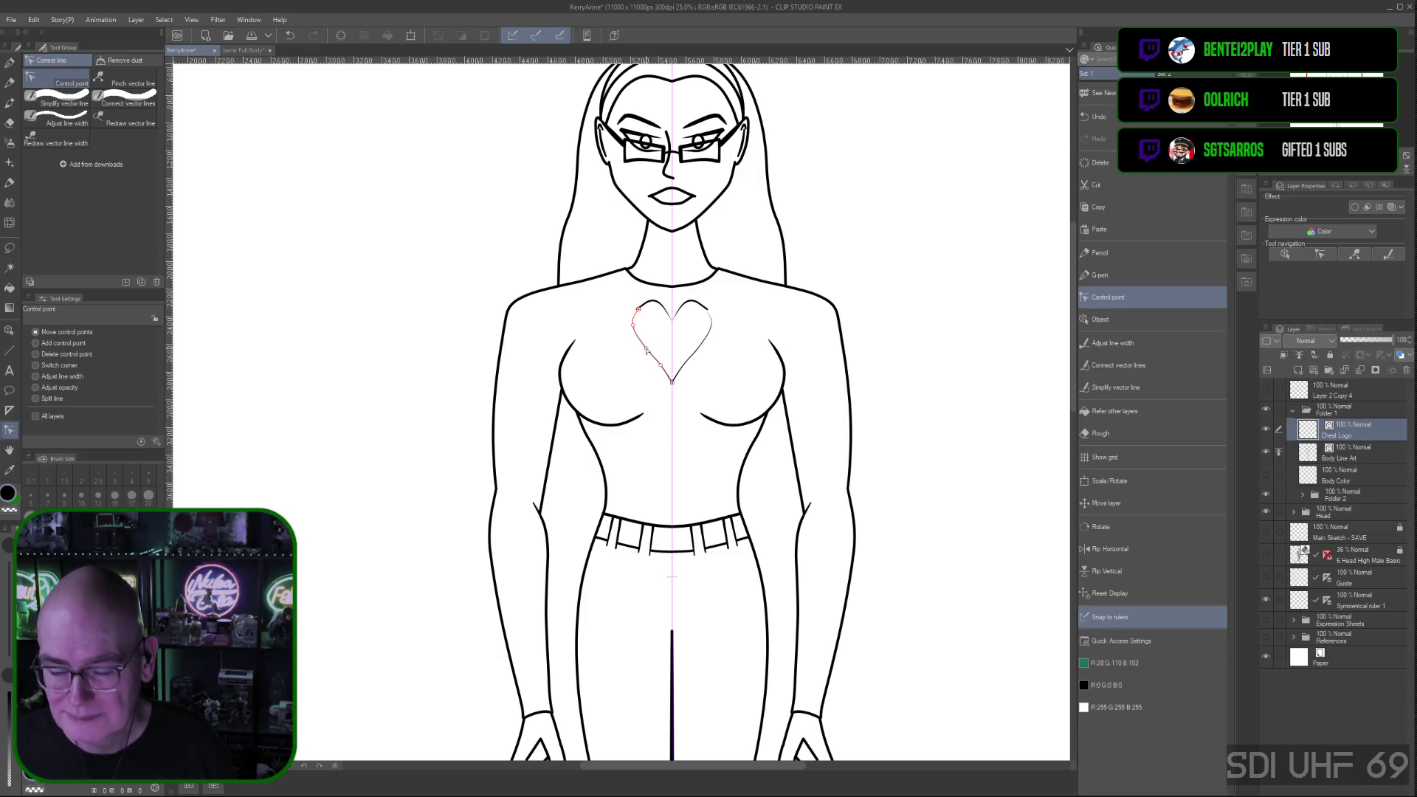
pyautogui.moveTo(646, 350); pyautogui.dragTo(649, 352)
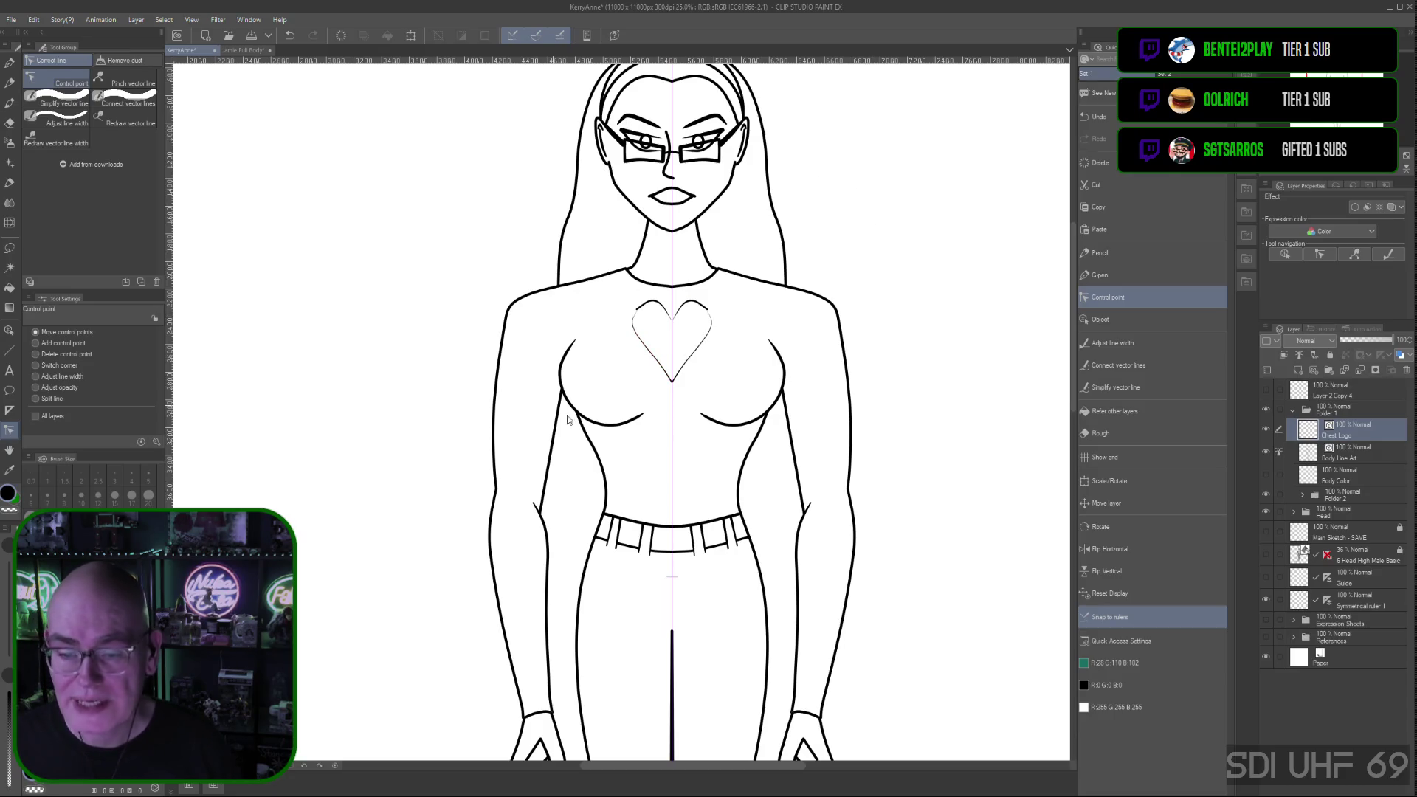
pyautogui.click(1149, 343)
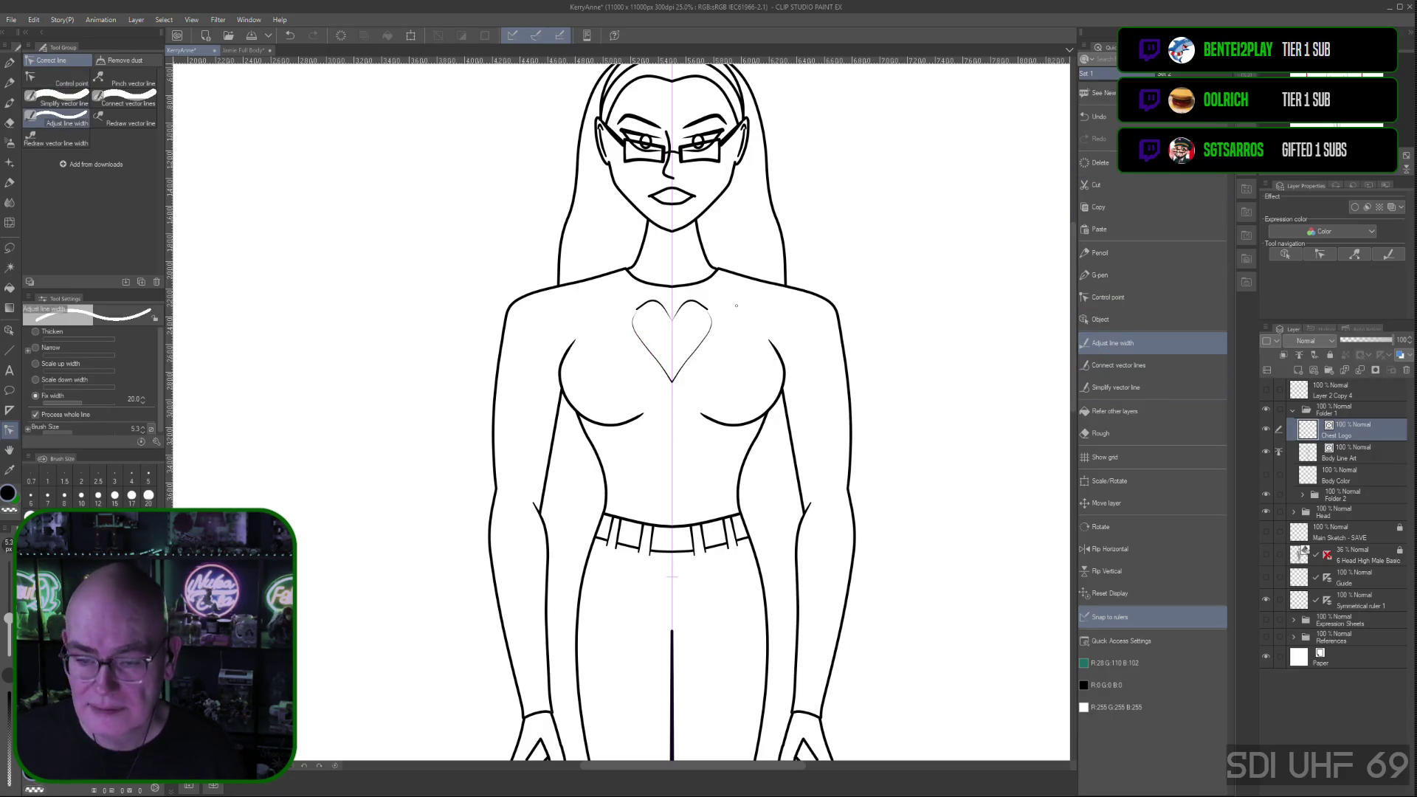
# Brush Adjust line width over the heart outline to match the body's bold line weight
pyautogui.moveTo(627, 331)
pyautogui.mouseDown()
pyautogui.moveTo(673, 305)
pyautogui.moveTo(708, 328)
pyautogui.mouseUp()
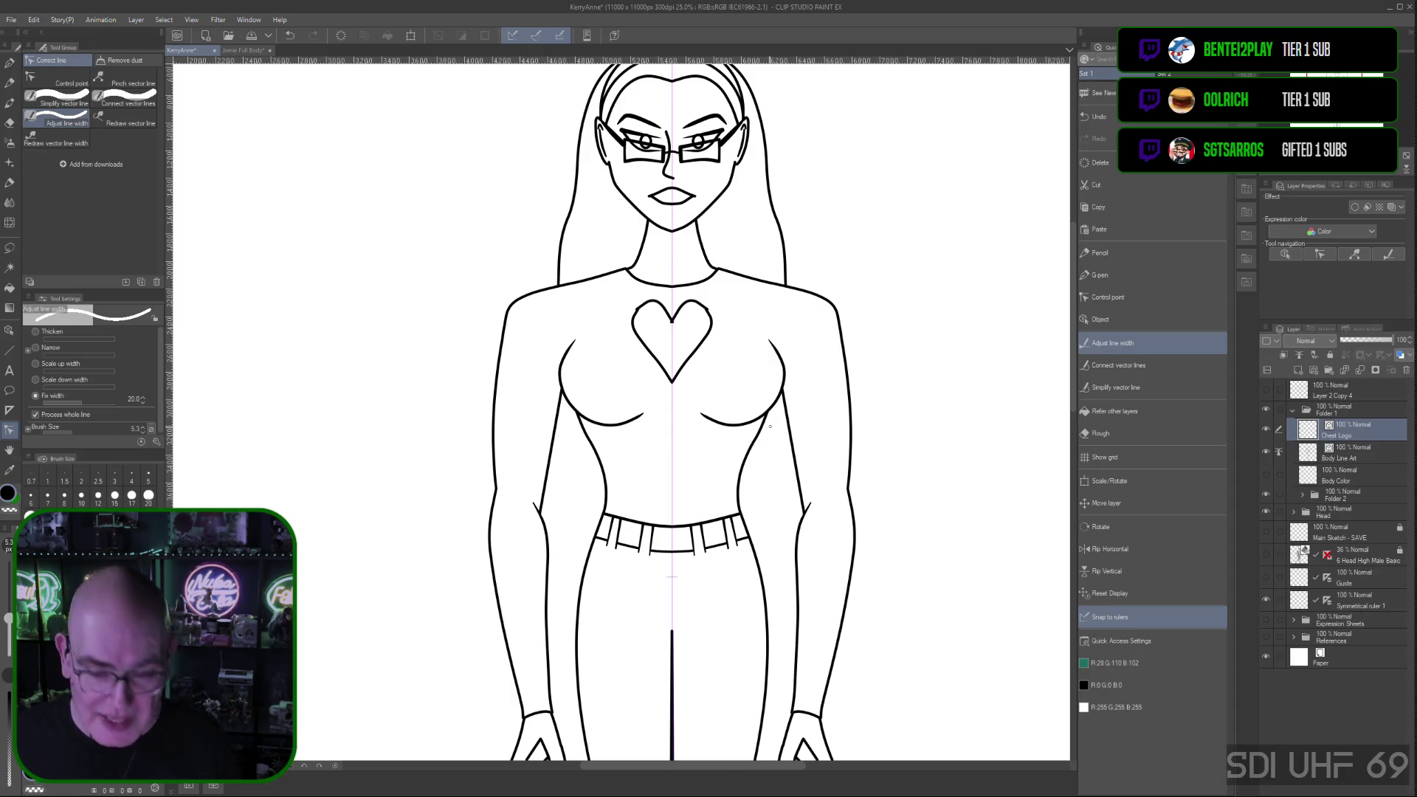
pyautogui.hotkey('ctrl', '+')
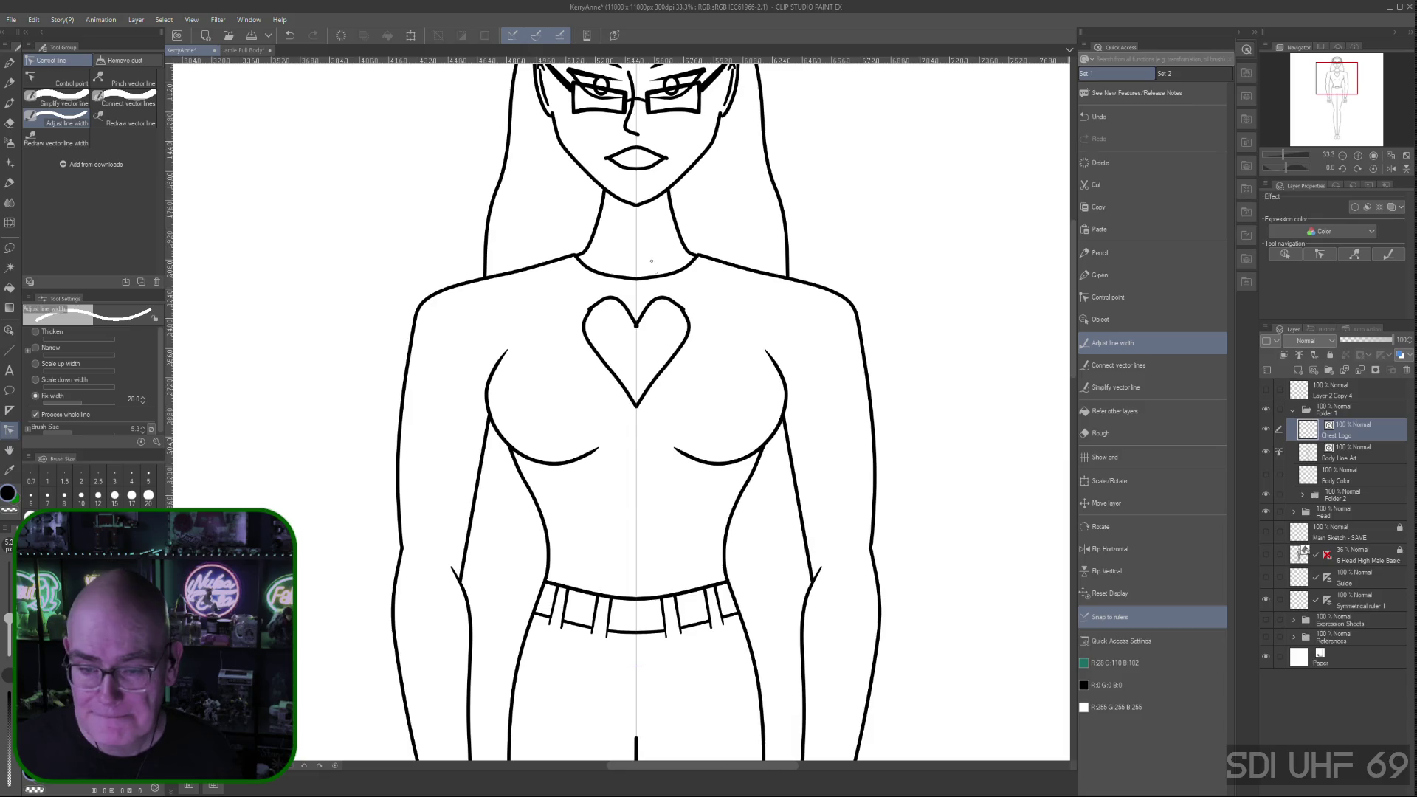
# Drag the heart's upper-left control points until both lobes curve evenly
pyautogui.click(1108, 297)
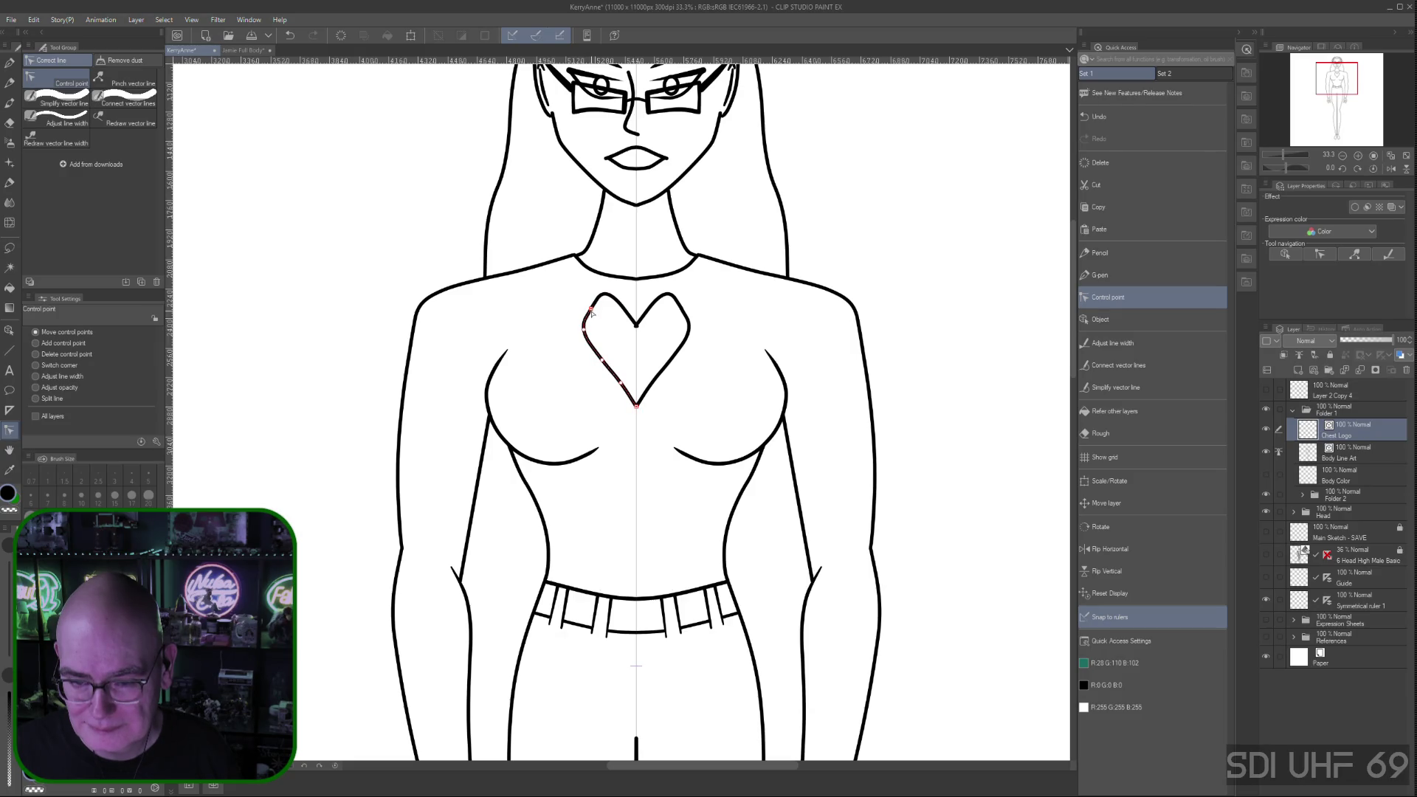
pyautogui.moveTo(592, 311); pyautogui.dragTo(604, 306)
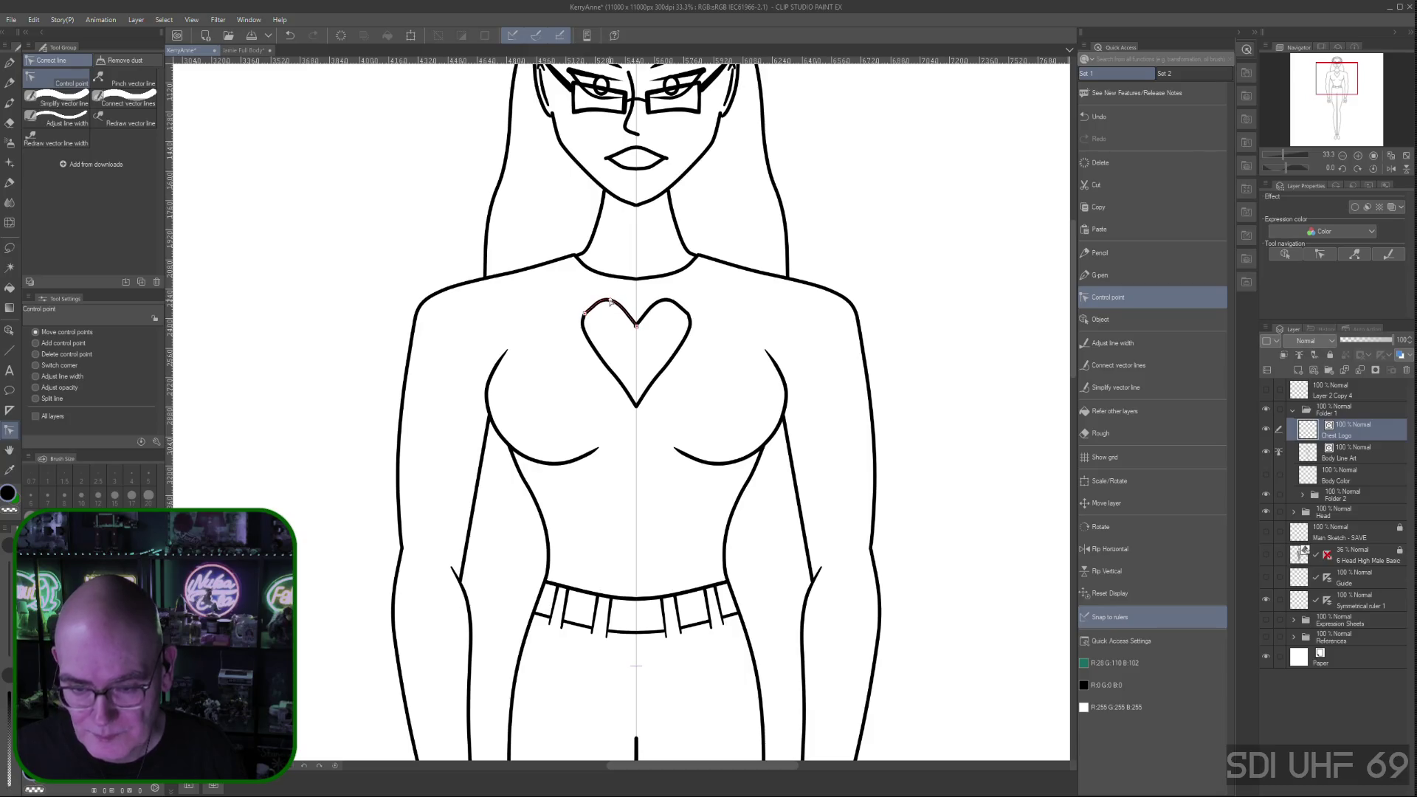
pyautogui.moveTo(603, 307); pyautogui.dragTo(601, 301)
pyautogui.click(35, 344)
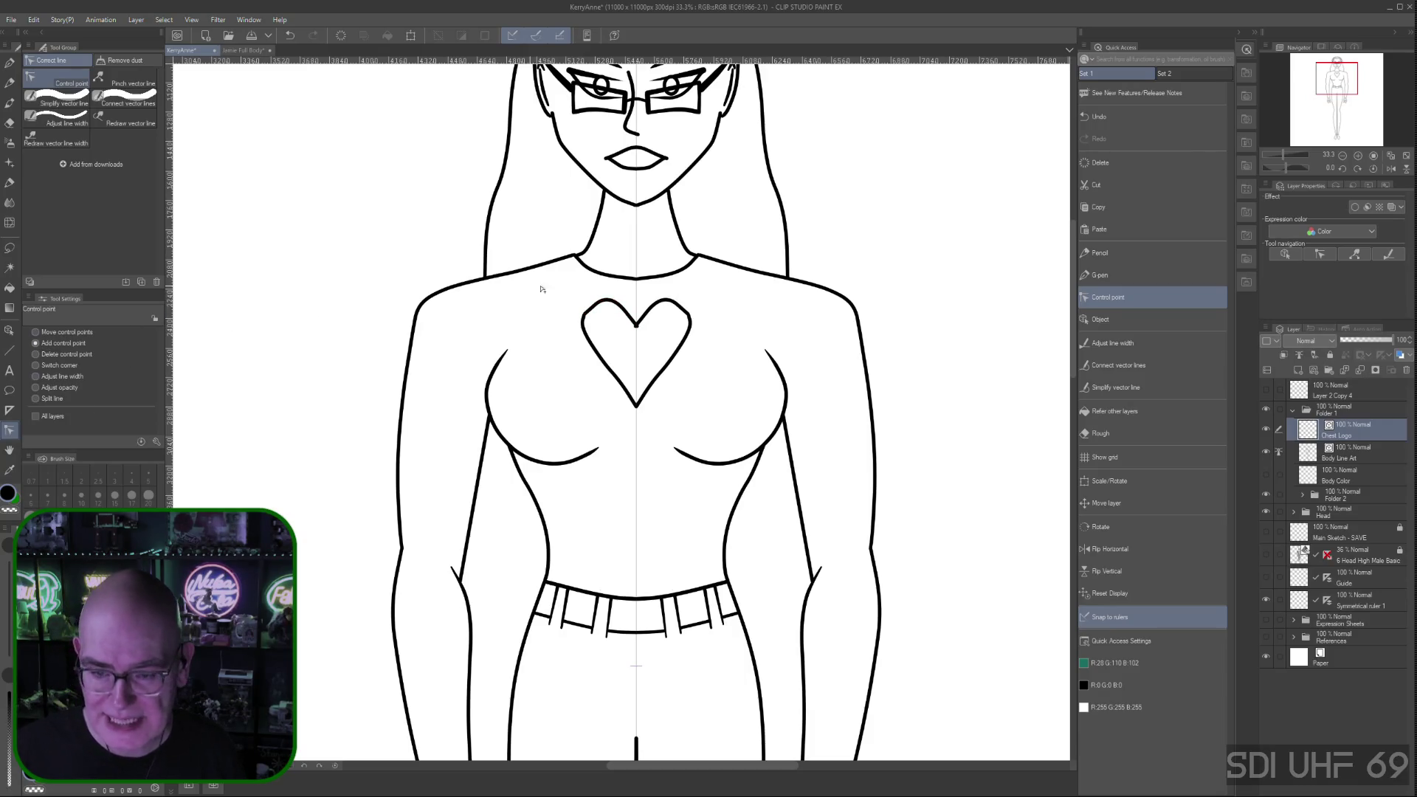
# Rework the heart's upper-left lobe point so the mirrored right lobe matches its curve
pyautogui.click(35, 332)
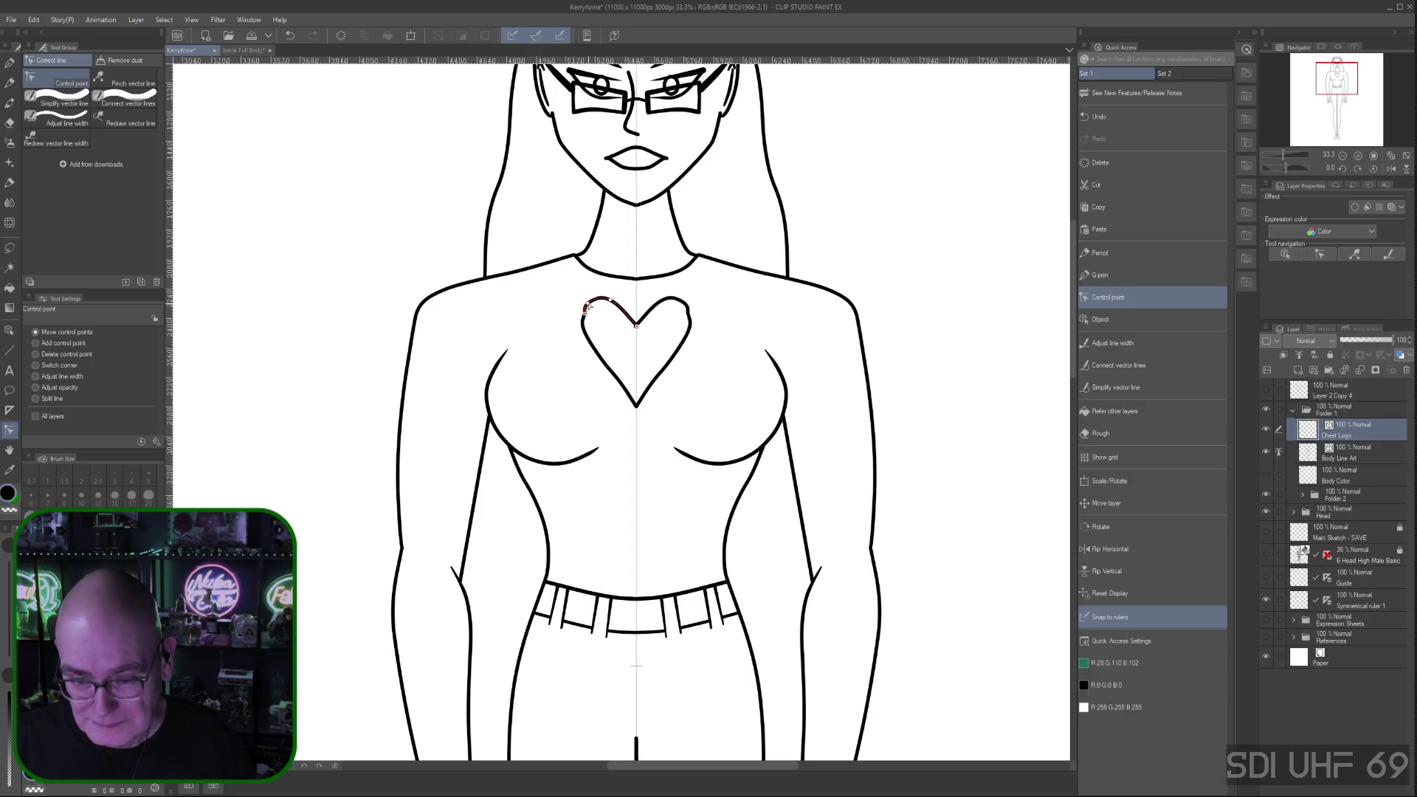
pyautogui.moveTo(584, 319); pyautogui.dragTo(581, 315)
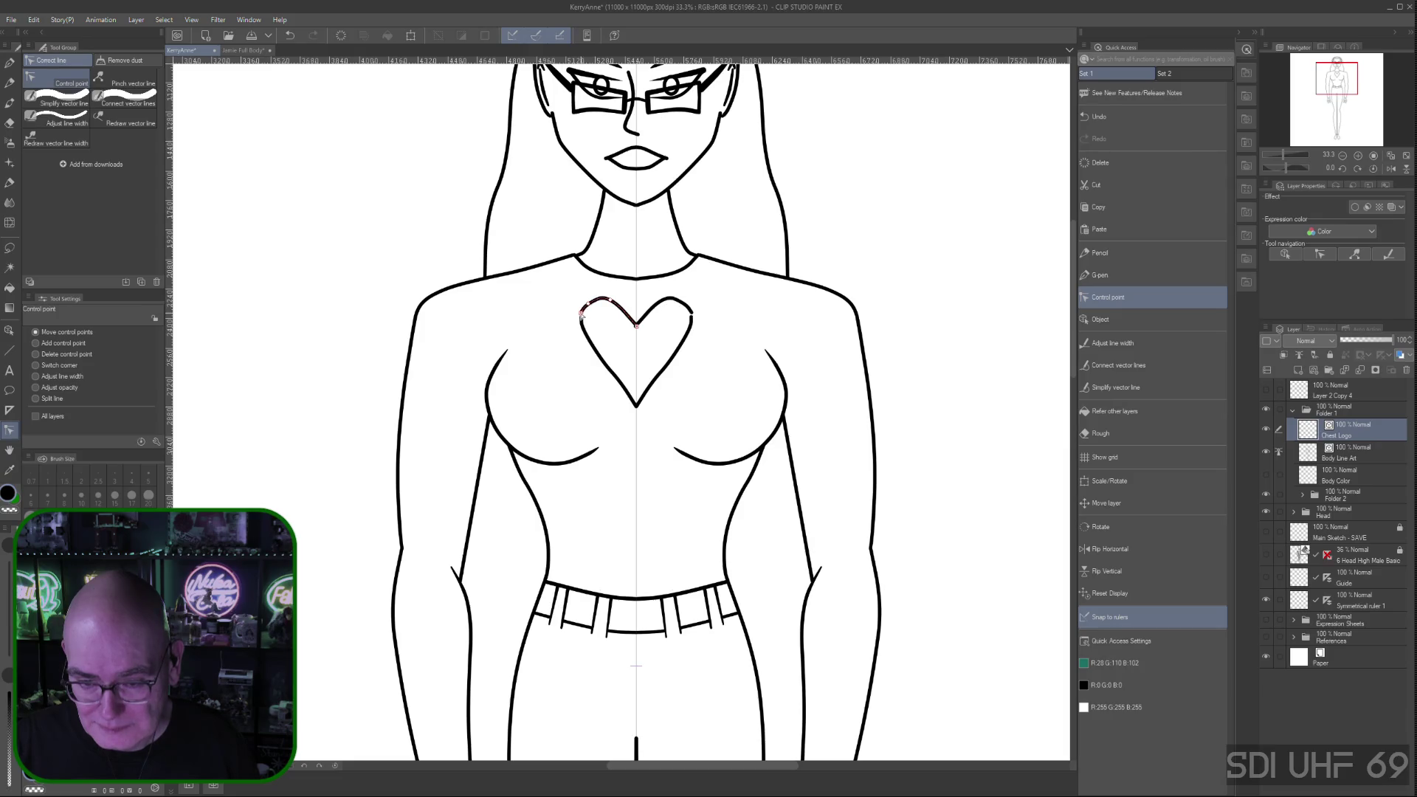
pyautogui.moveTo(582, 316); pyautogui.dragTo(613, 300)
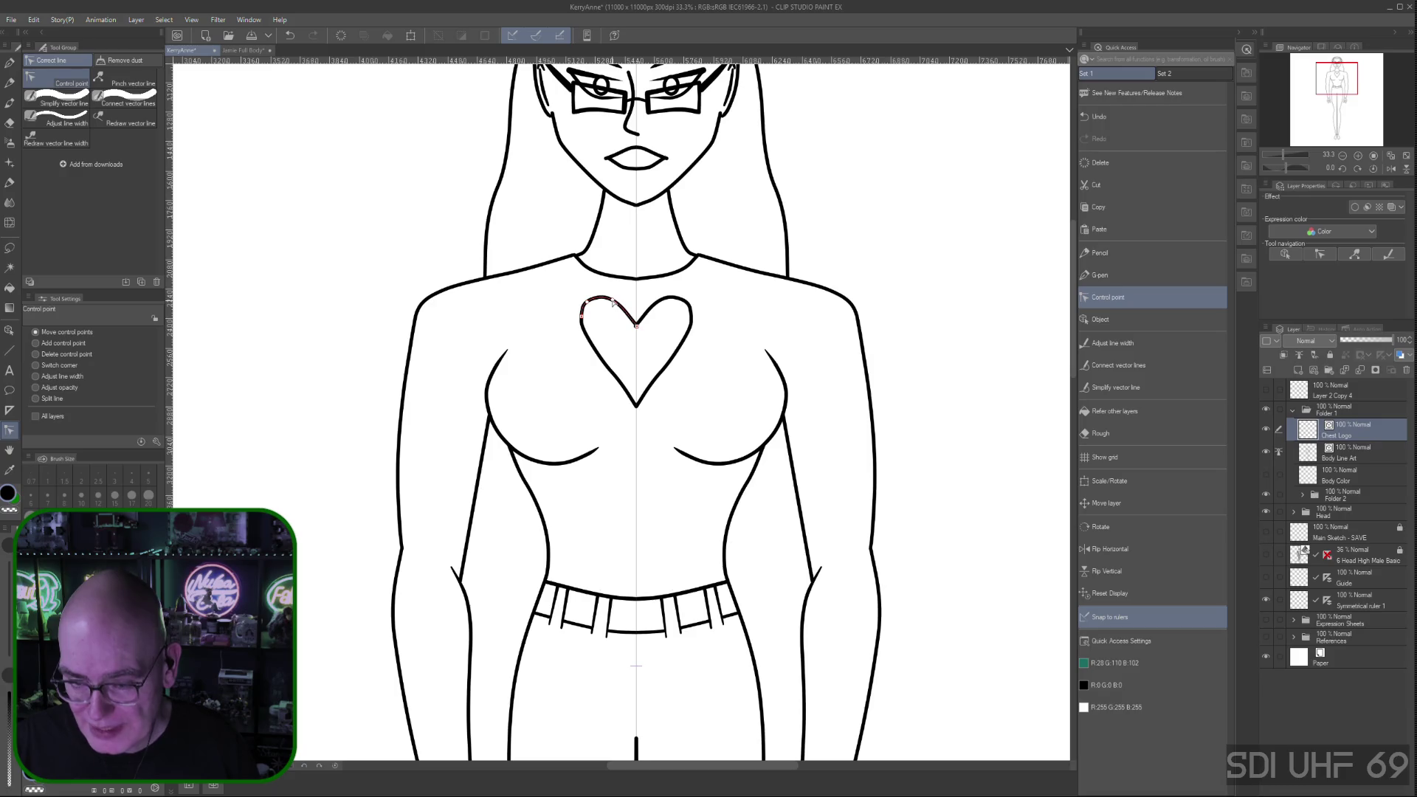
pyautogui.moveTo(613, 301); pyautogui.dragTo(636, 328)
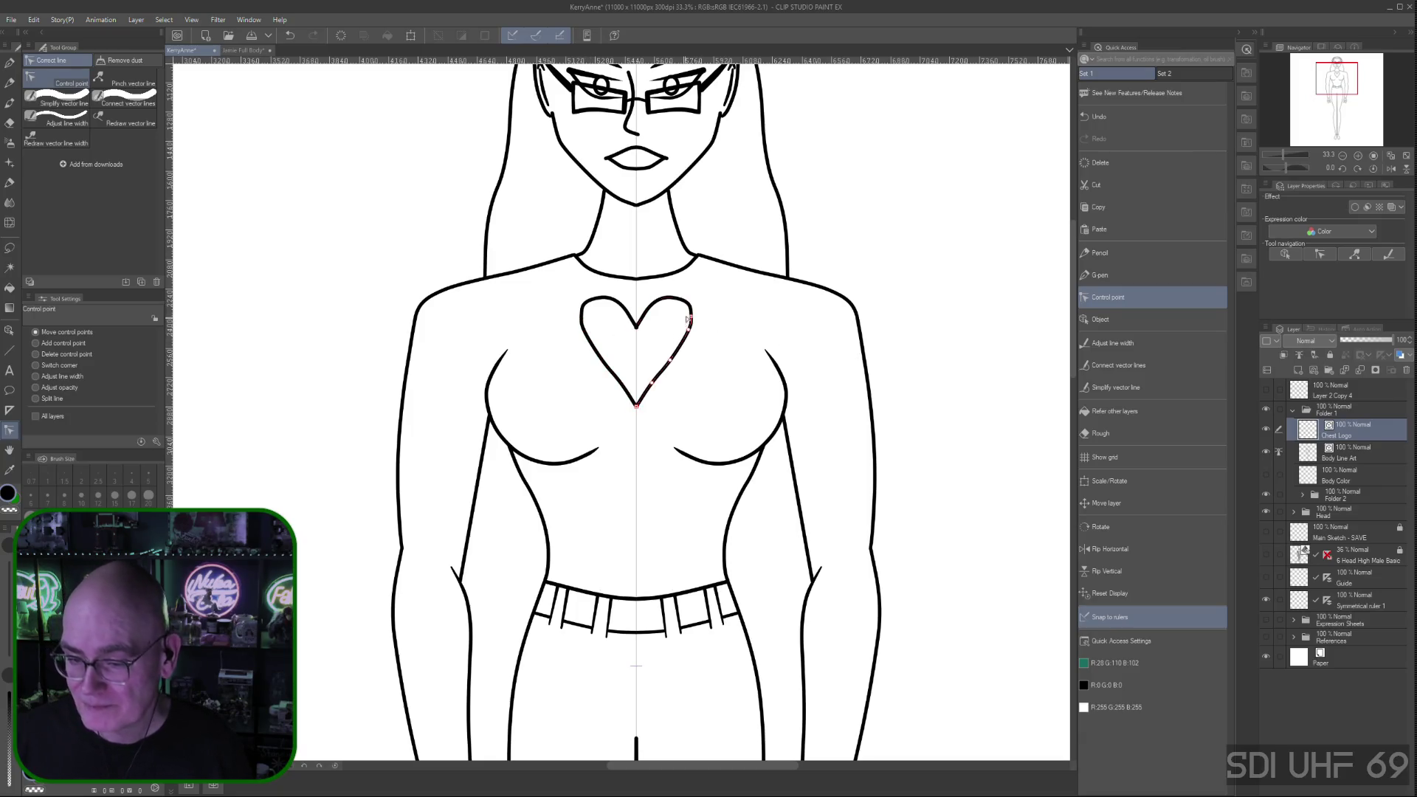
pyautogui.click(1135, 363)
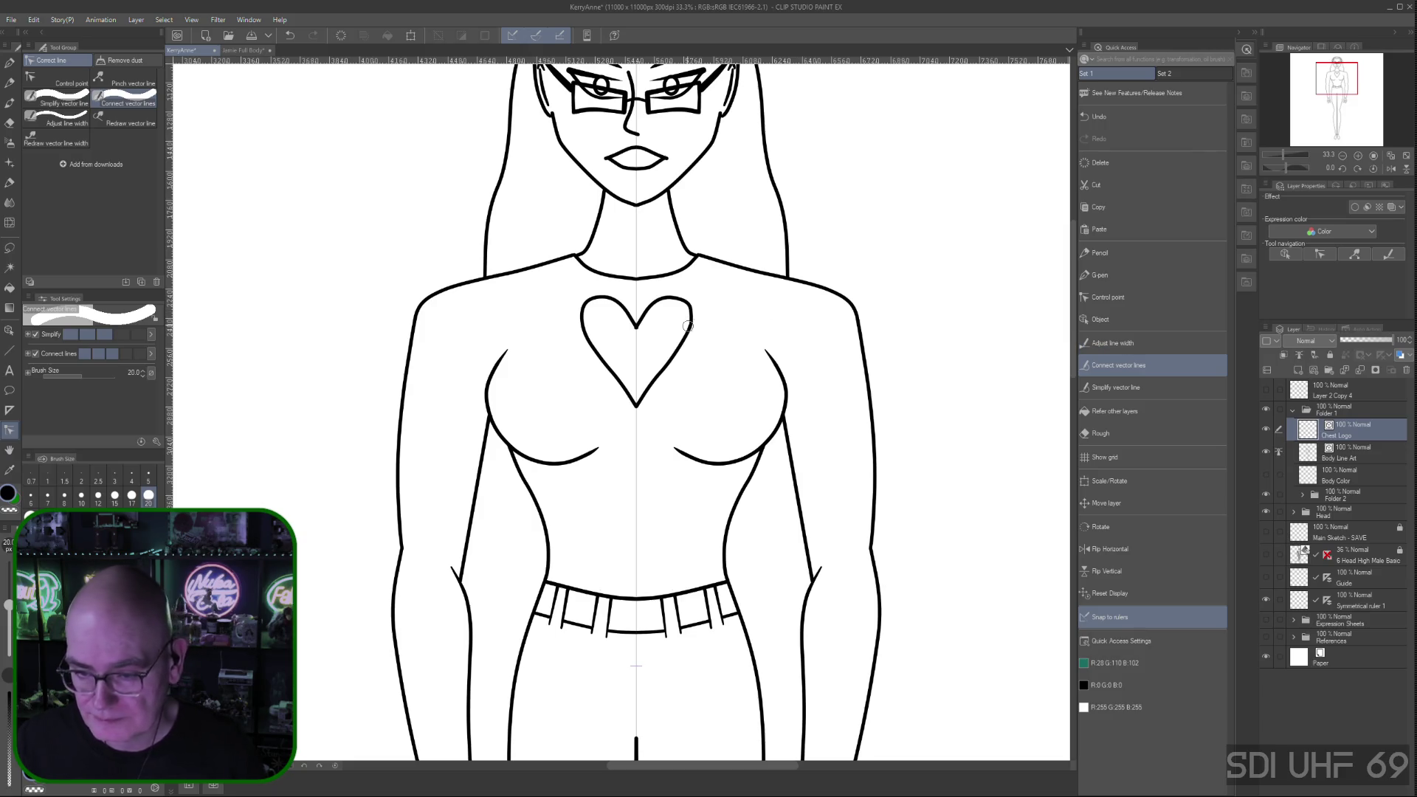
# Try joining the strokes on the heart's right lobe with Connect vector lines
pyautogui.click(1130, 298)
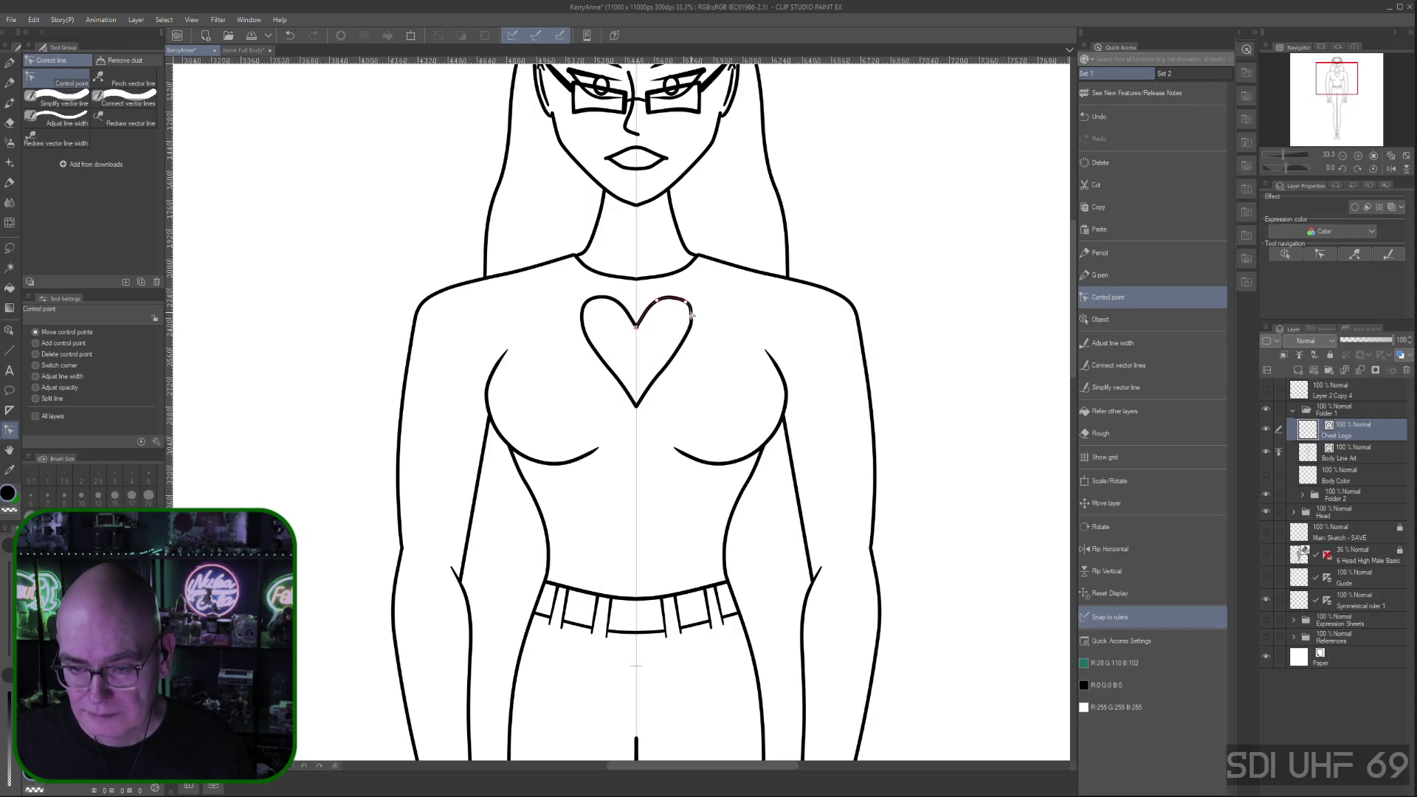
pyautogui.click(1108, 364)
pyautogui.moveTo(687, 320); pyautogui.dragTo(685, 328)
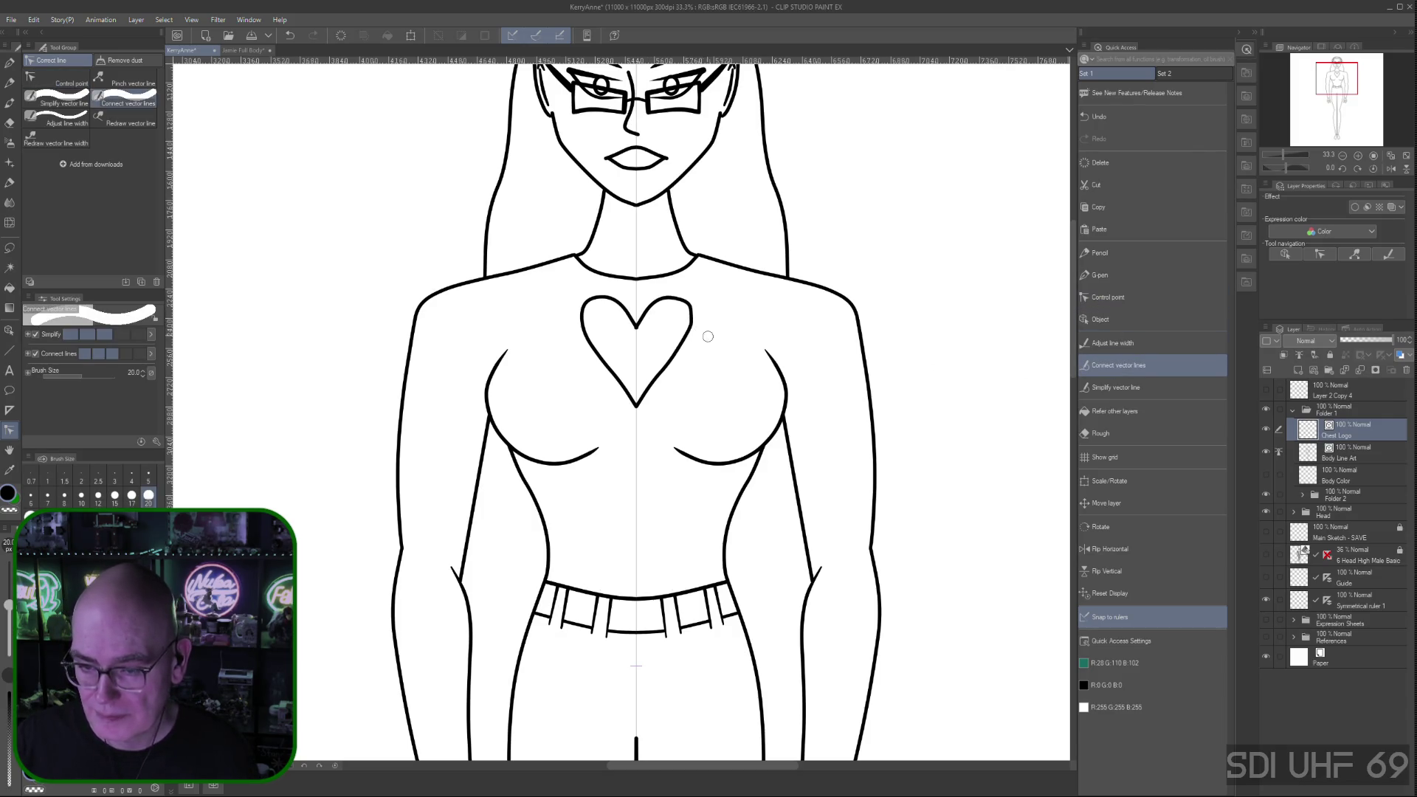
pyautogui.click(1108, 297)
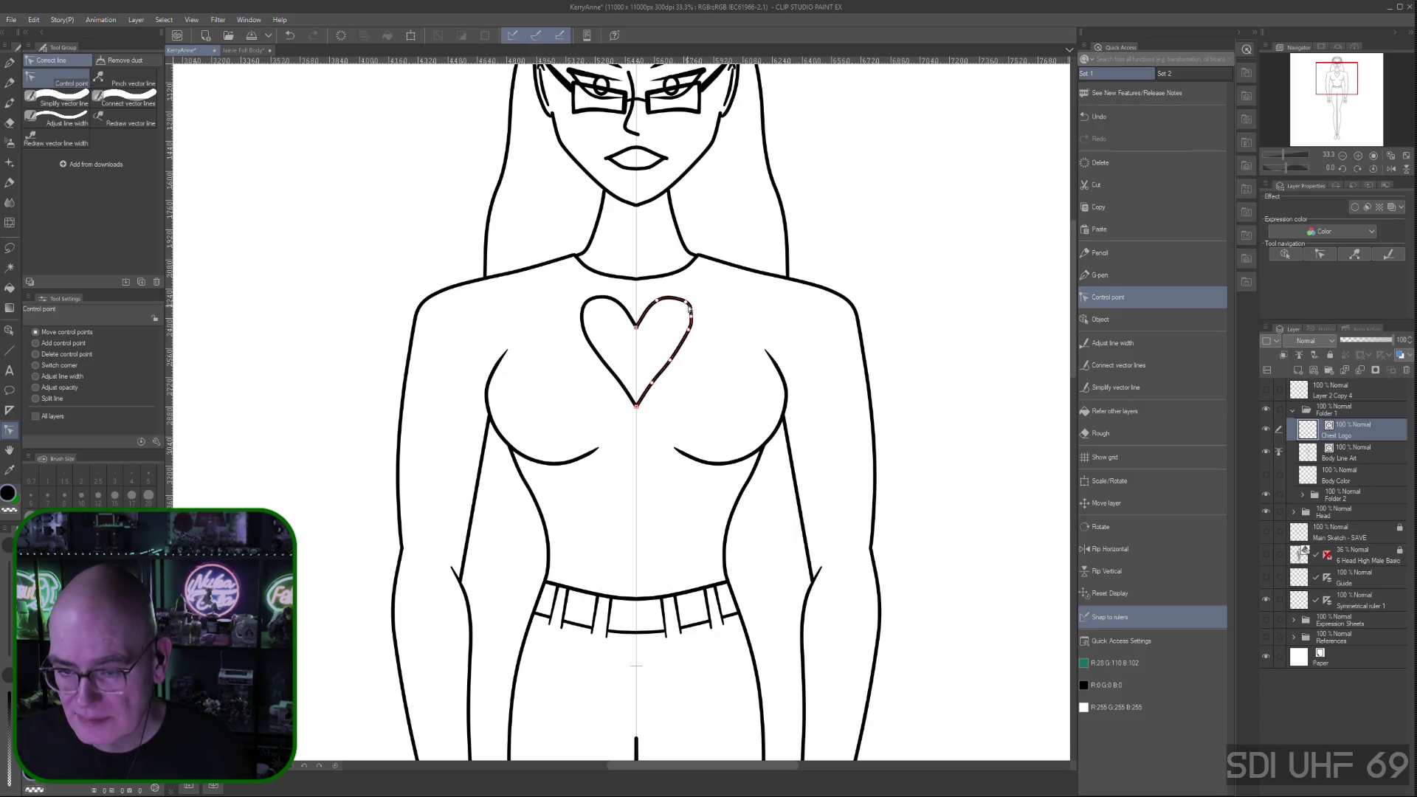
# Delete the extra control point on the heart's right side
pyautogui.click(35, 355)
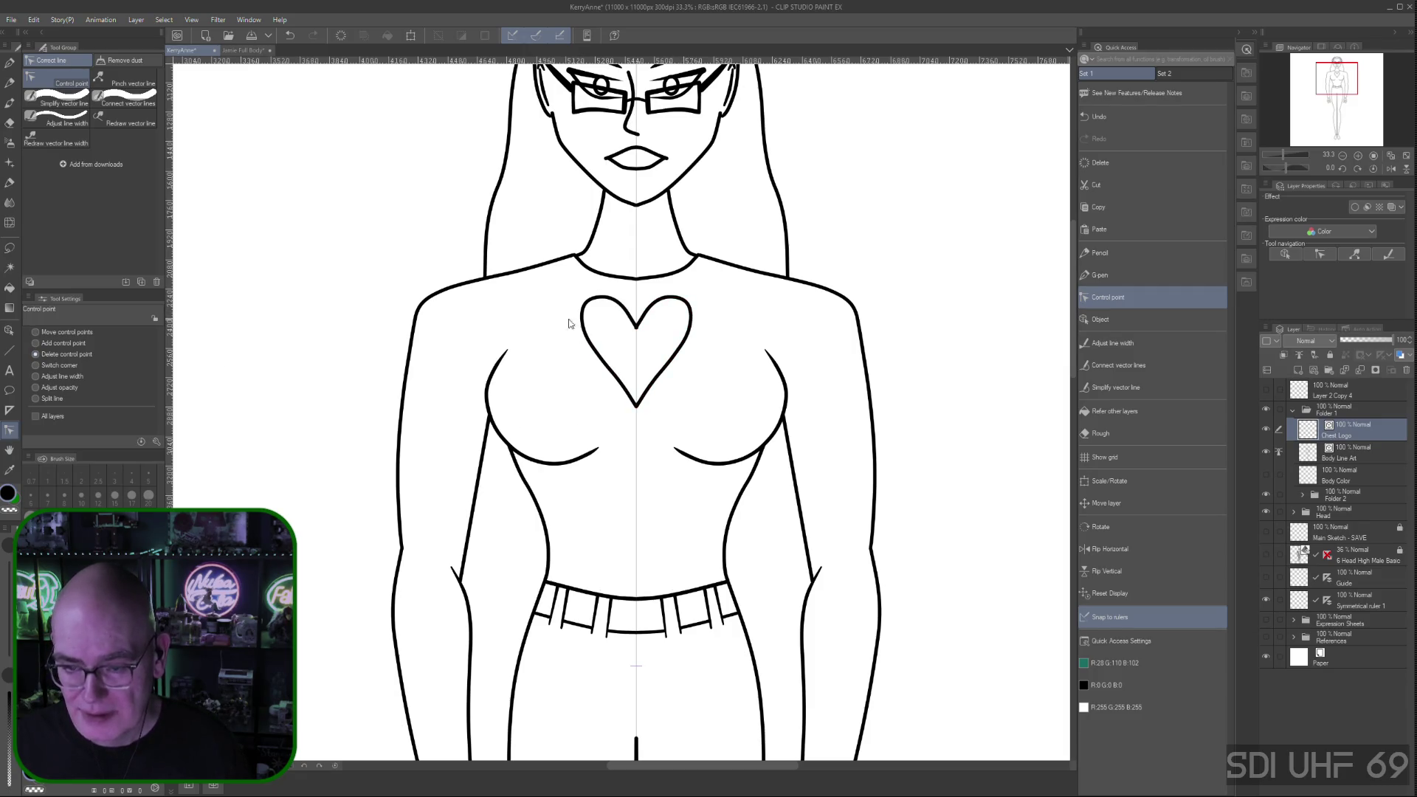
pyautogui.click(670, 359)
pyautogui.scroll(-2, 625, 699)
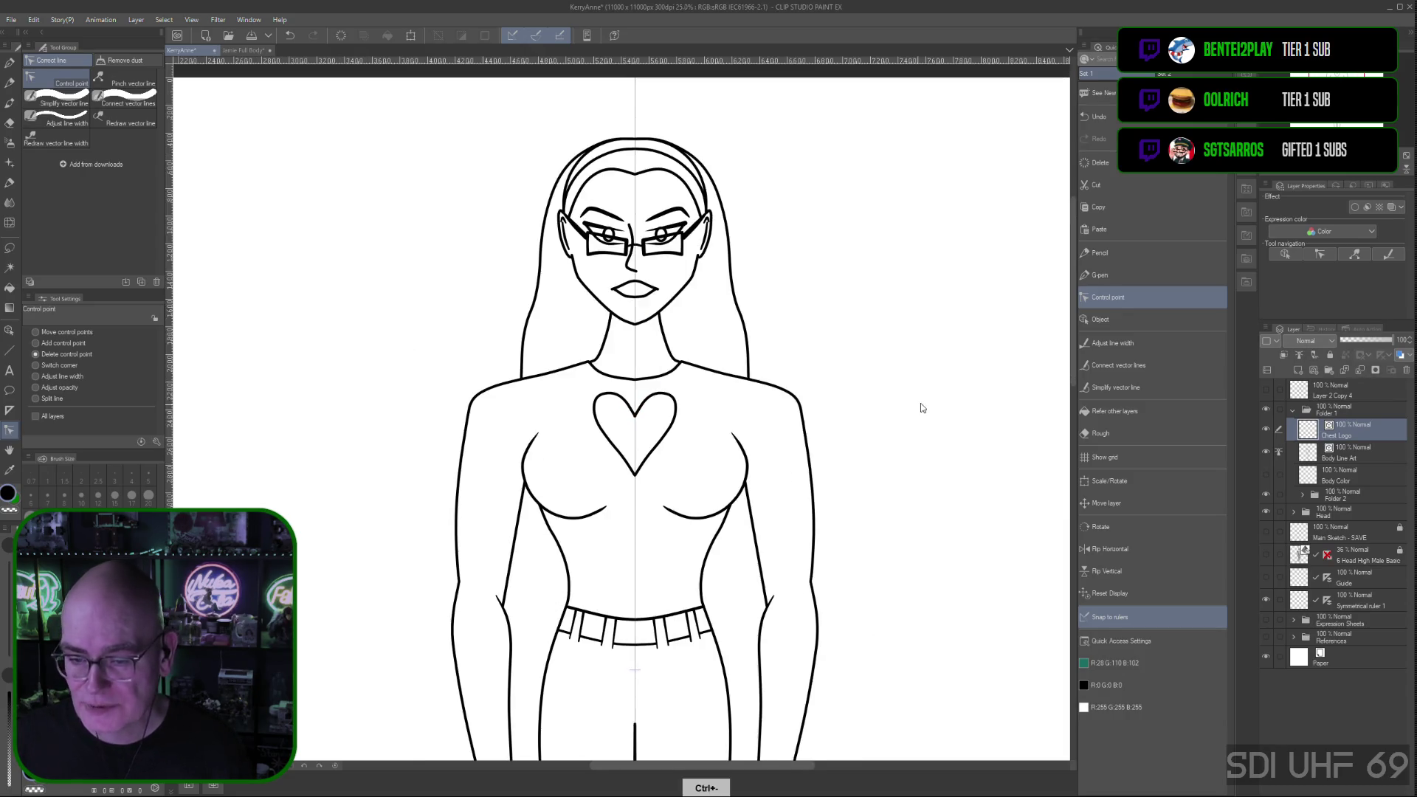
# Zoom out to 12.5% and pan until the whole figure is visible
pyautogui.scroll(-2, 879, 544)
pyautogui.moveTo(879, 582); pyautogui.dragTo(785, 428)
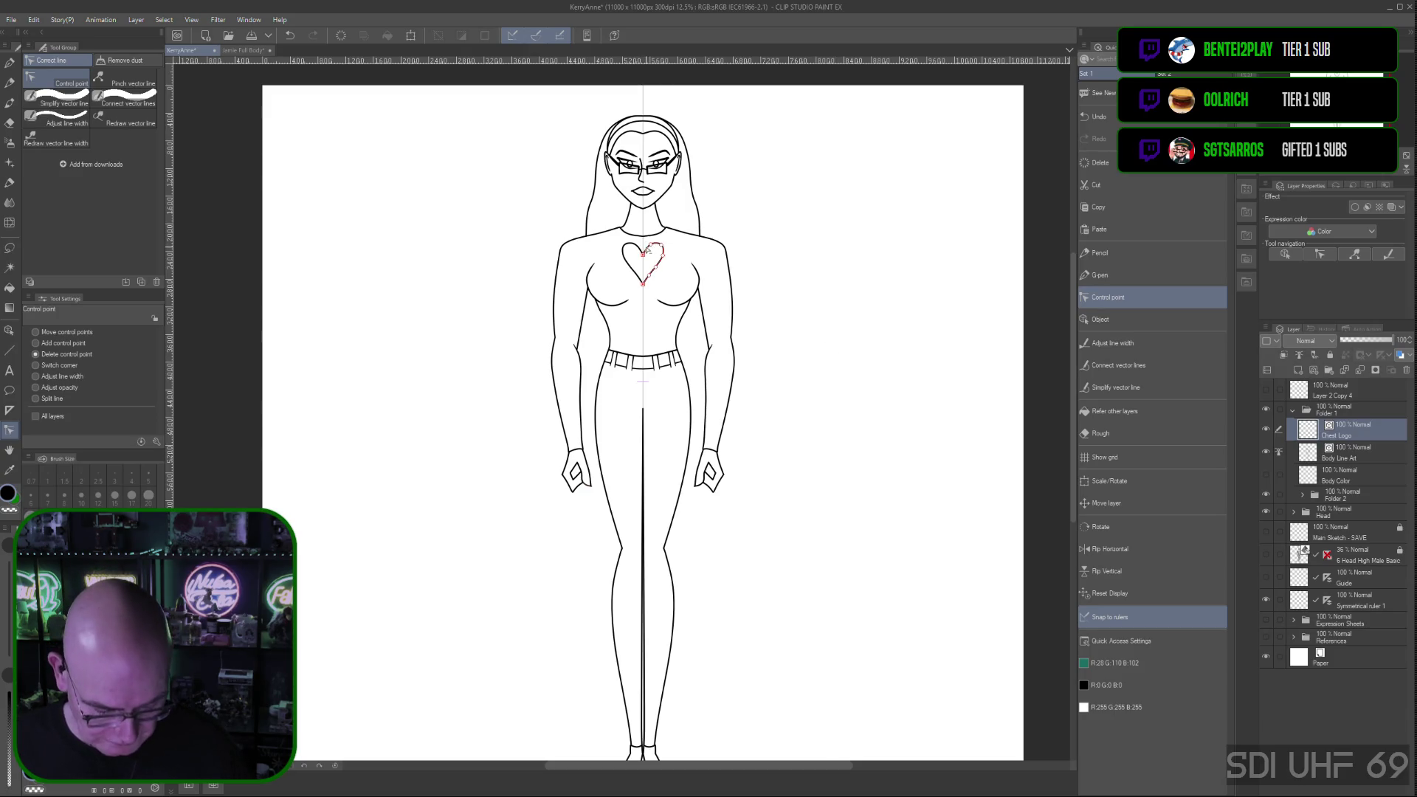
pyautogui.hotkey('ctrl', '+')
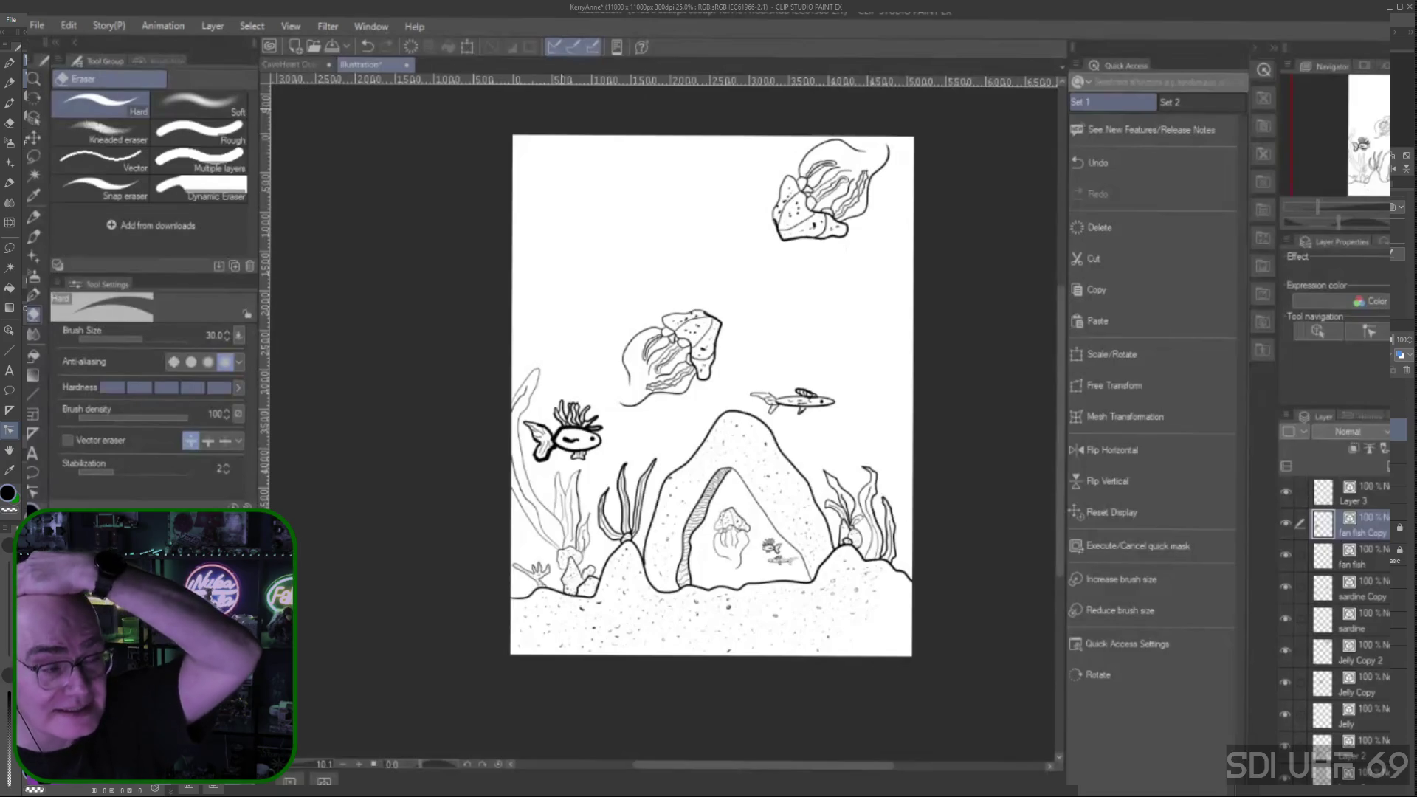
# Go to the underwater jellyfish drawing and make Layer 3 the working layer
pyautogui.scroll(2, 712, 435)
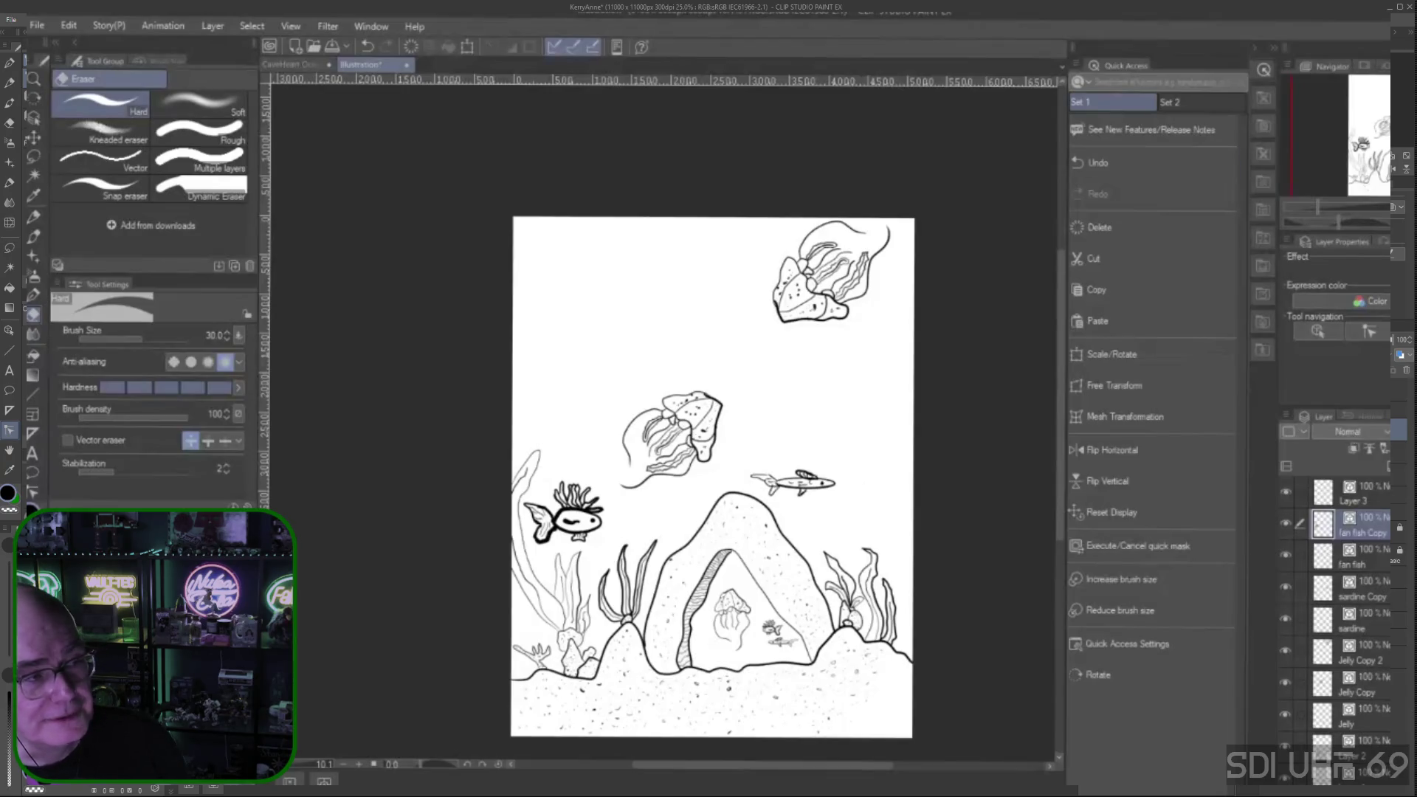
pyautogui.click(1354, 493)
# Toggle Layer 3's visibility to compare its coral strokes, then add Layer 4 above it
pyautogui.click(1286, 492)
pyautogui.click(1286, 491)
pyautogui.click(1286, 492)
pyautogui.click(1286, 492)
pyautogui.click(1286, 491)
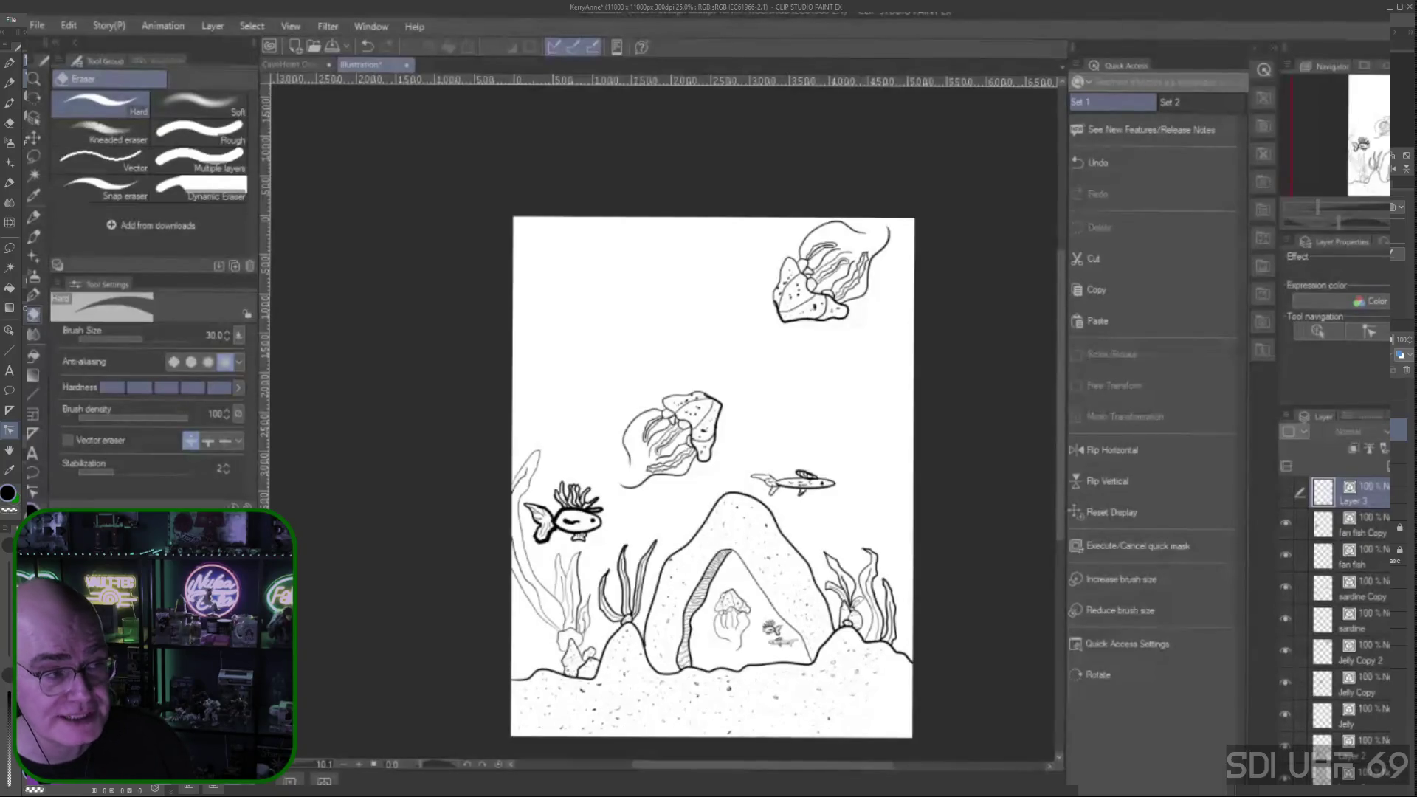
pyautogui.click(1286, 491)
pyautogui.click(1286, 492)
pyautogui.click(1286, 492)
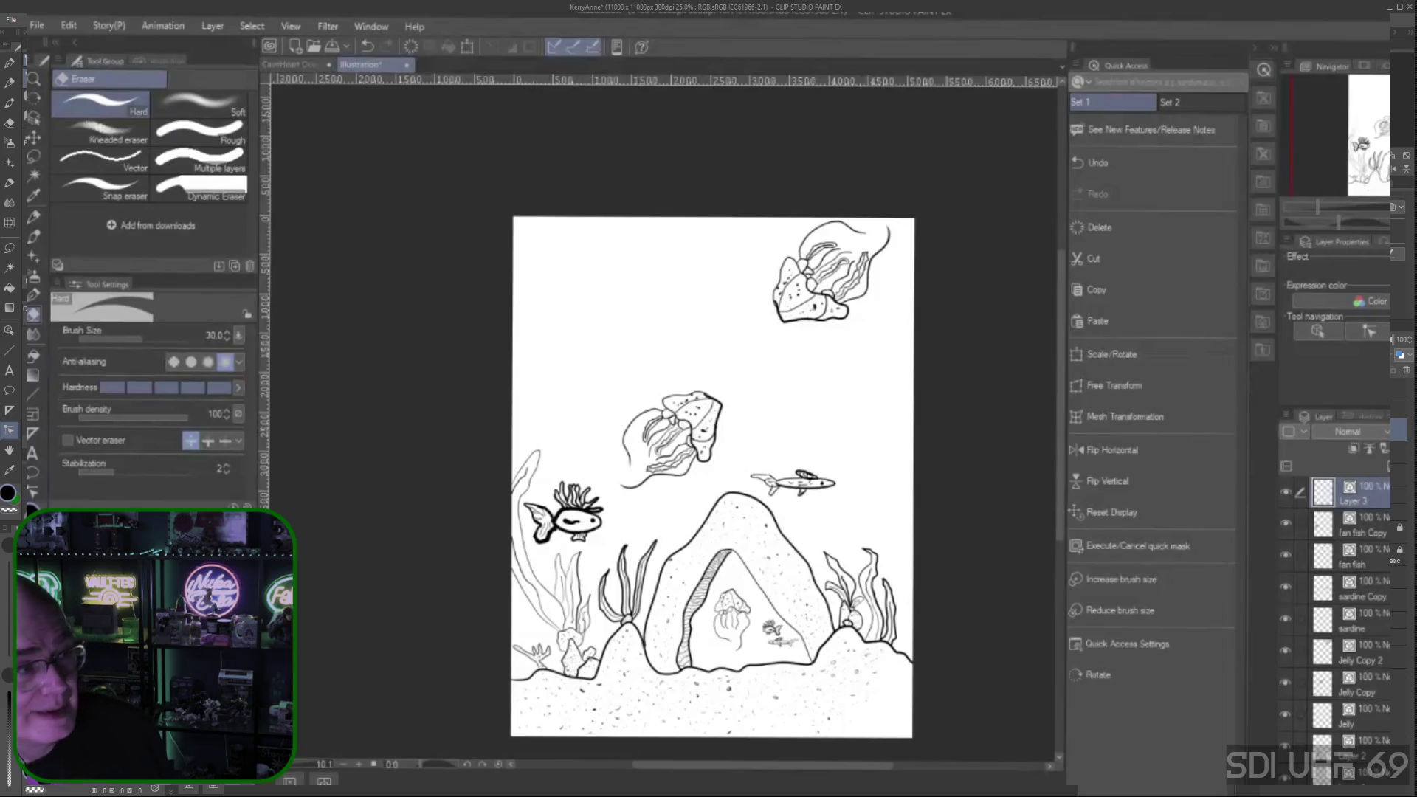
pyautogui.hotkey('ctrl', 'shift', 'n')
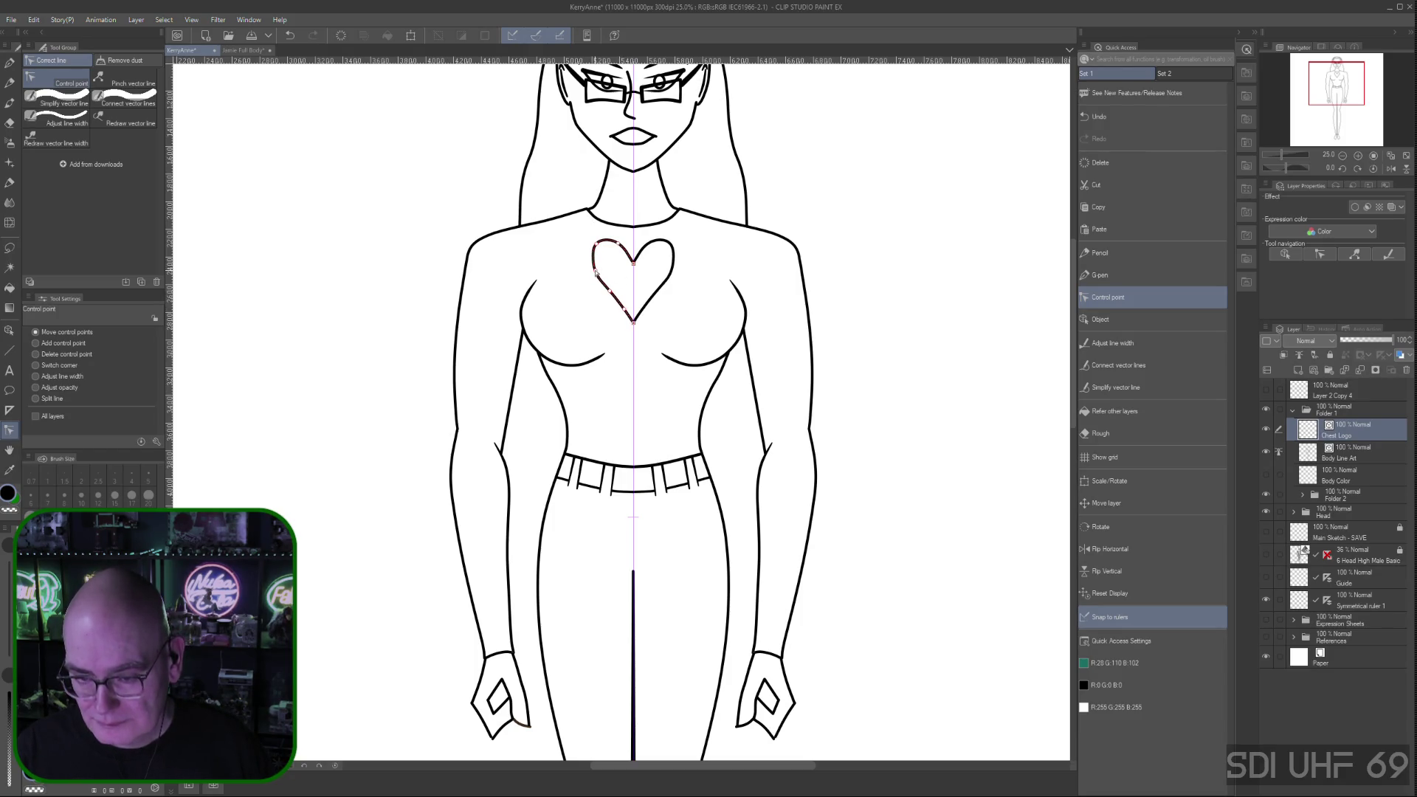
pyautogui.moveTo(598, 247)
pyautogui.mouseDown()
pyautogui.moveTo(622, 251)
pyautogui.moveTo(598, 248)
pyautogui.moveTo(598, 268)
pyautogui.moveTo(589, 254)
pyautogui.mouseUp()
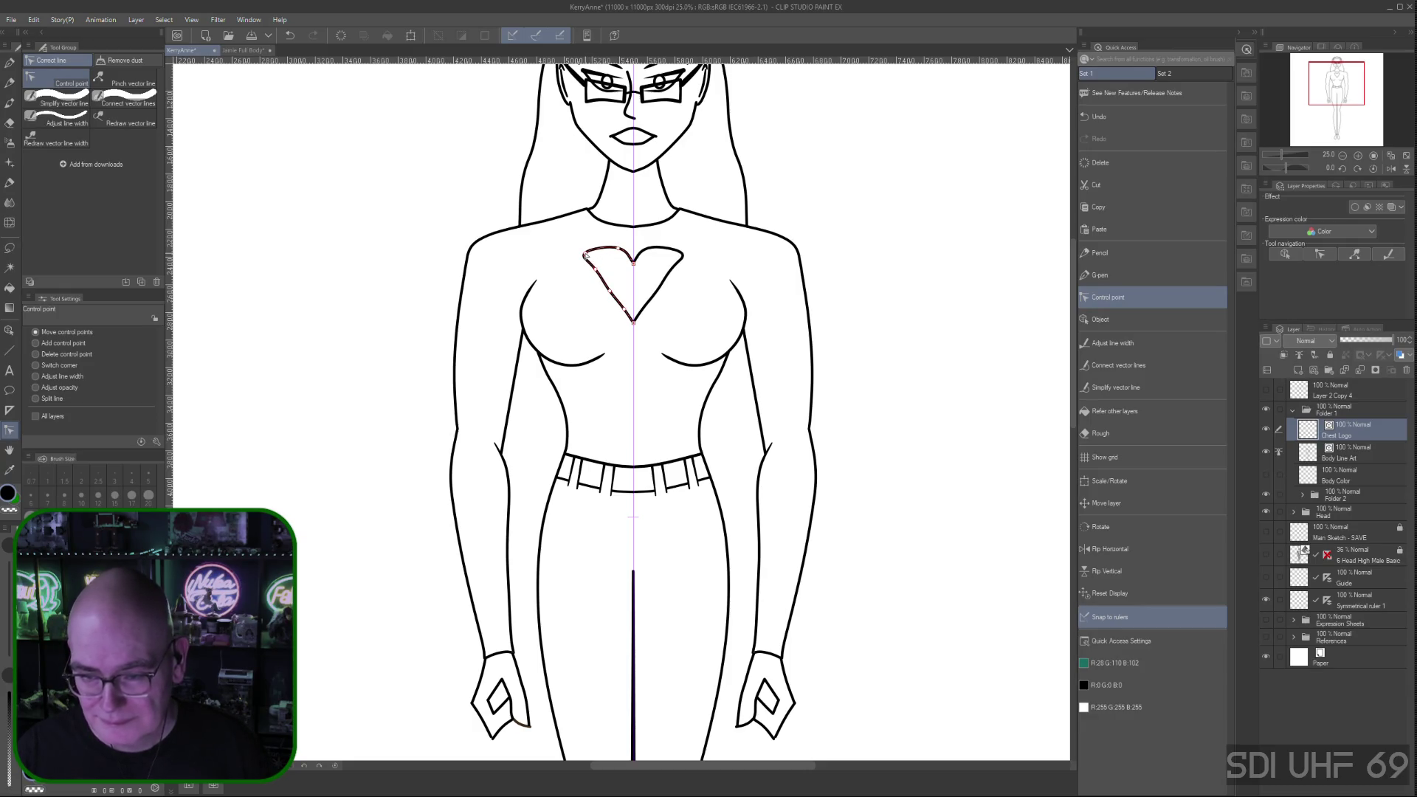
pyautogui.moveTo(589, 254); pyautogui.dragTo(601, 253)
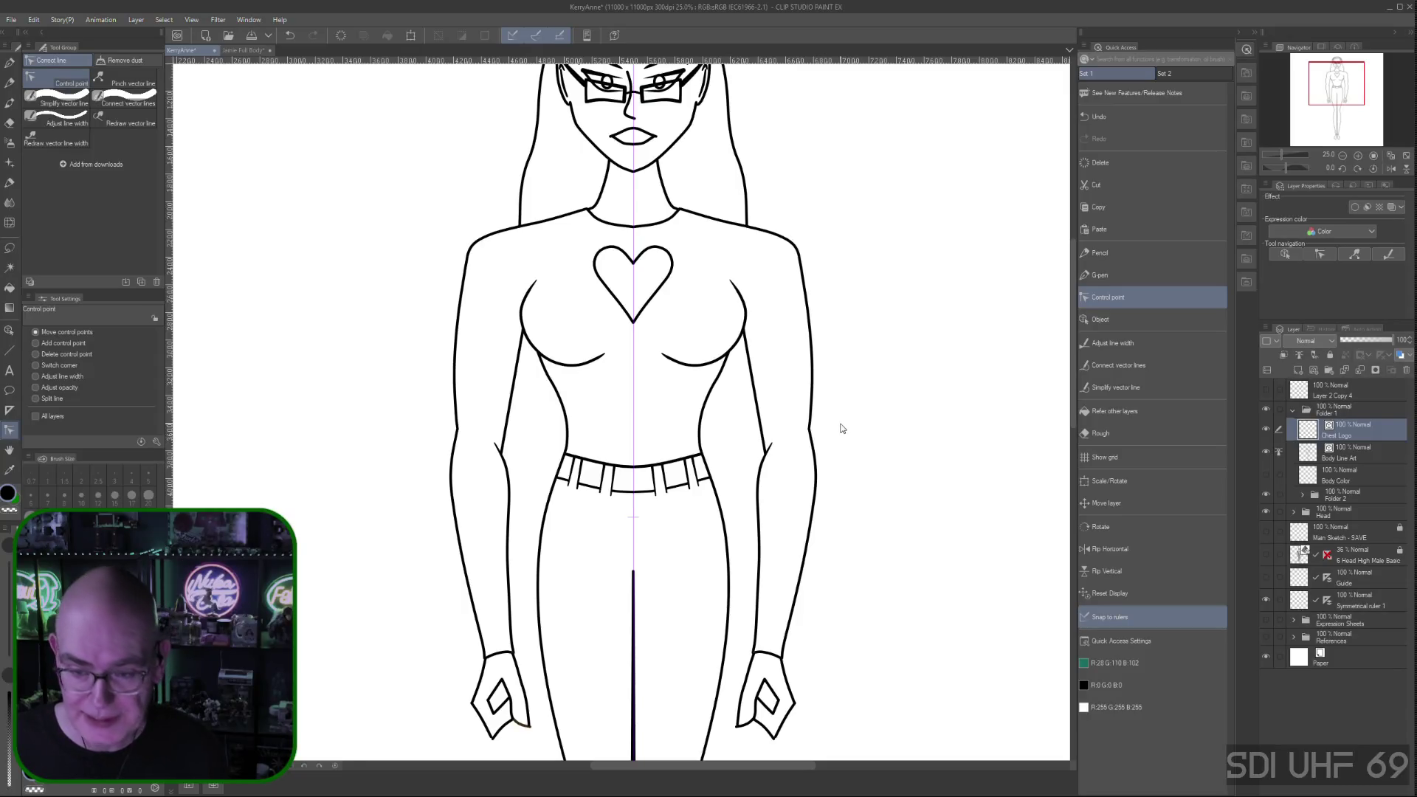
pyautogui.scroll(-2, 843, 428)
pyautogui.moveTo(917, 550)
pyautogui.mouseDown()
pyautogui.moveTo(810, 473)
pyautogui.moveTo(830, 476)
pyautogui.mouseUp()
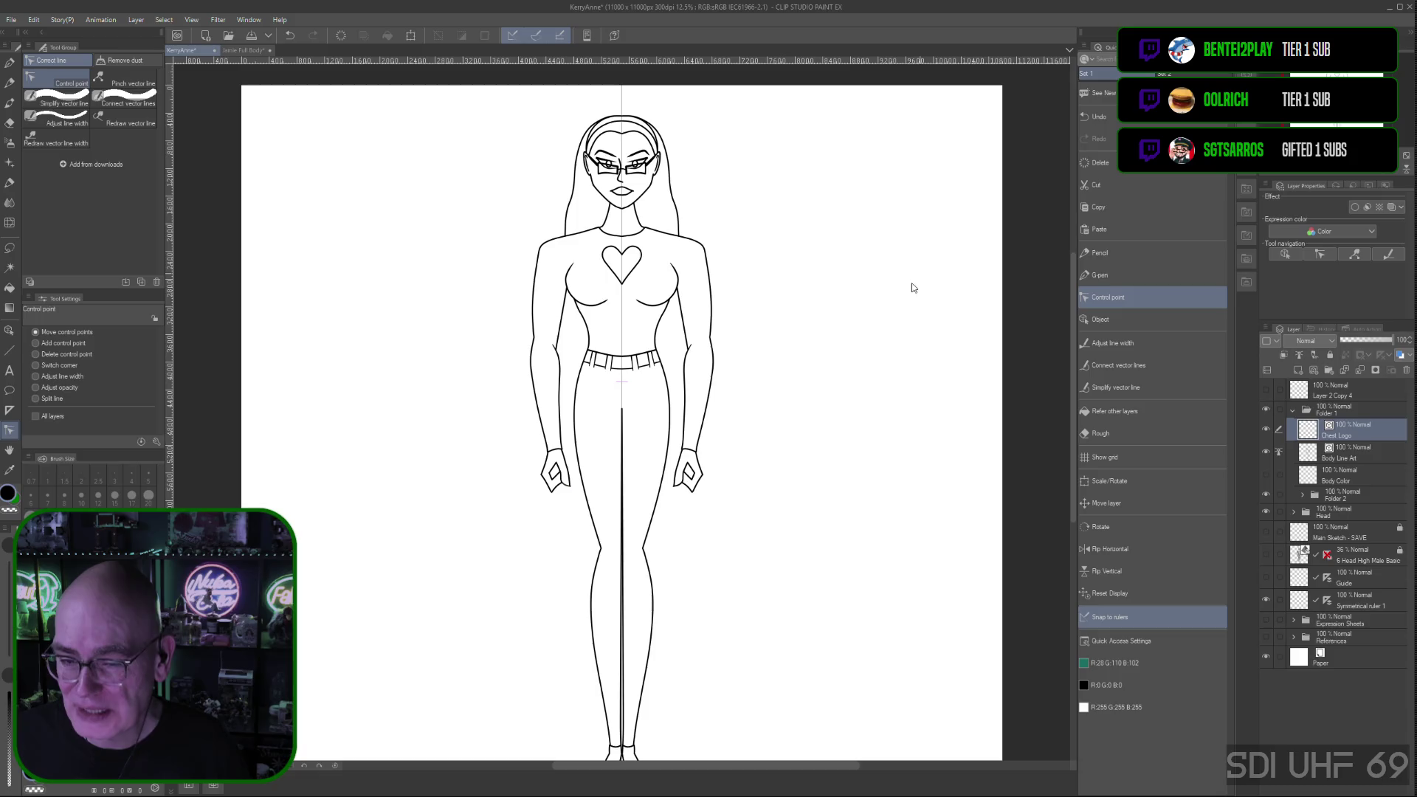
pyautogui.moveTo(1073, 314); pyautogui.dragTo(1070, 312)
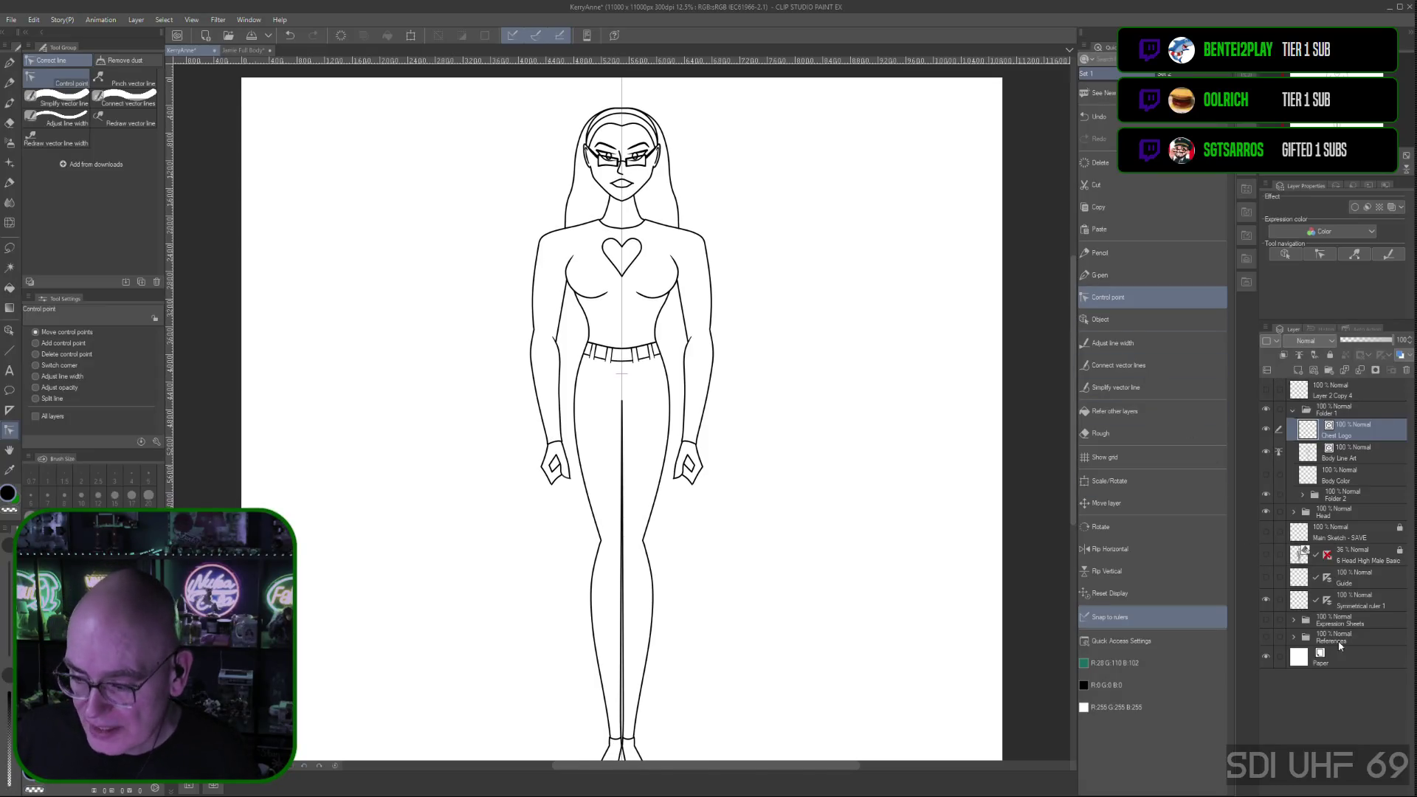
pyautogui.click(1295, 638)
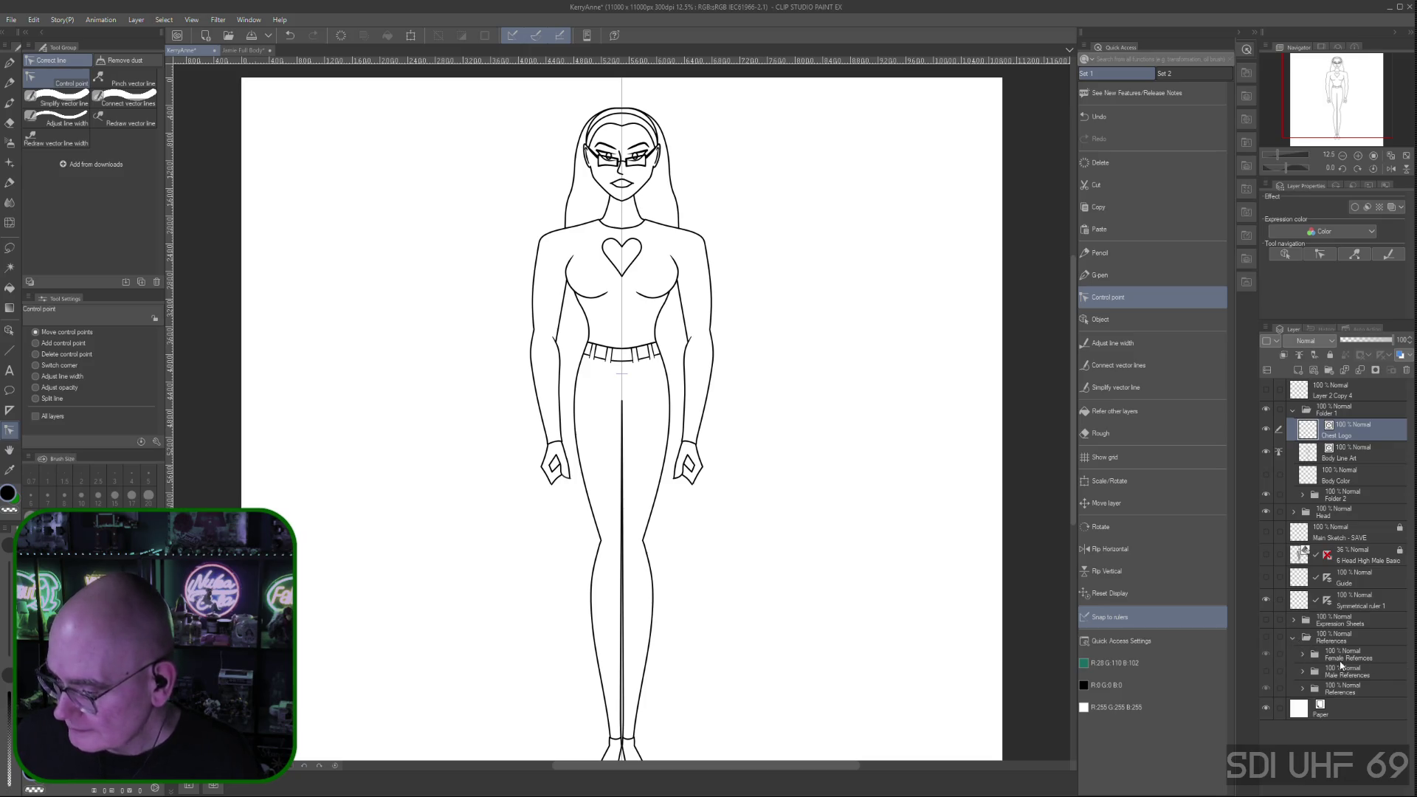
# Expand the Male References folder to browse its layers, then collapse it again
pyautogui.click(1301, 672)
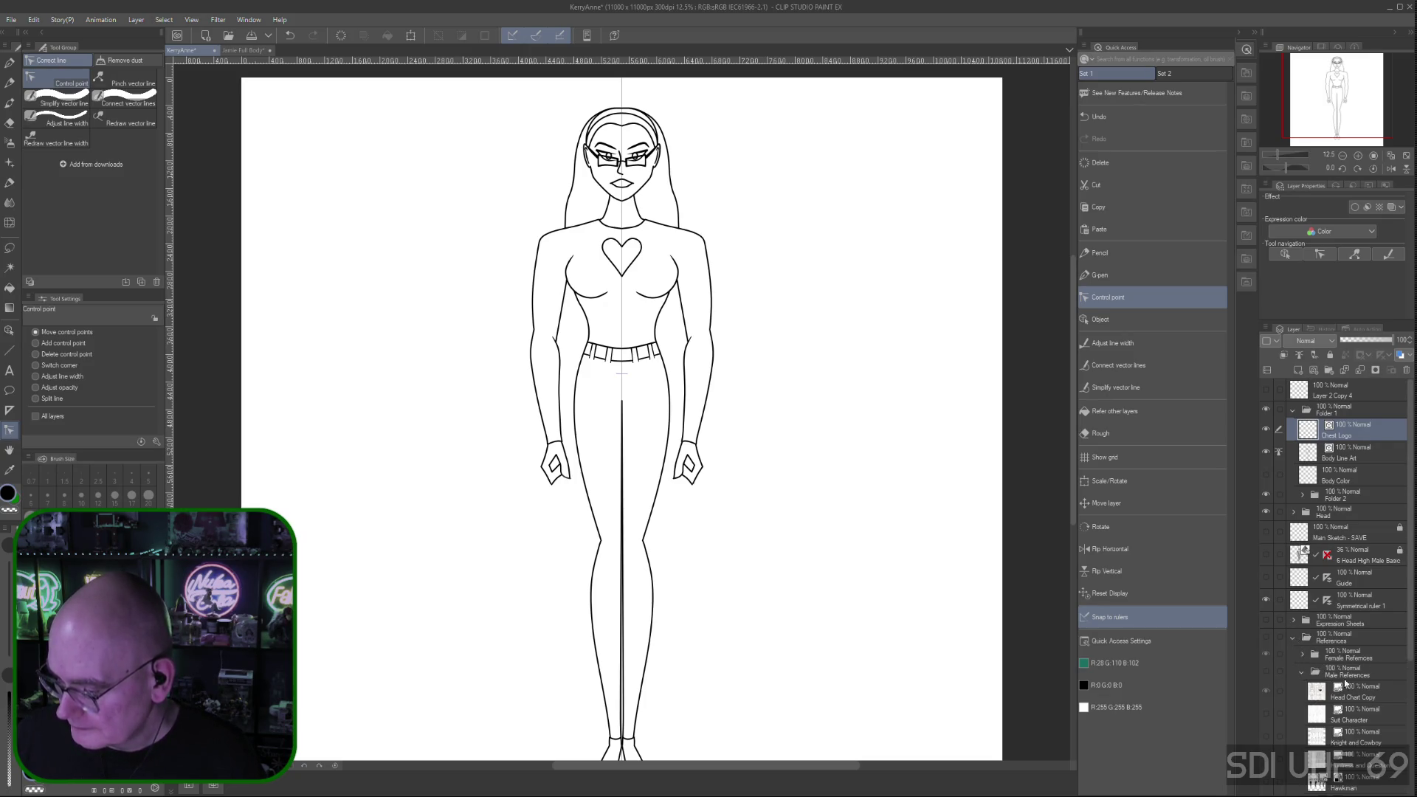
pyautogui.moveTo(1406, 643); pyautogui.dragTo(1402, 786)
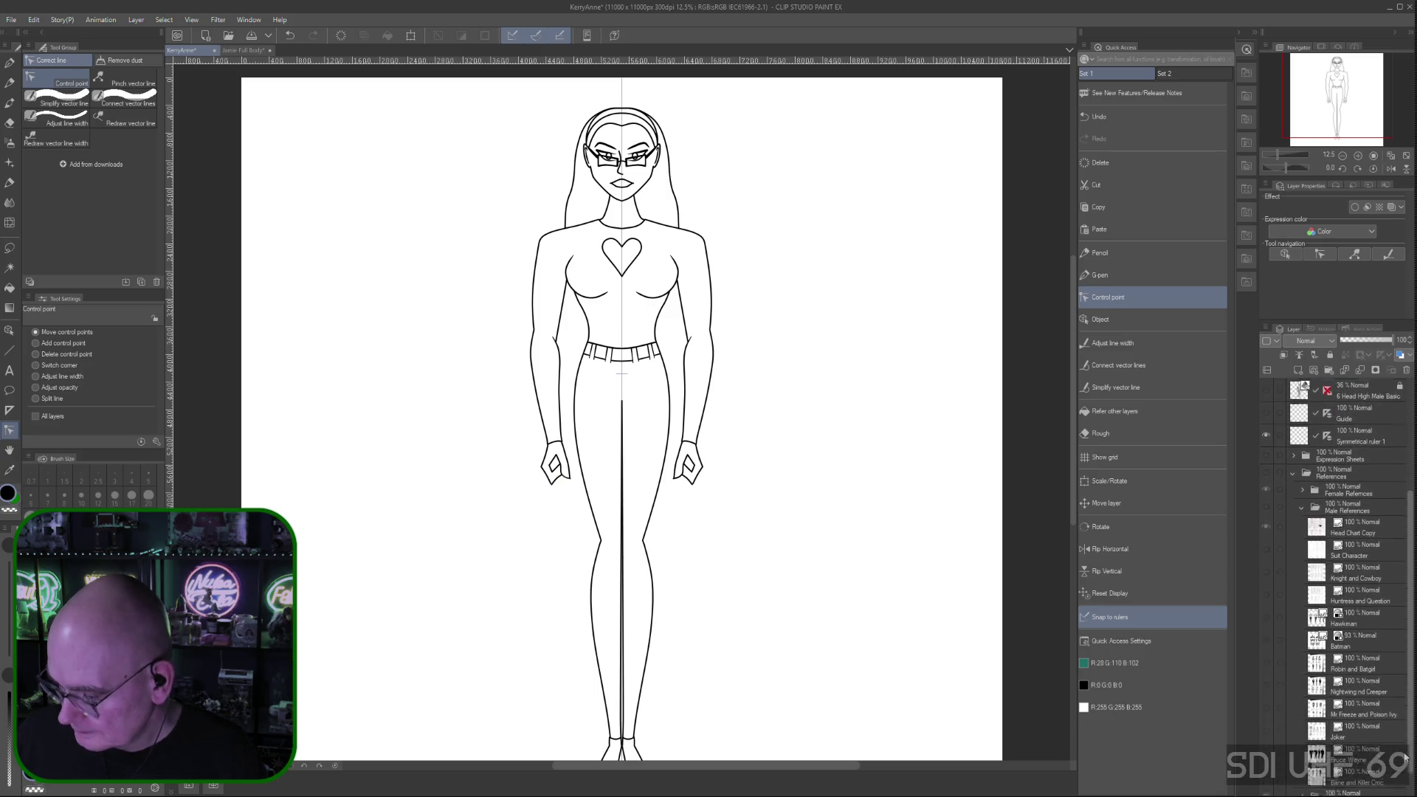
pyautogui.scroll(3, 1302, 570)
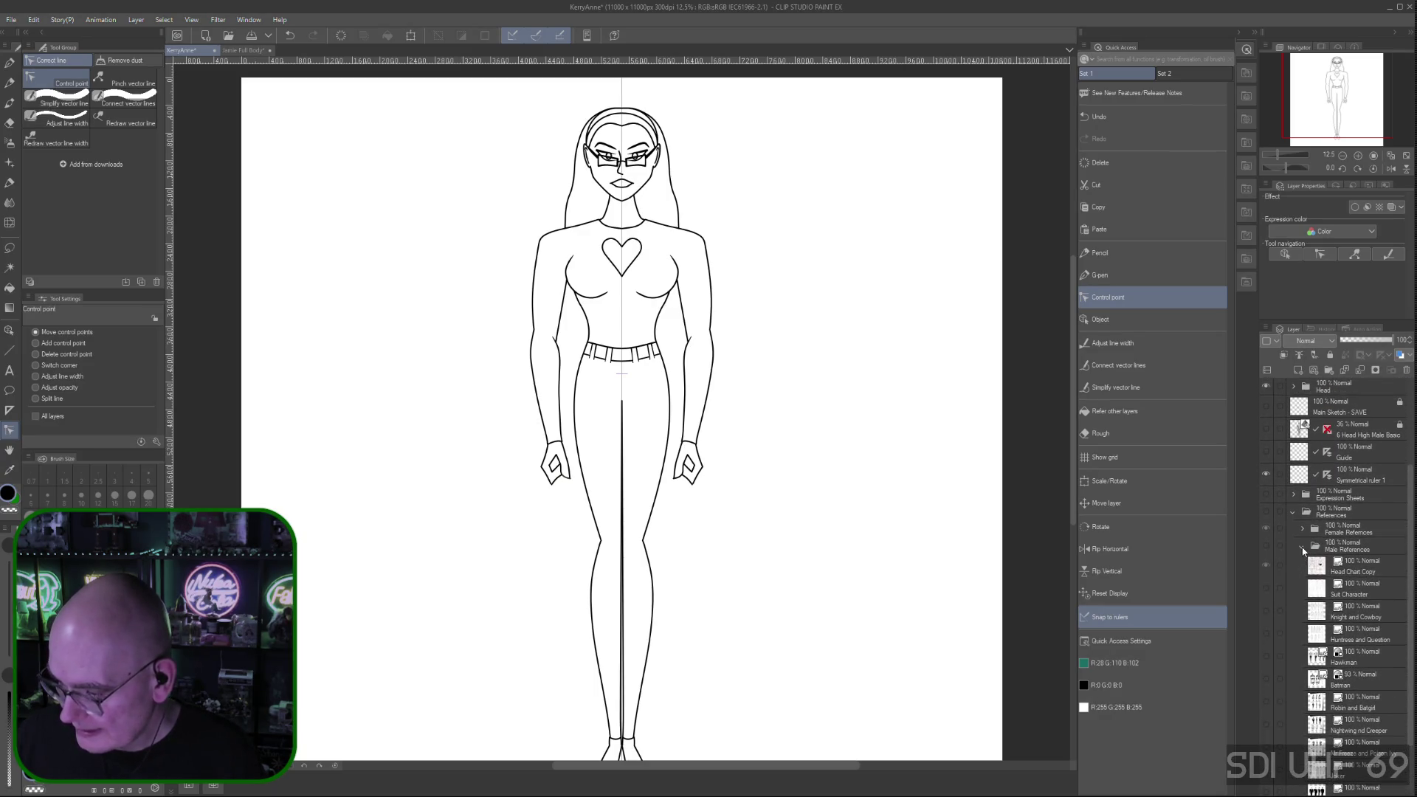
pyautogui.click(1302, 547)
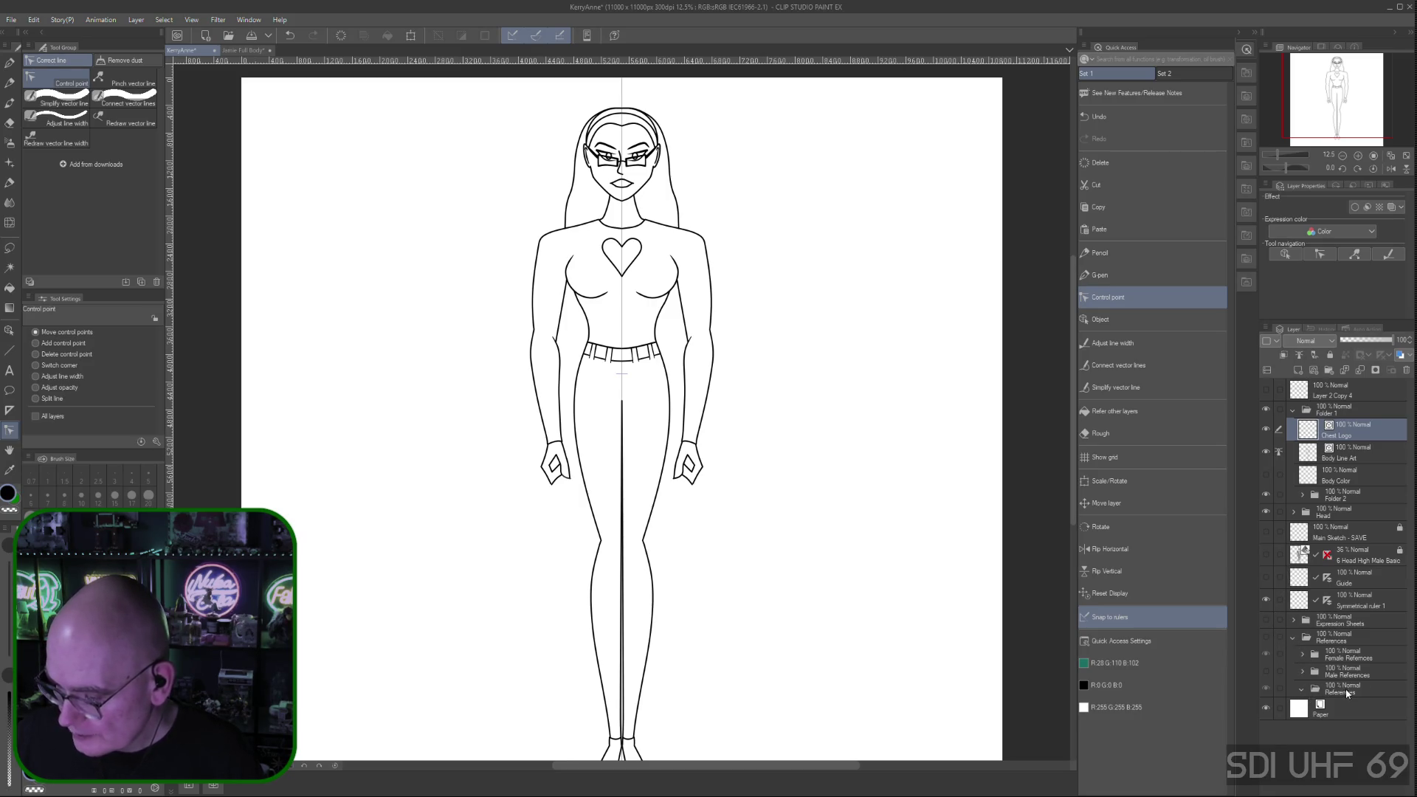
# Collapse the Female References, References and Expression Sheets folders, then go to the Jamie Full Body document
pyautogui.click(1304, 656)
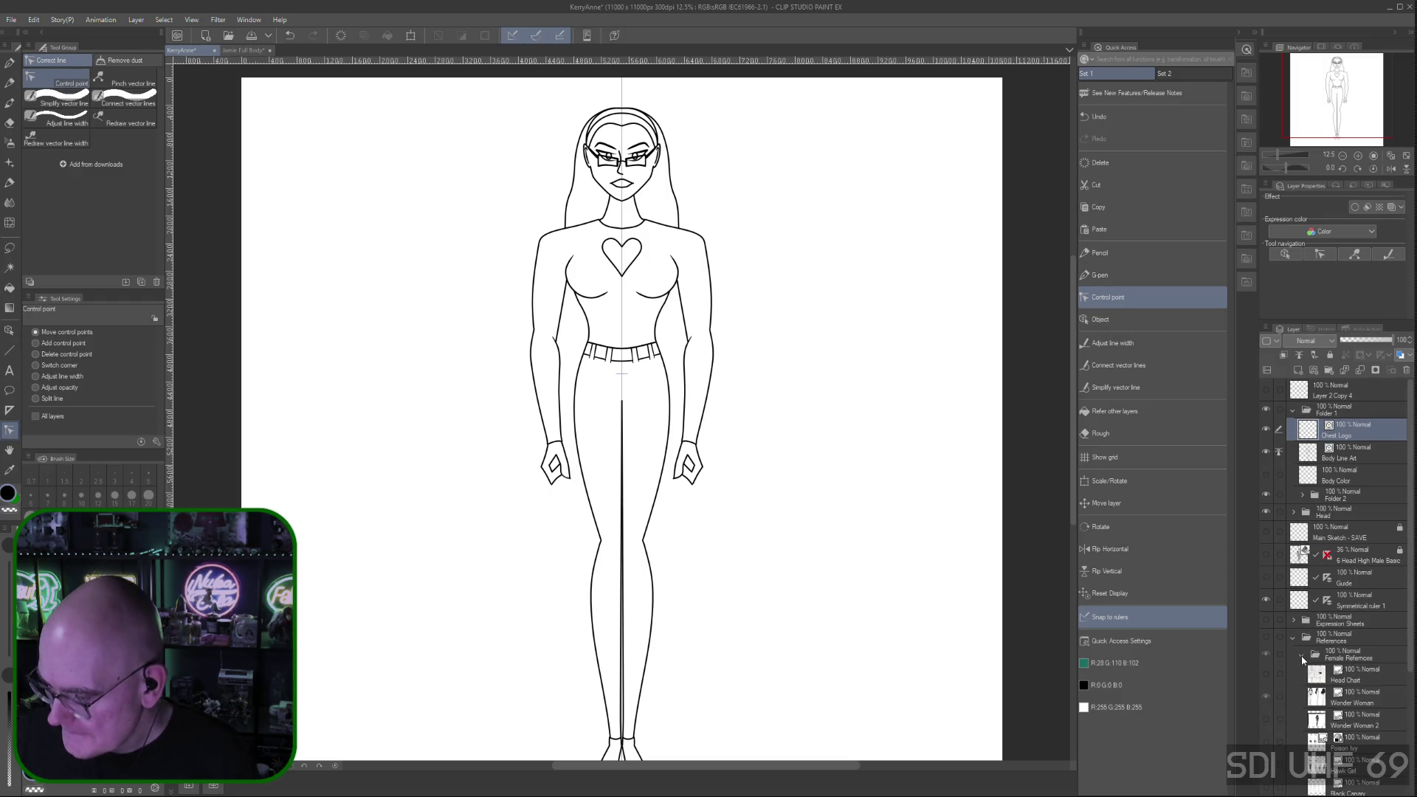
pyautogui.click(1303, 656)
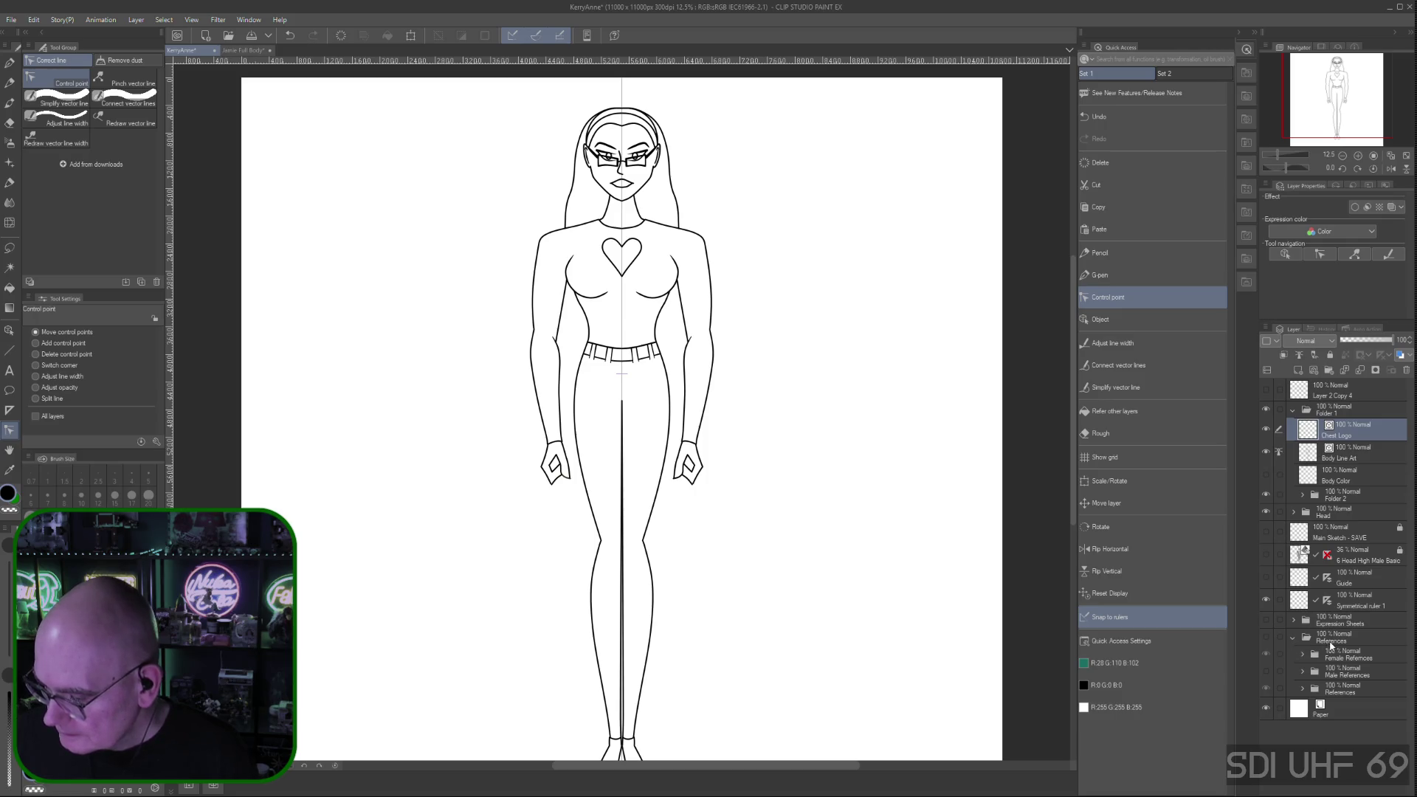
pyautogui.click(1293, 638)
pyautogui.click(1294, 621)
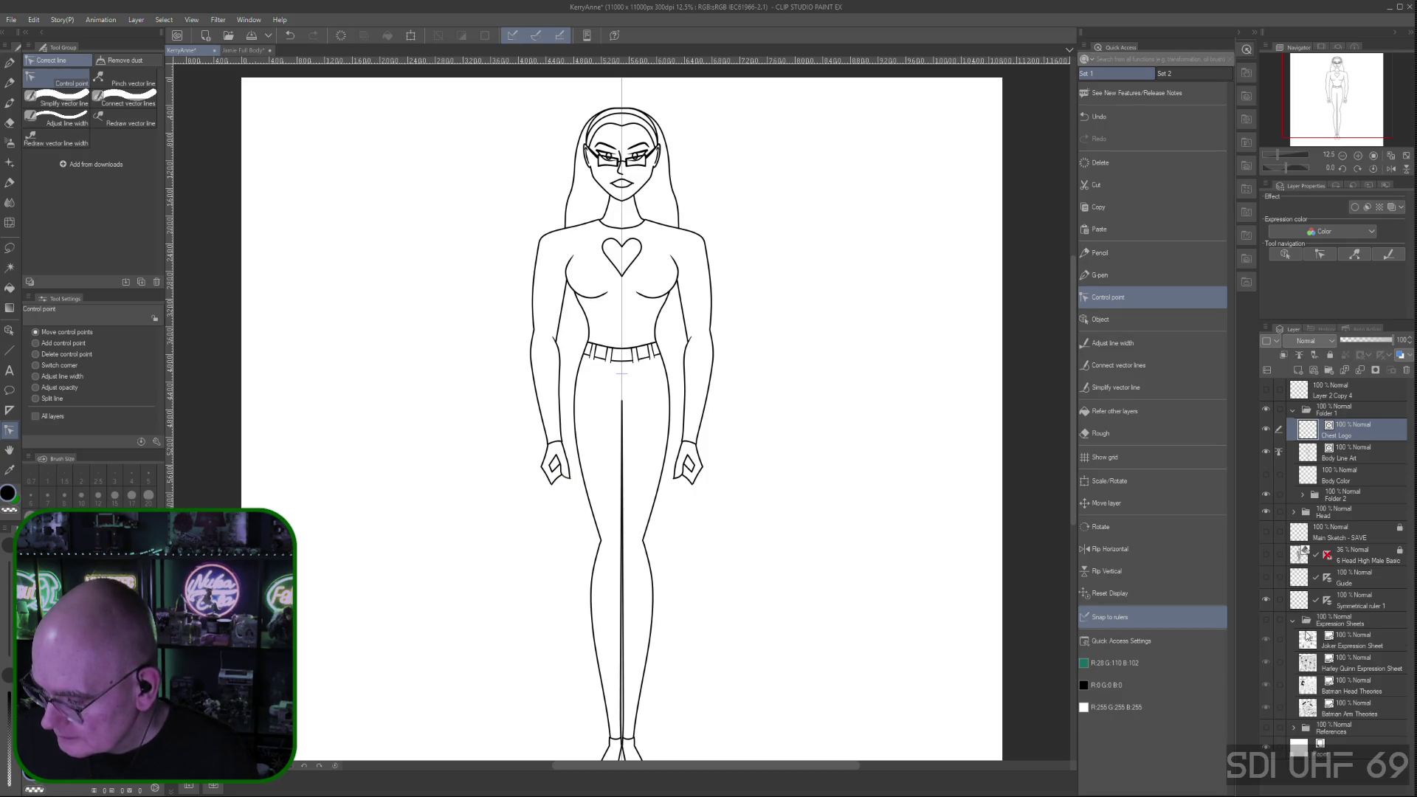
pyautogui.click(1293, 621)
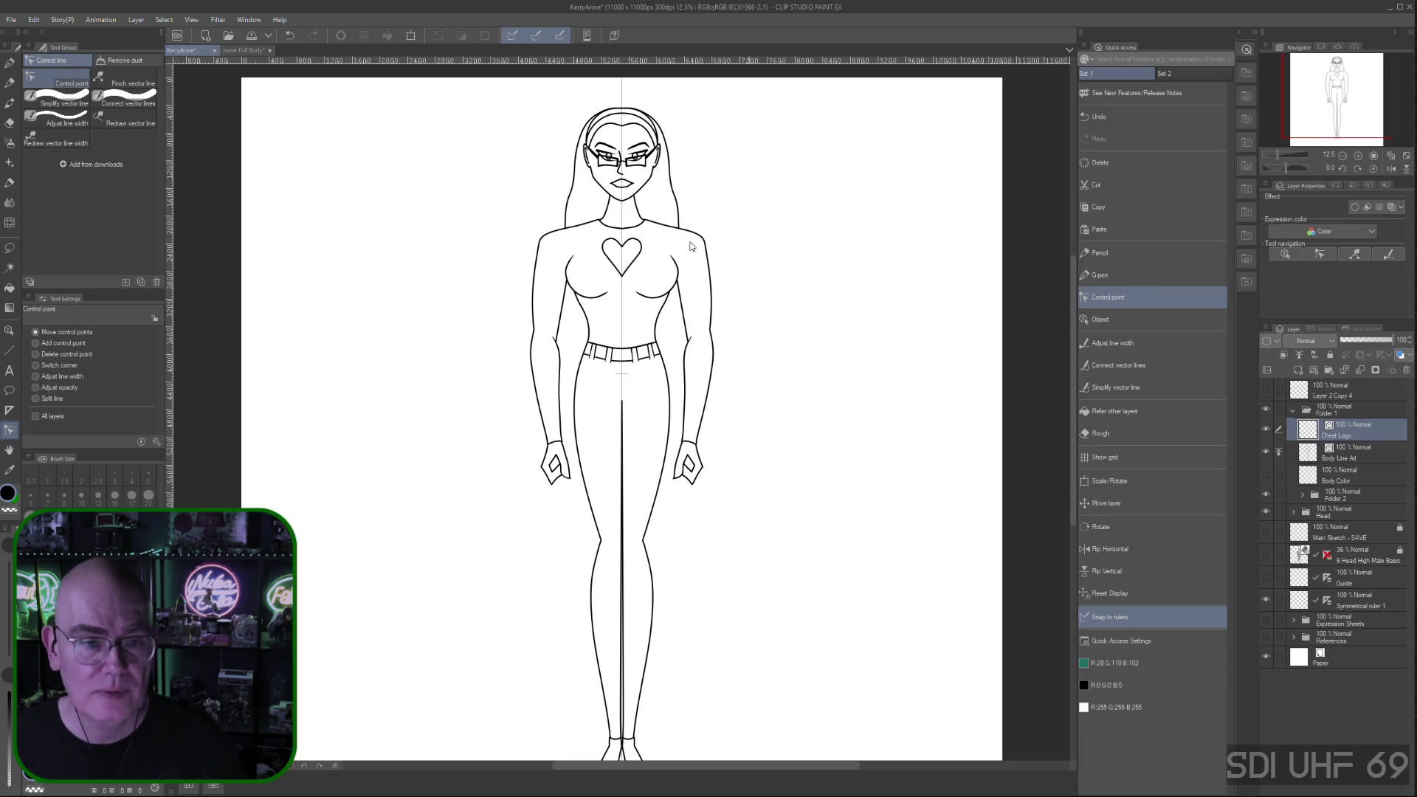
pyautogui.click(245, 50)
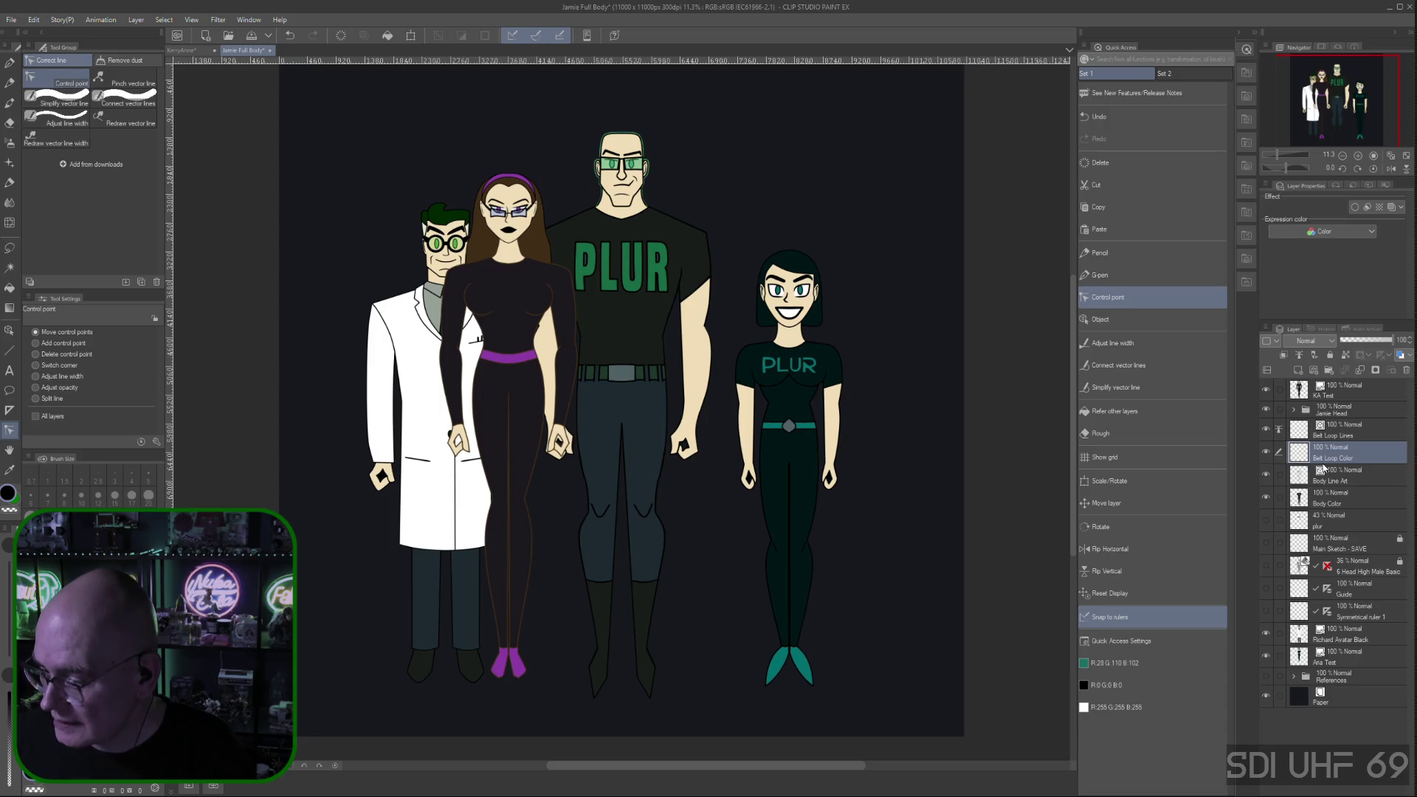
# Make the Riddler Reference layer visible and sample his glove's purple as the drawing colour
pyautogui.click(1293, 677)
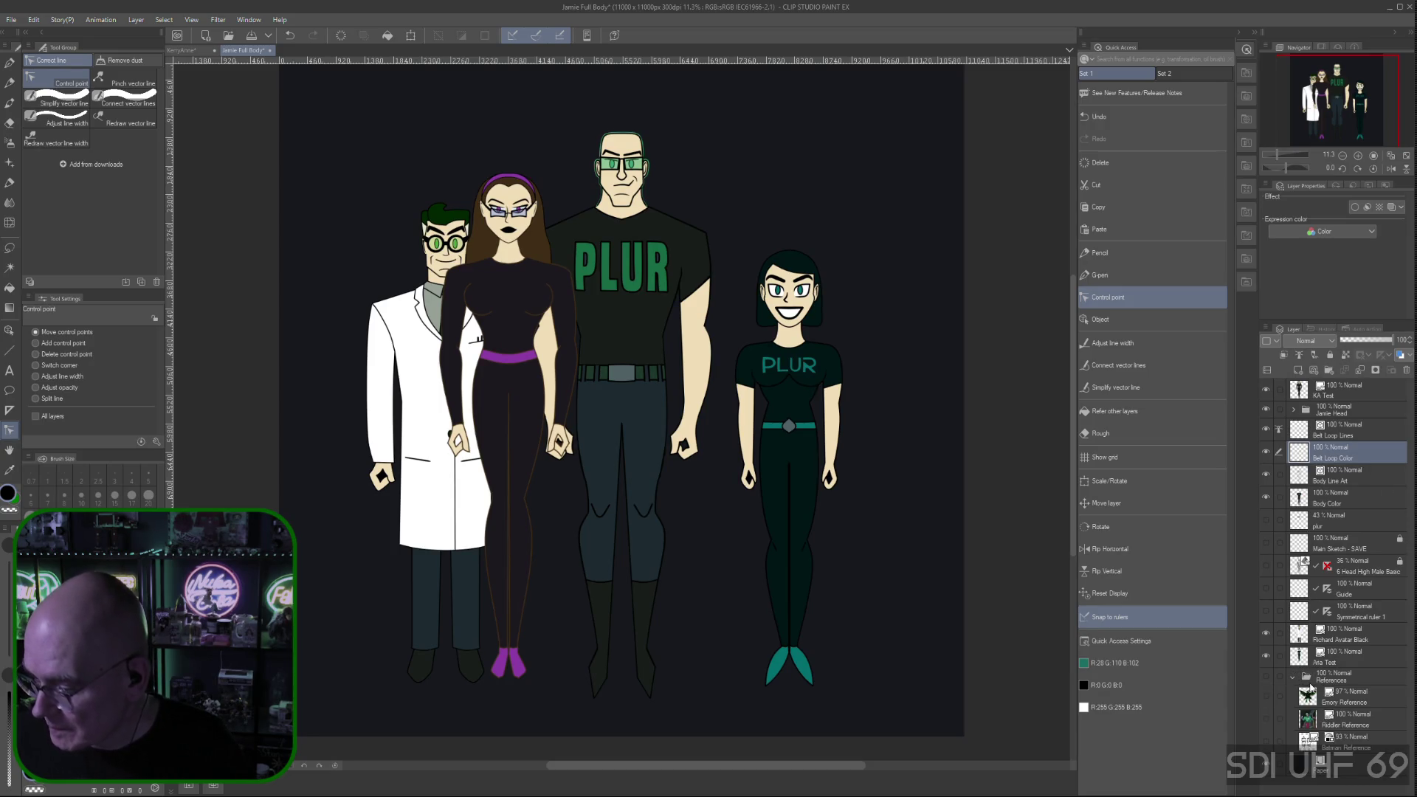
pyautogui.click(1342, 724)
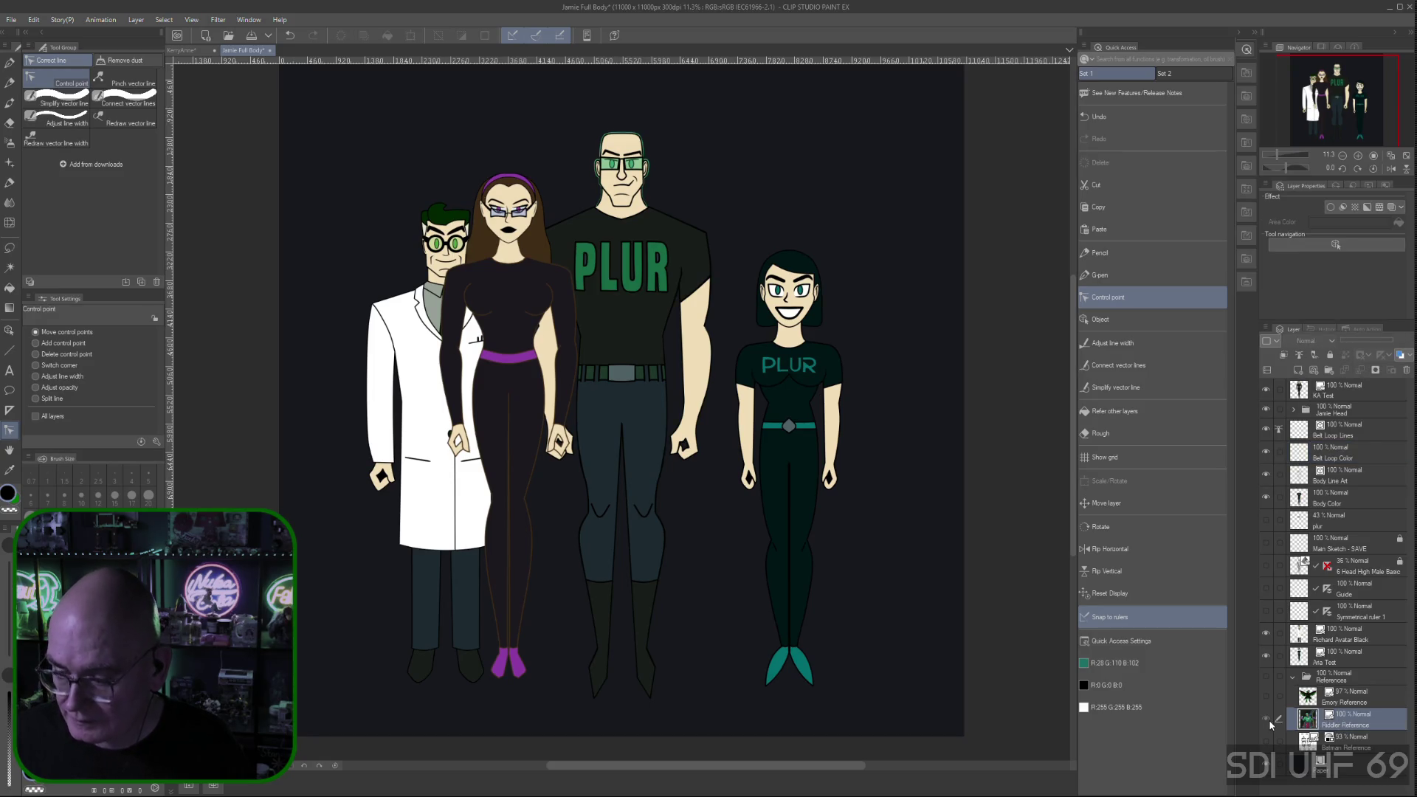
pyautogui.click(1267, 678)
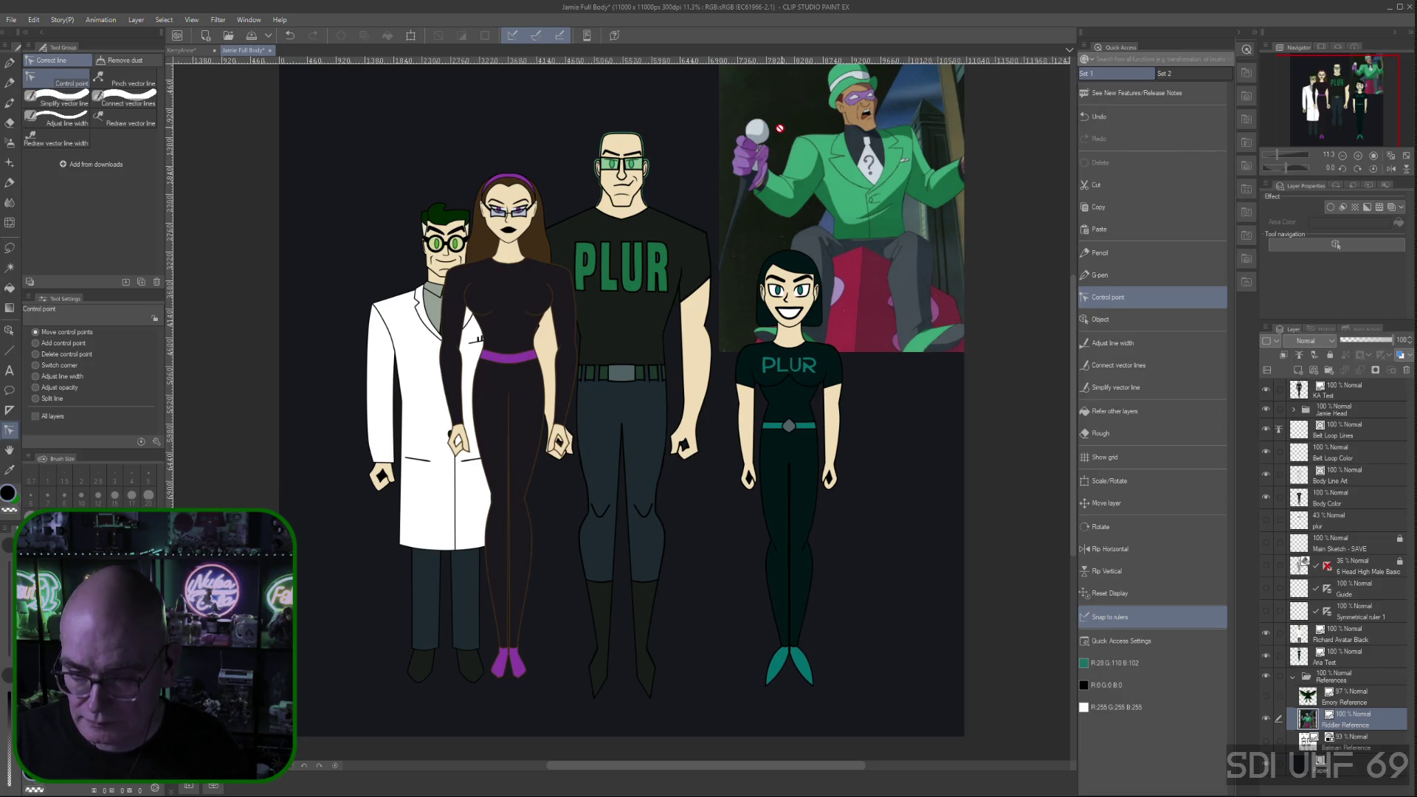
pyautogui.rightClick(751, 139)
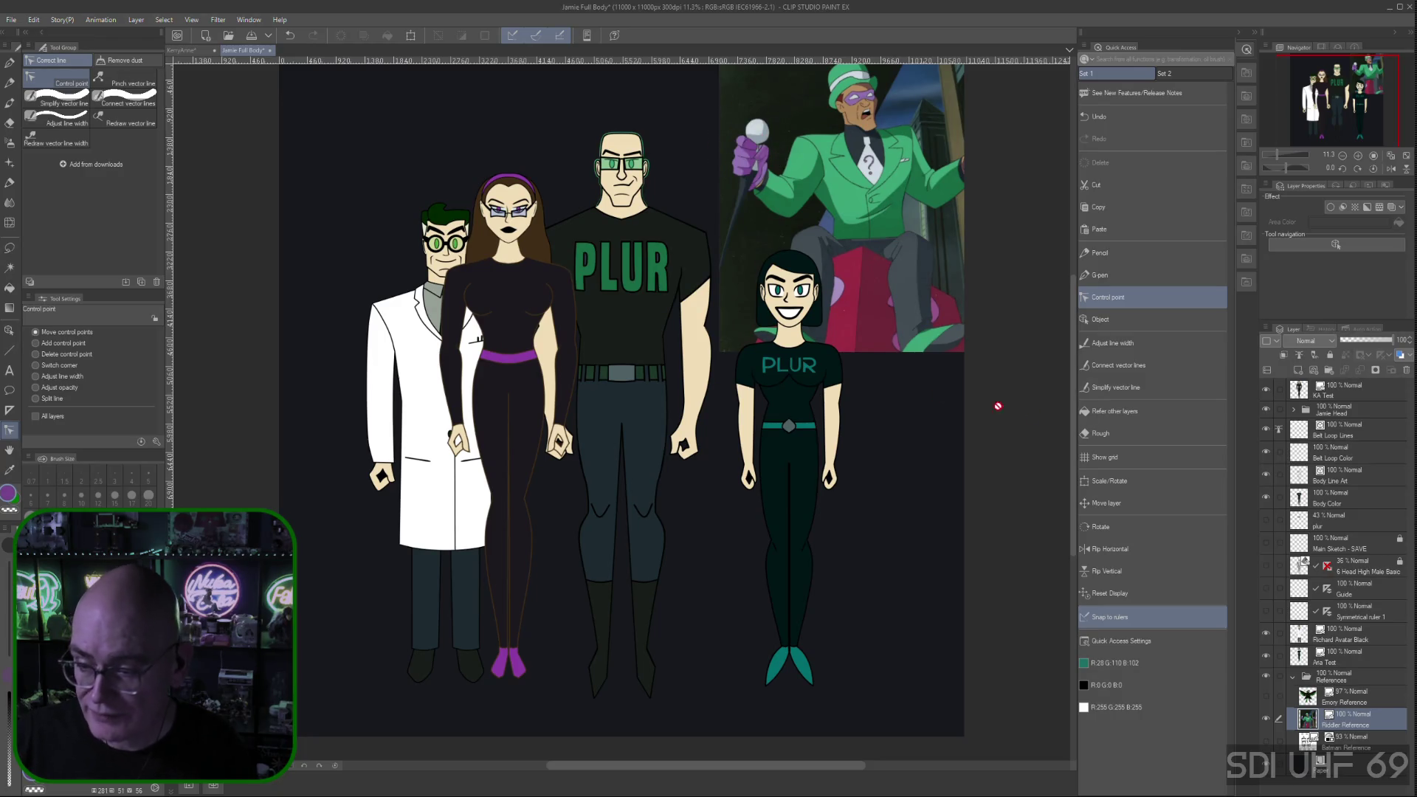
pyautogui.click(199, 52)
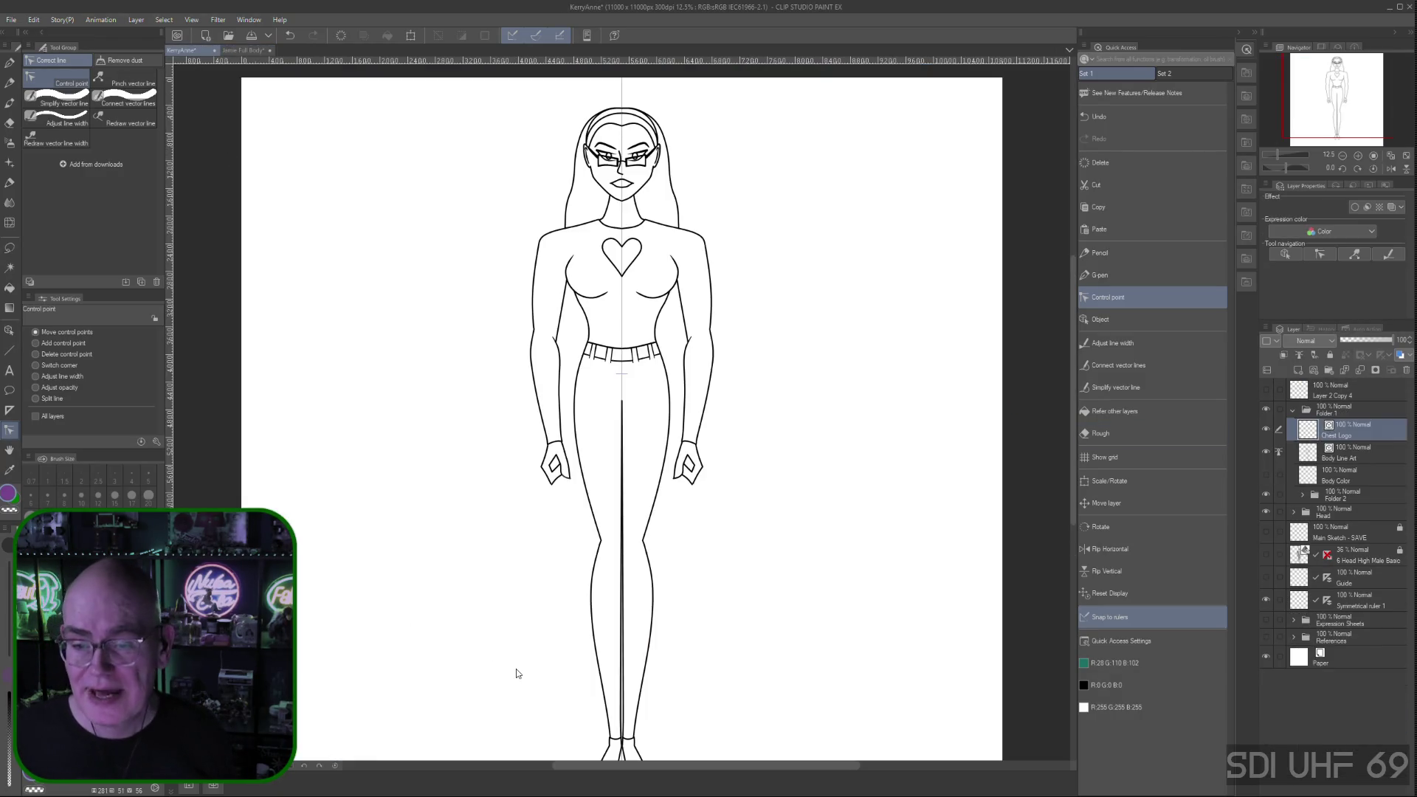
# Save the KerryAnne drawing with File > Save
pyautogui.click(11, 20)
pyautogui.moveTo(51, 86)
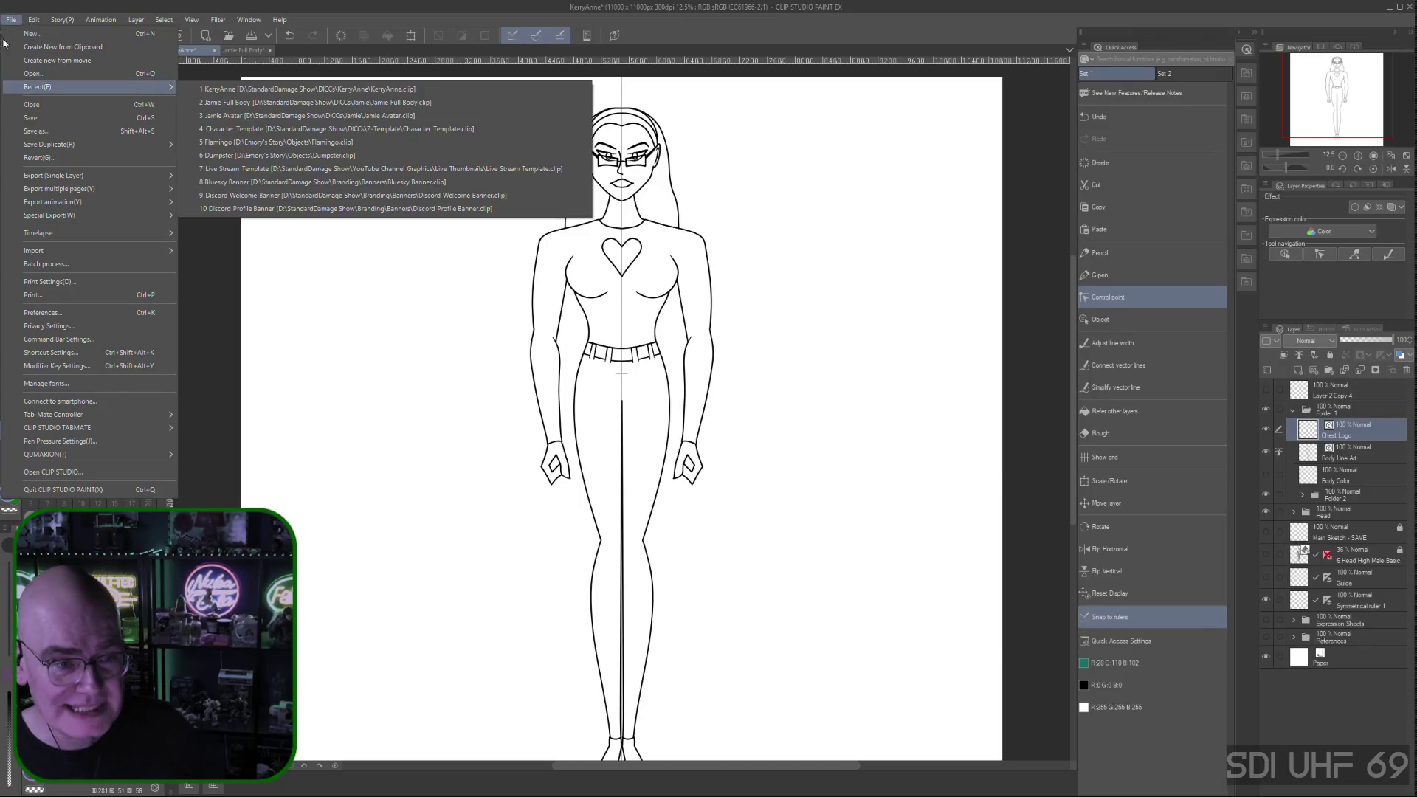
pyautogui.click(62, 20)
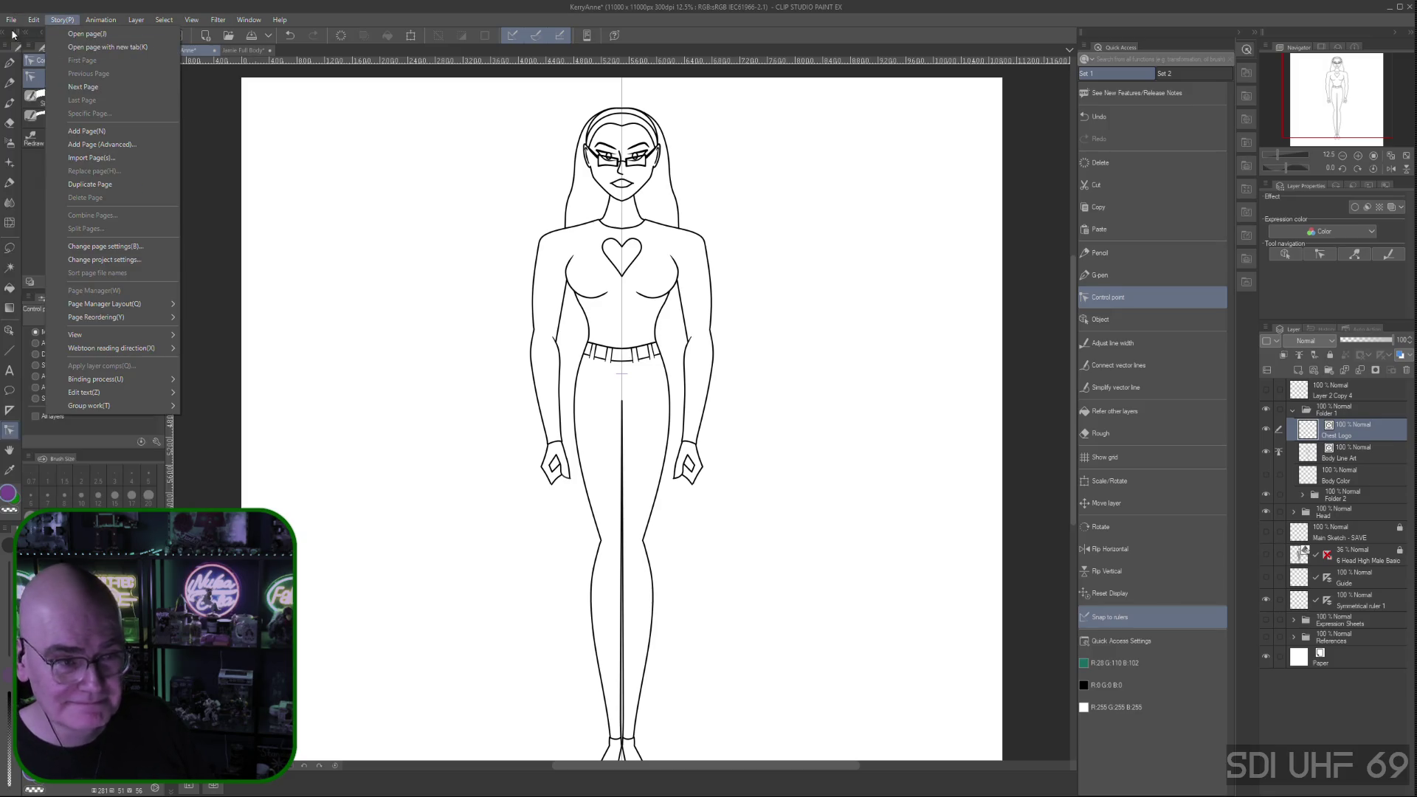
pyautogui.moveTo(11, 23)
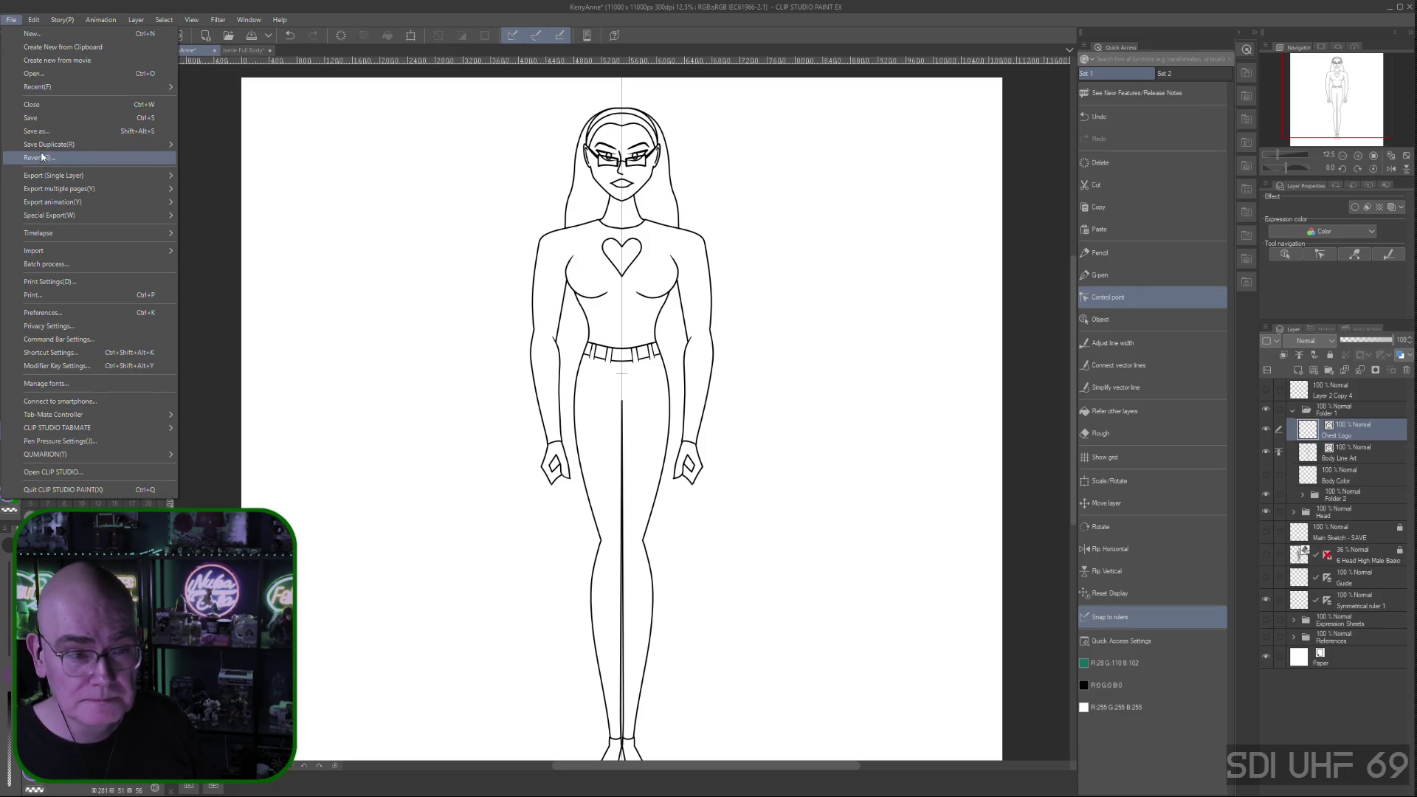
pyautogui.click(30, 118)
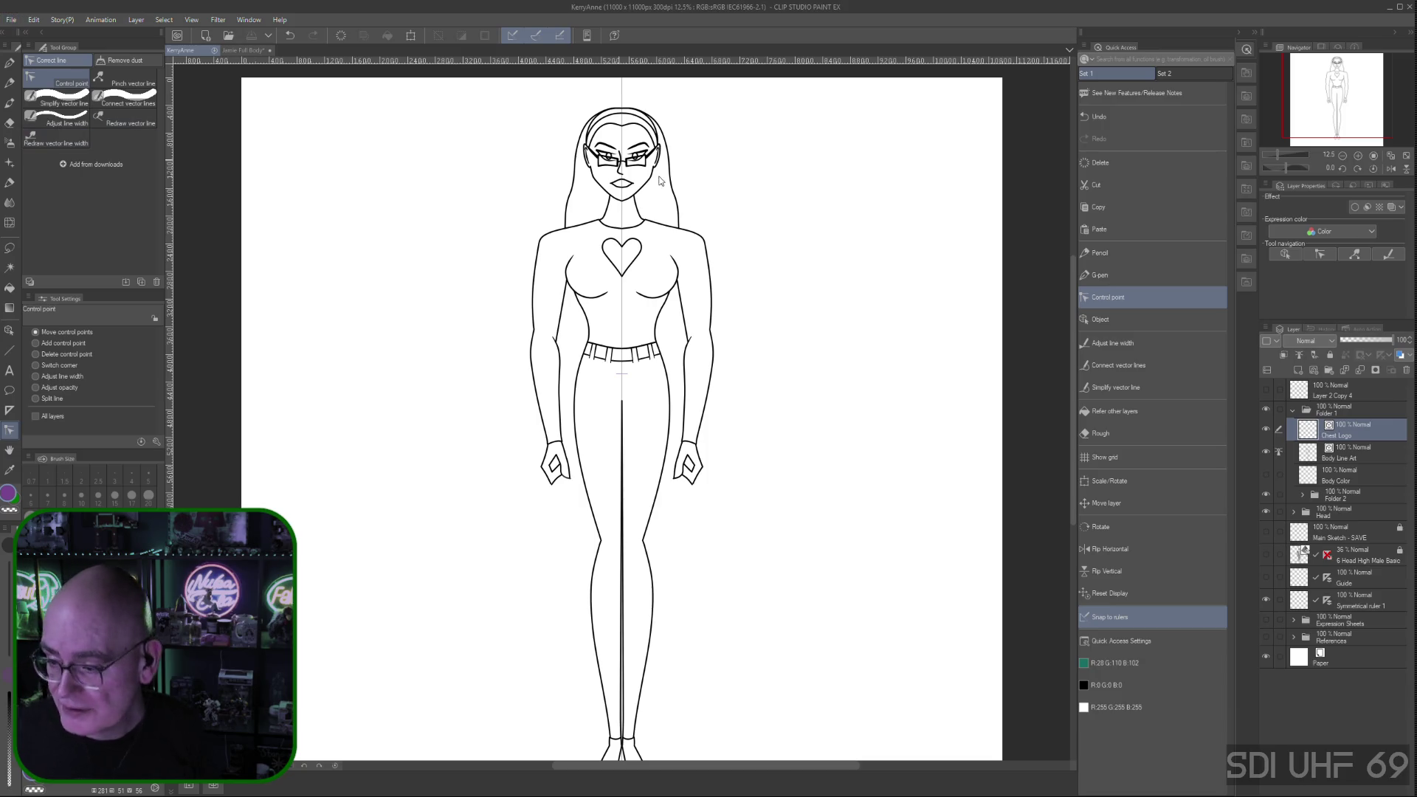